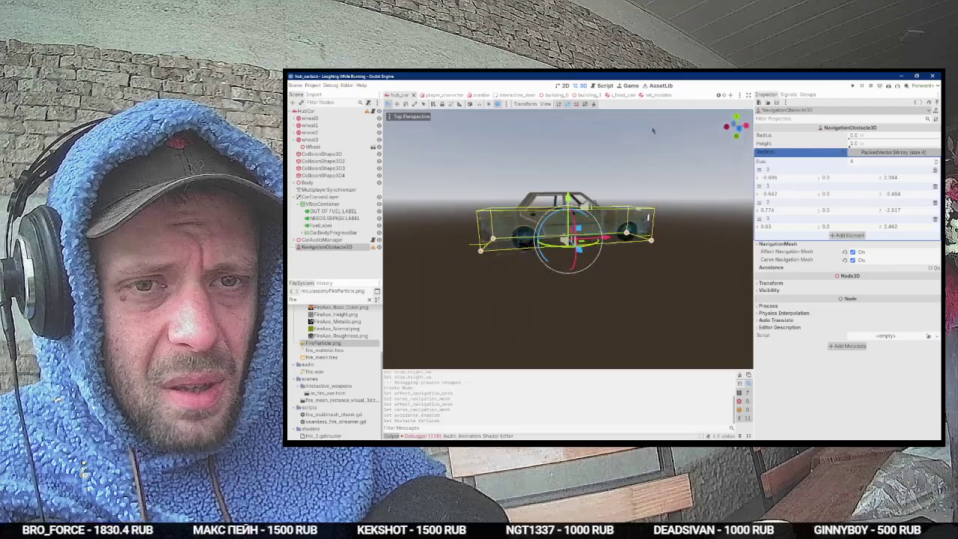
Step: Set the car's NavigationObstacle3D height to 1.5, save the scene, and launch the game
mouse_move(866, 144)
left_mouse_down()
mouse_move(898, 143)
mouse_move(879, 143)
left_mouse_up()
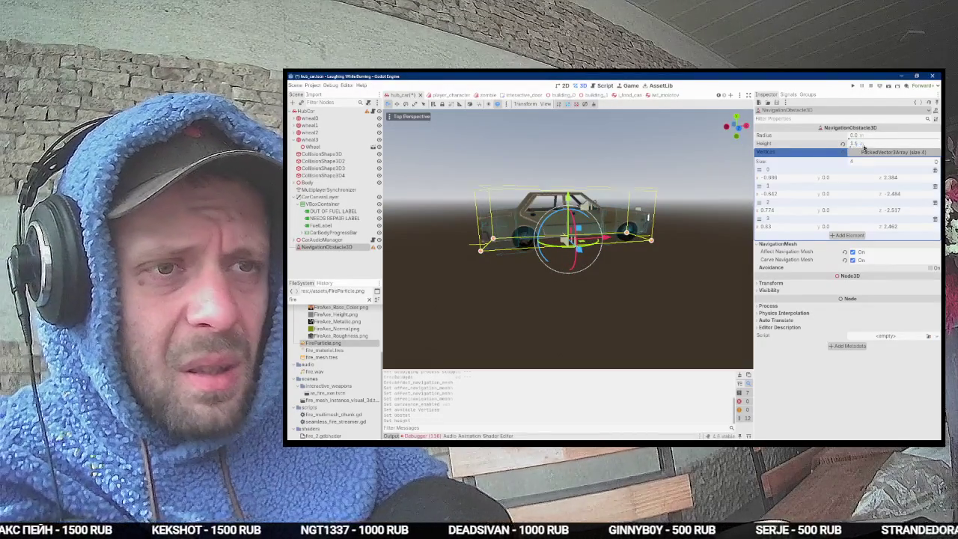
key("Return")
key("ctrl+s")
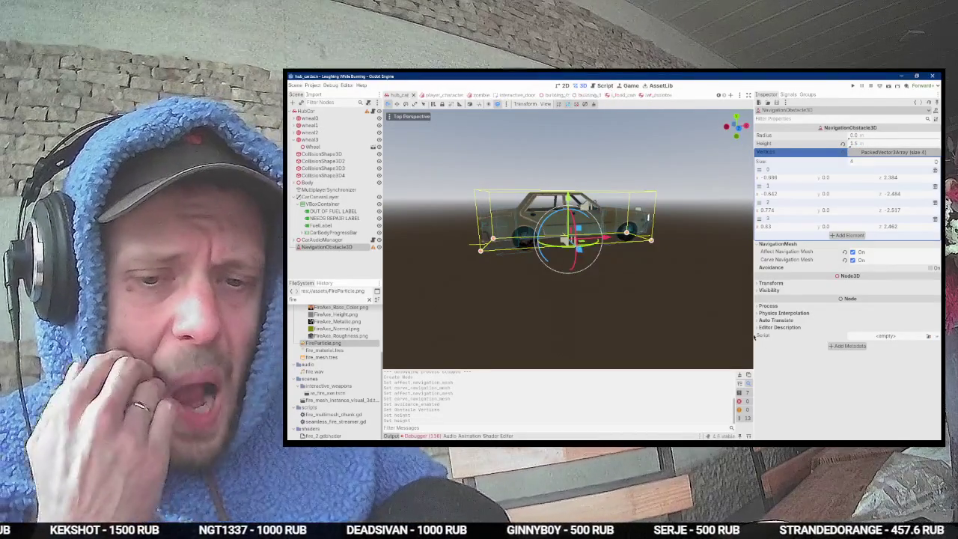
key("F5")
key("alt+Tab")
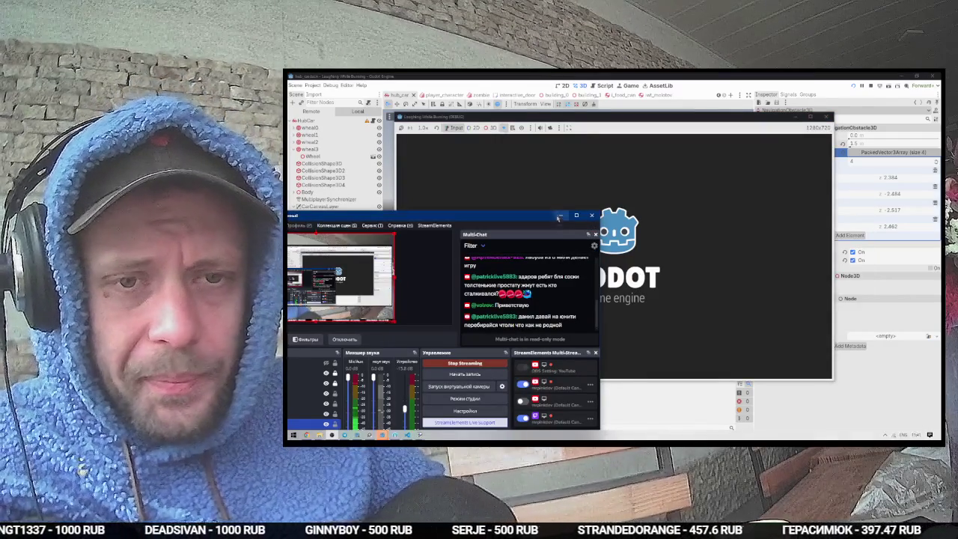
Step: Shift the OBS window right, narrow it slightly, and start the game from the lobby
left_click_drag(530, 218, 606, 214)
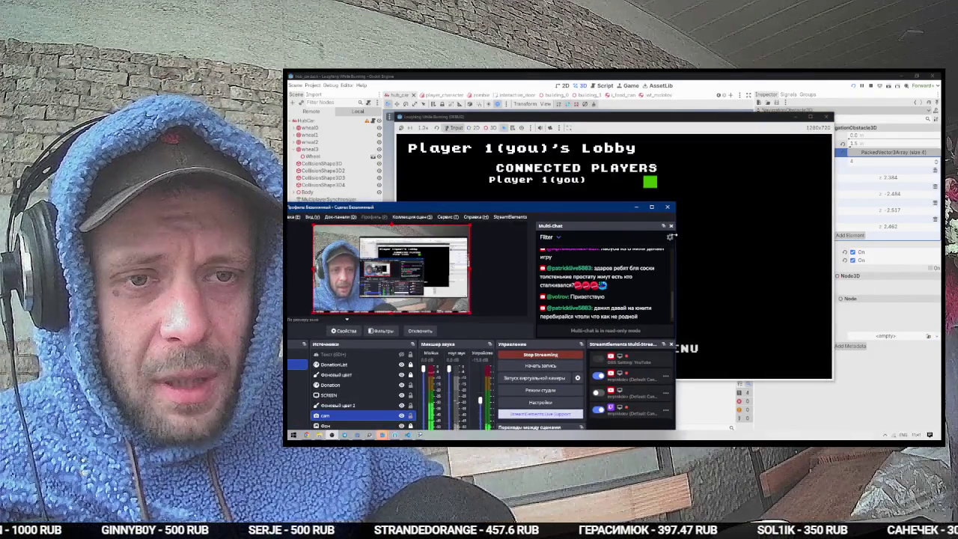
left_click_drag(675, 238, 654, 238)
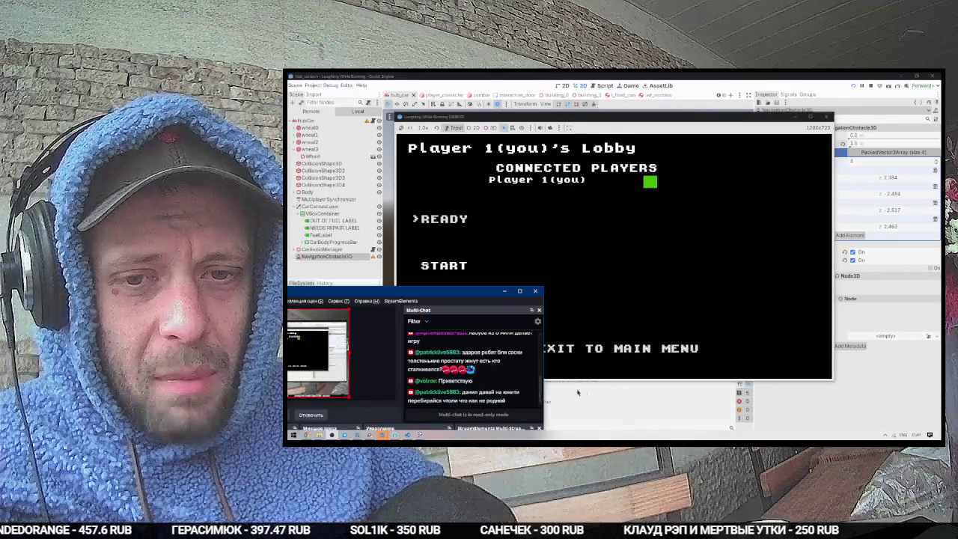
key("Return")
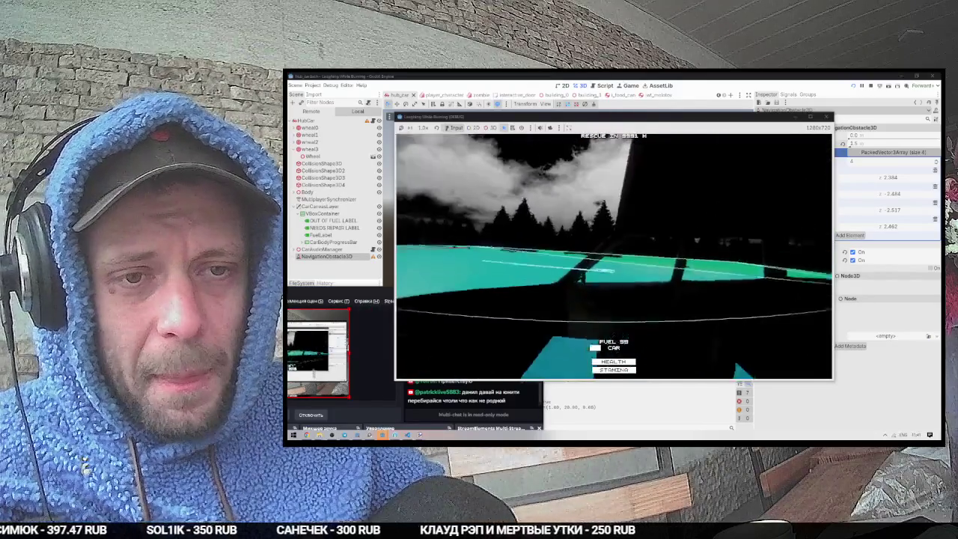
Step: Take the Kitchen Knife from the car's inventory, then walk away and back
key("e")
left_click(730, 205)
key("e")
key("s")
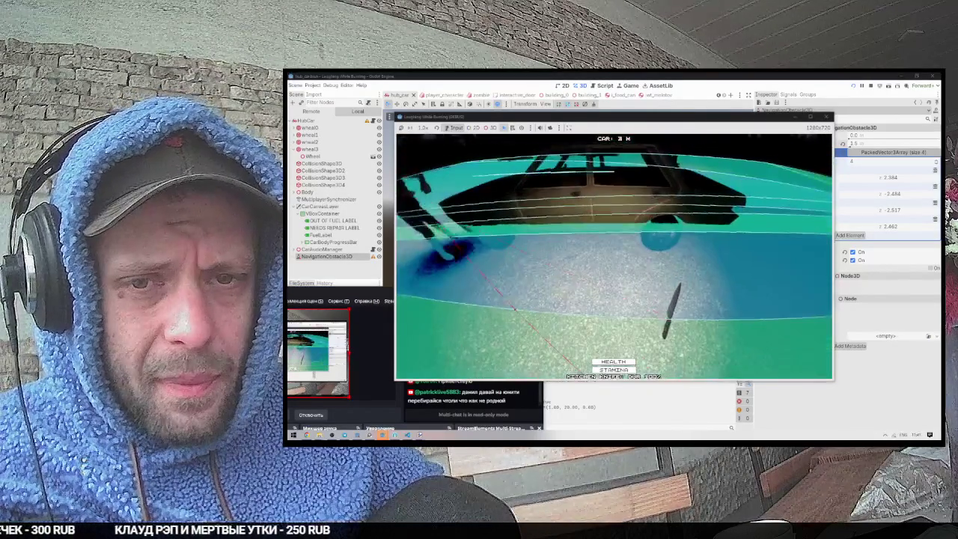
key("w")
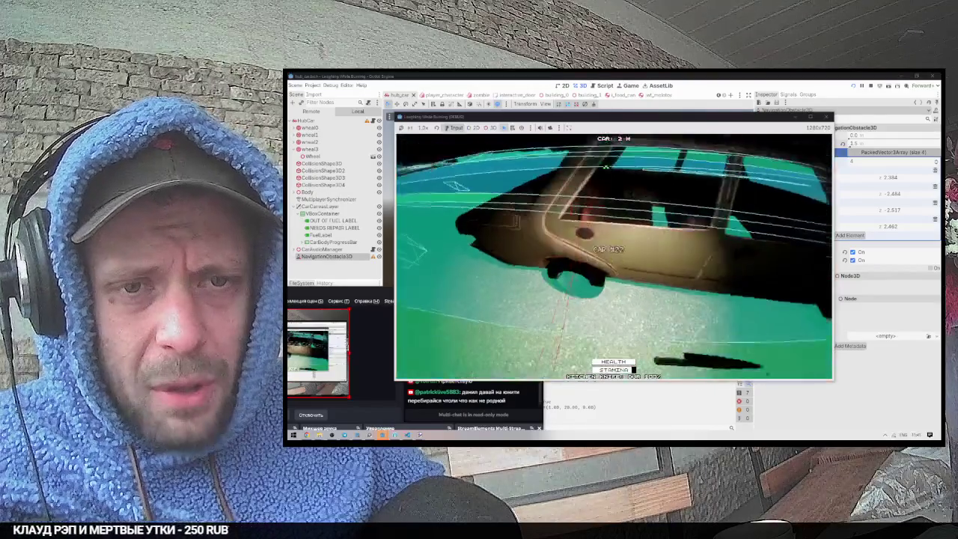
Step: Switch between the editor and the running game, then stop the game with F8
key("alt+Tab")
key("alt+Tab")
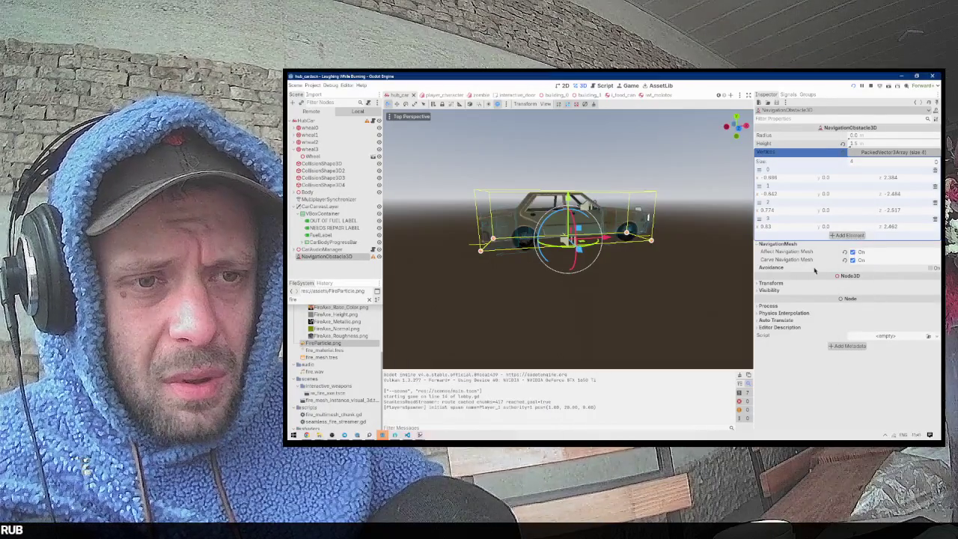
key("alt+Tab")
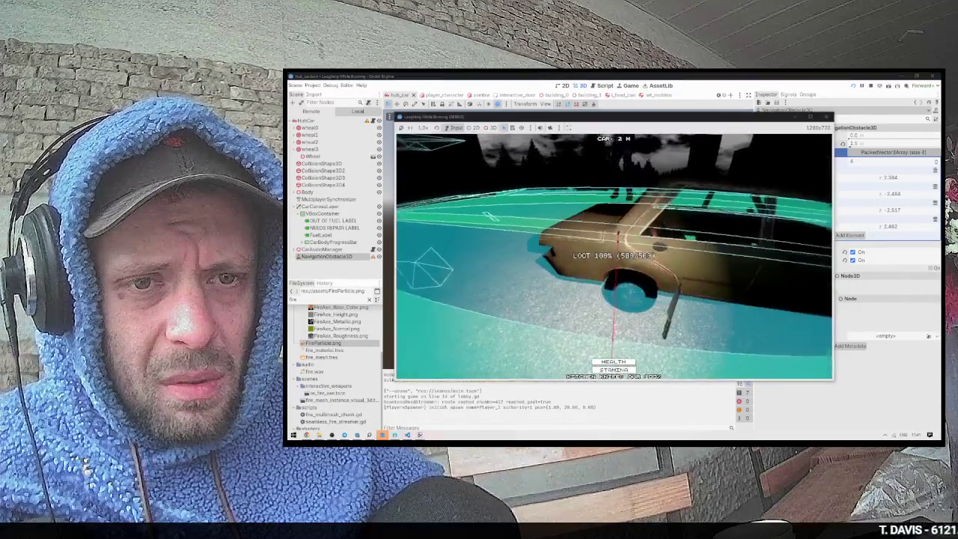
key("alt+Tab")
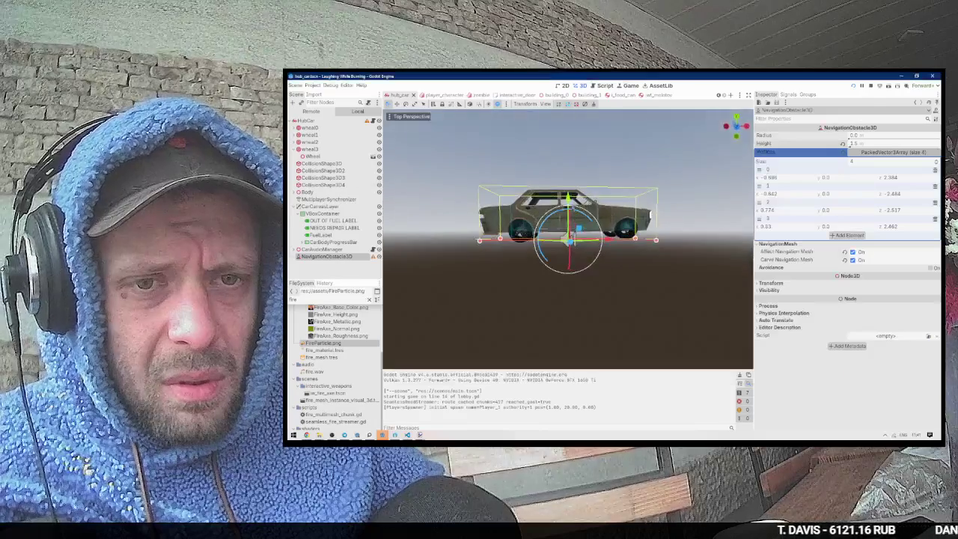
key("alt+Tab")
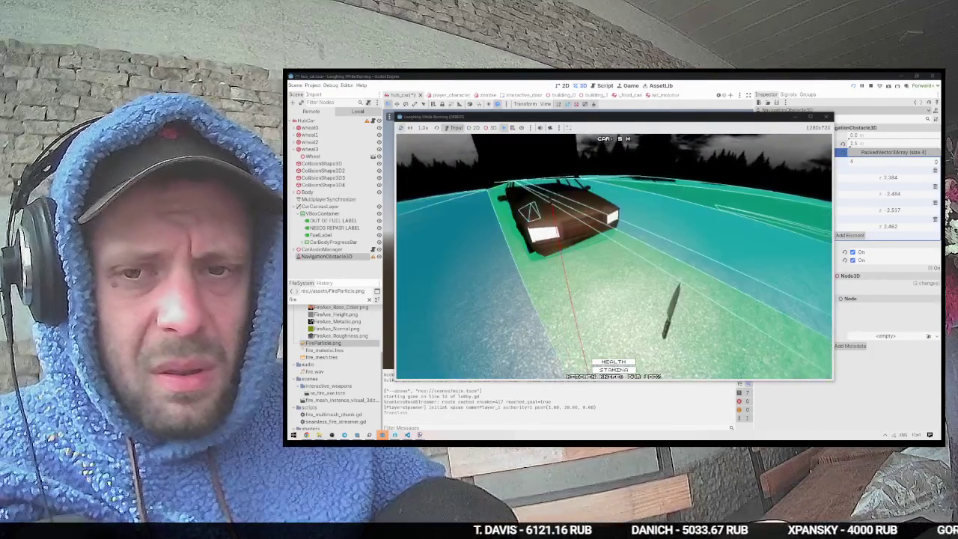
key("F8")
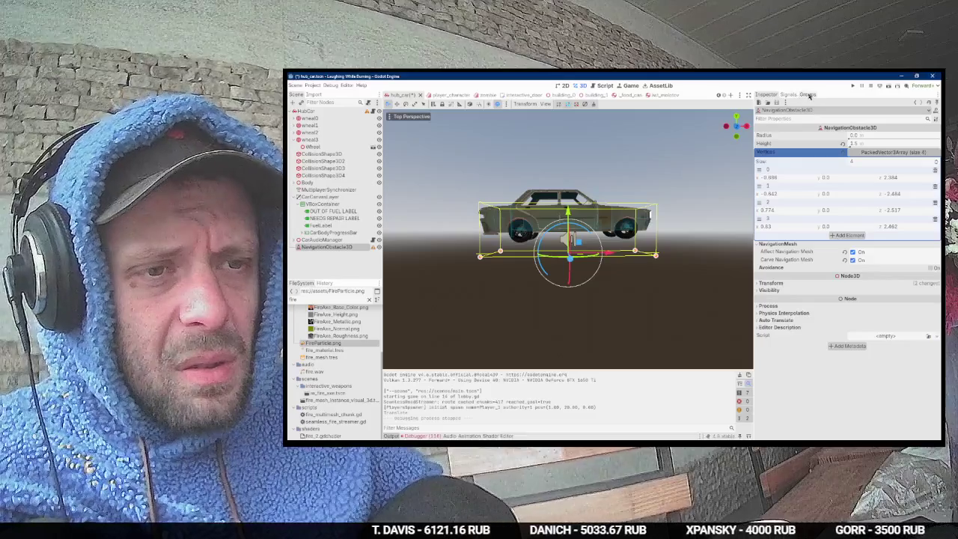
Step: Add the obstacle to navigation_mesh_source_group, save the scene, and rerun the game
left_click(808, 94)
left_click(764, 139)
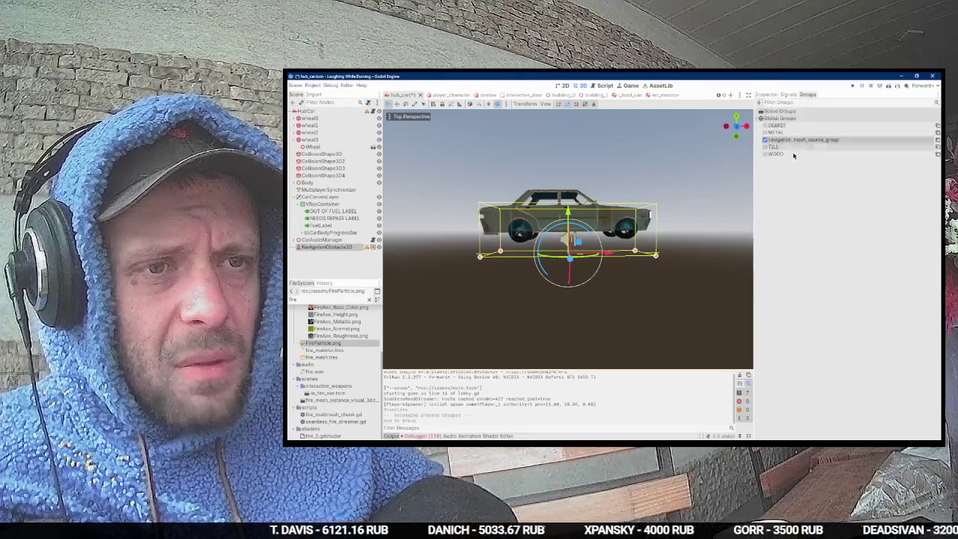
key("ctrl+s")
left_click(771, 94)
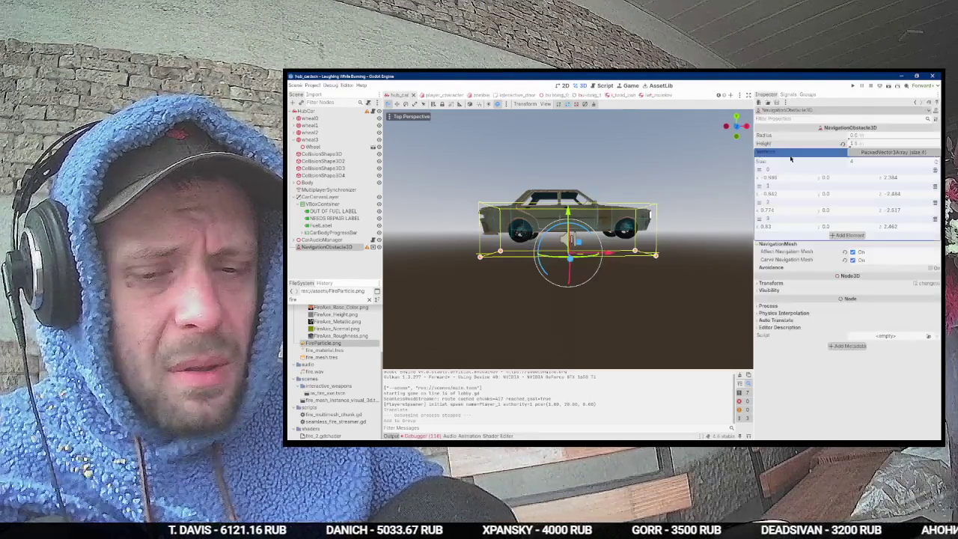
key("F5")
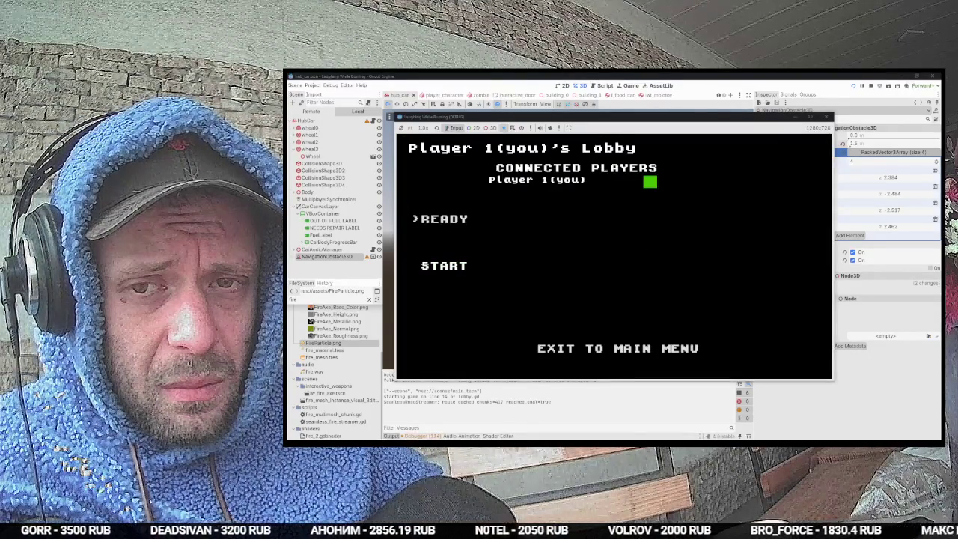
Step: Start from the lobby, walk away from the car and back, then stop the game
key("Return")
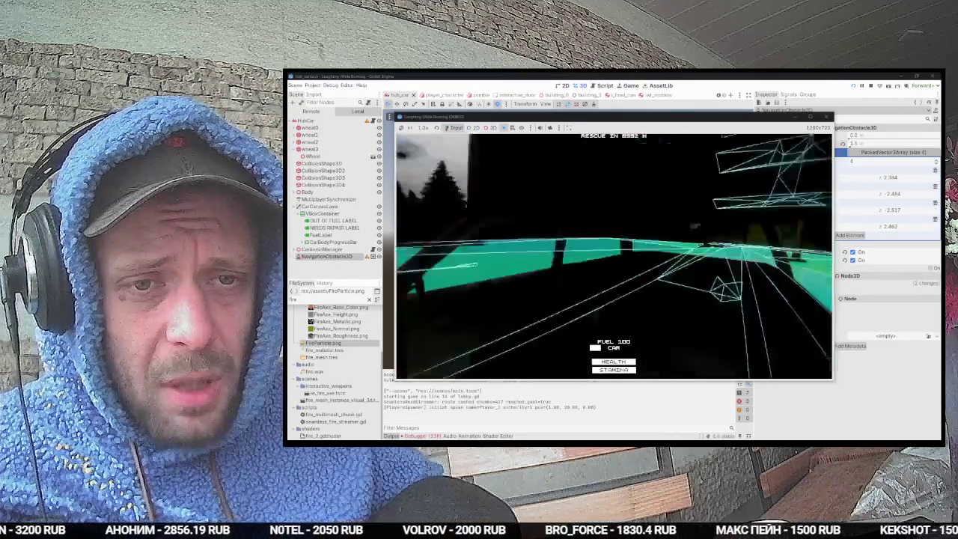
key("w")
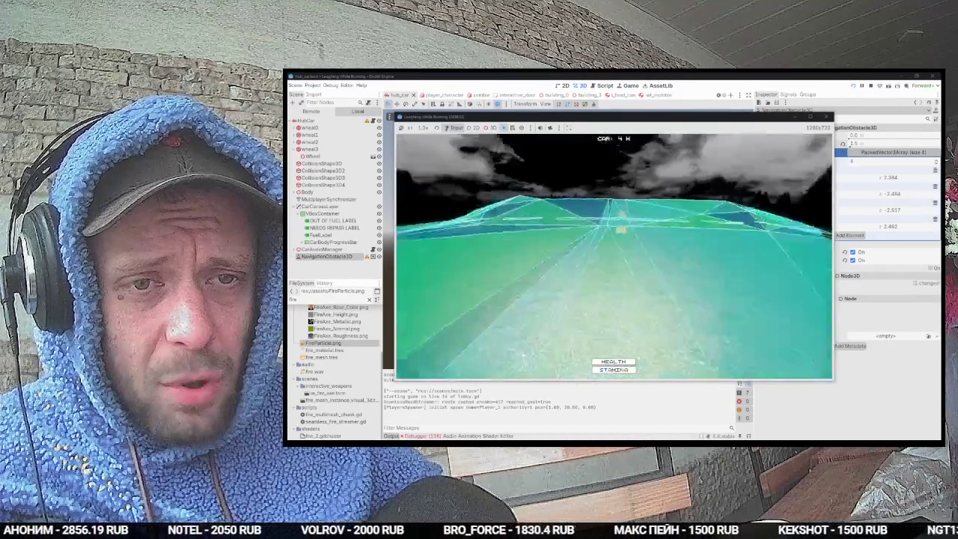
key("w")
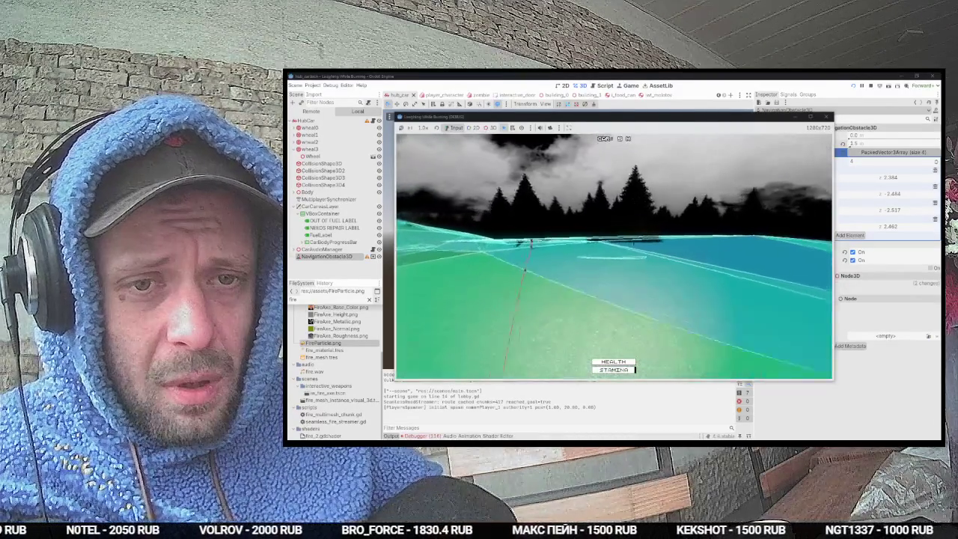
key("s")
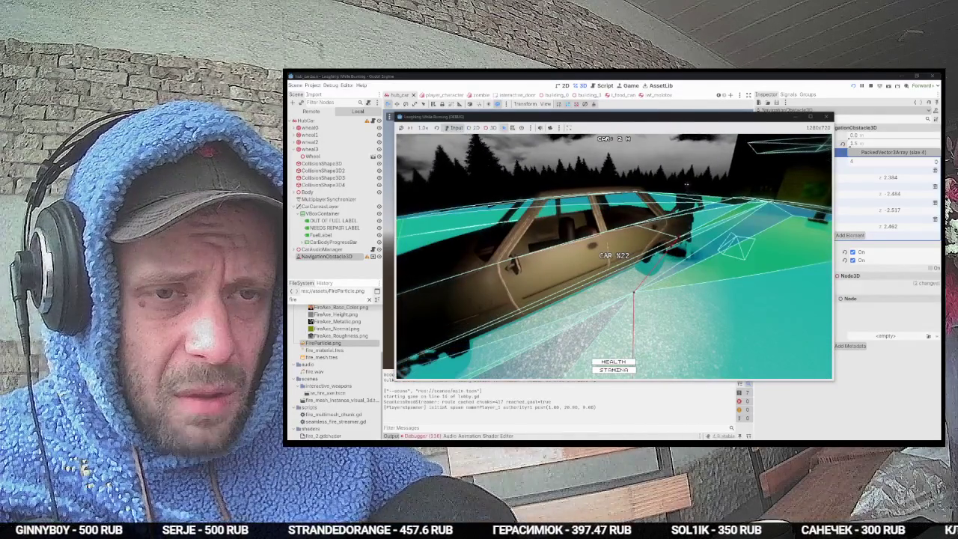
key("F8")
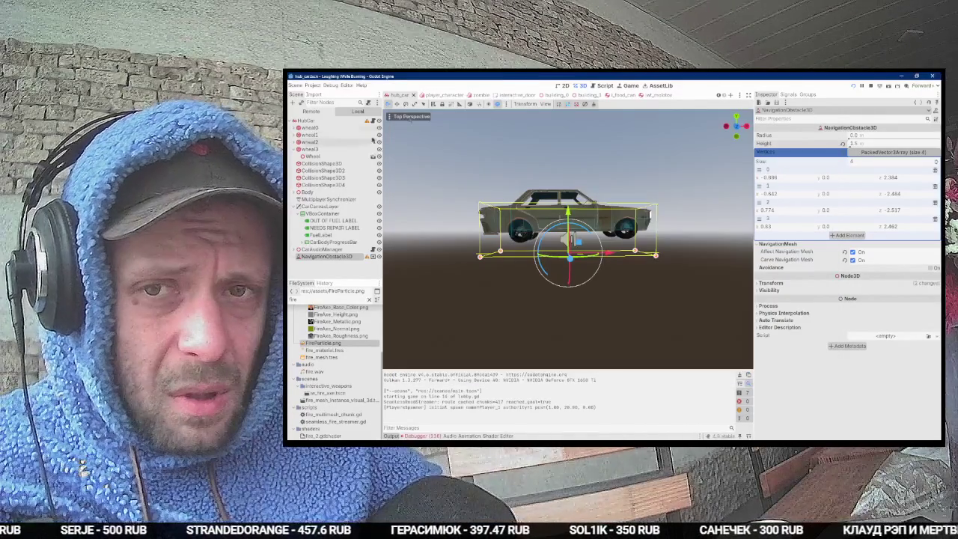
Step: Open zombie.tscn, change a setting on the Zombie body, and do a quick test run
left_click(477, 95)
scroll(800, 239, "down", 5)
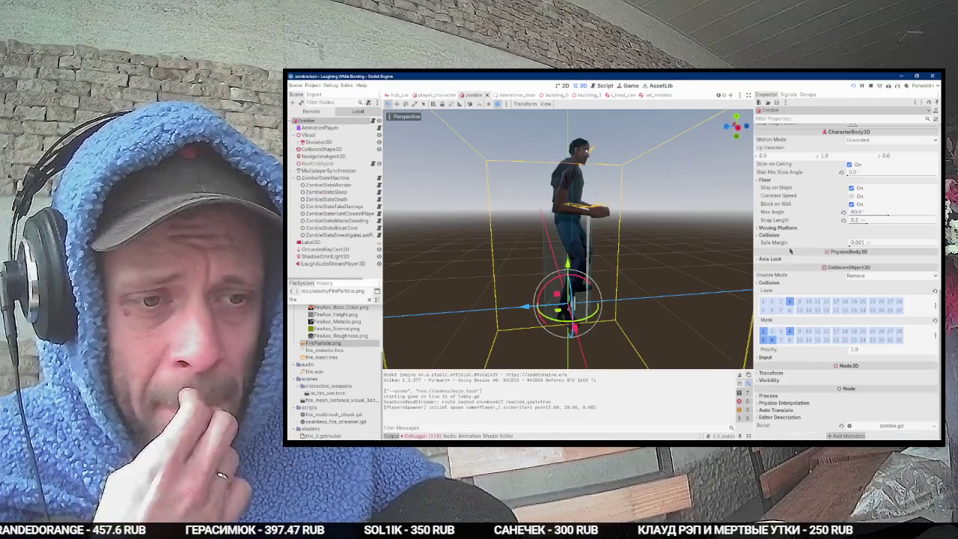
left_click(772, 342)
key("F5")
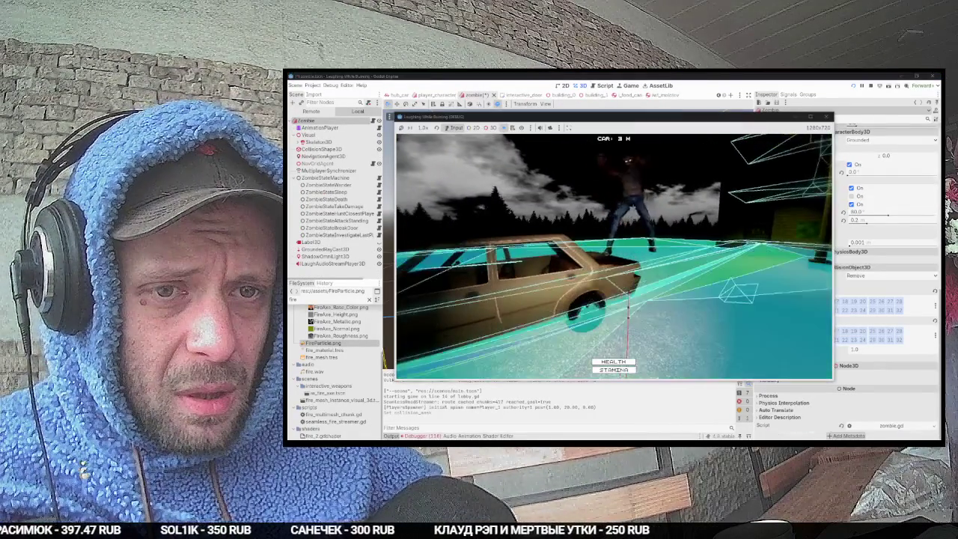
key("F8")
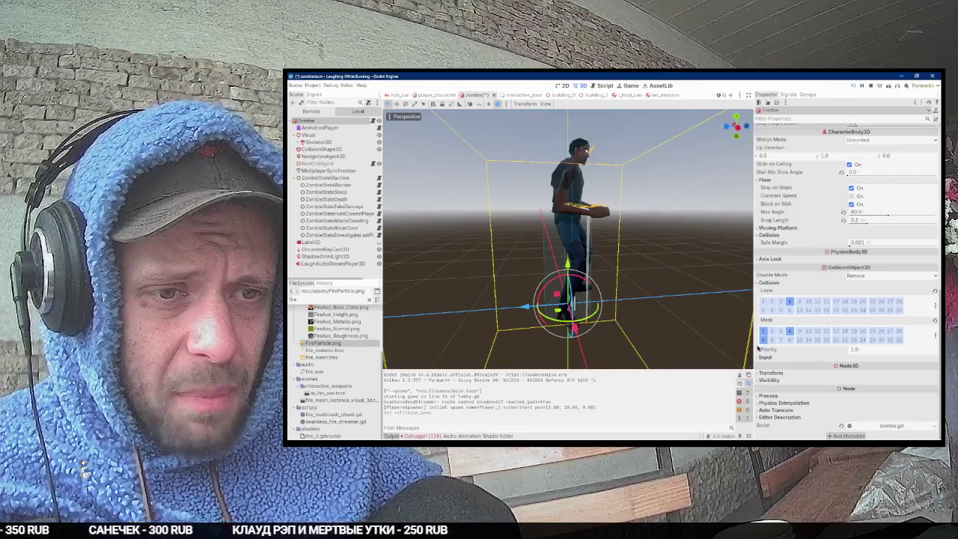
Step: Rerun the game twice, inspecting GroundedRayCast3D between runs and checking the inventory in-game
key("F5")
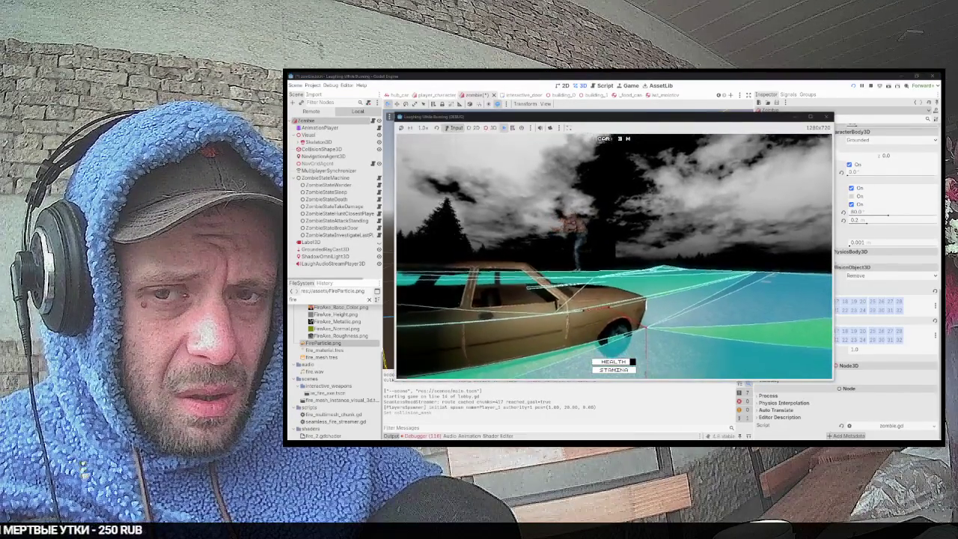
key("F8")
left_click(326, 248)
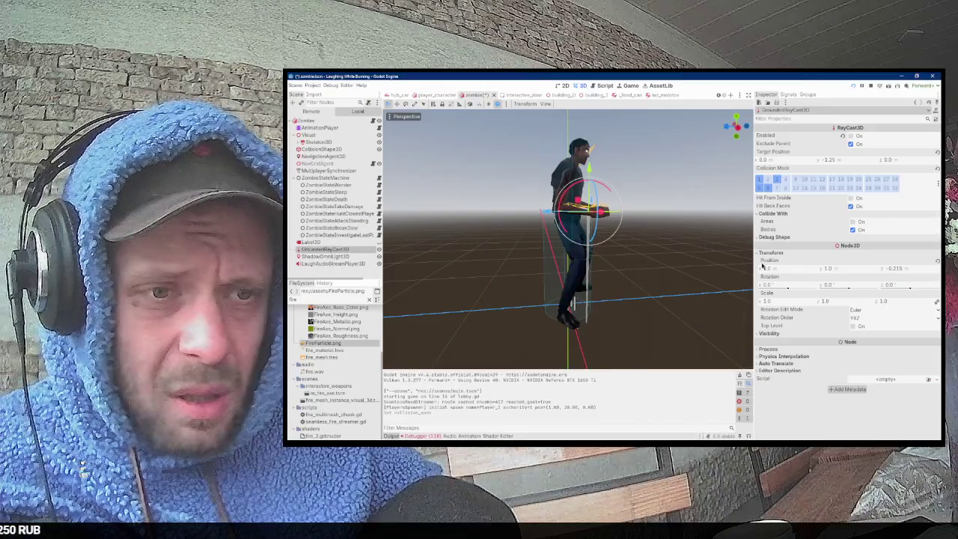
key("F5")
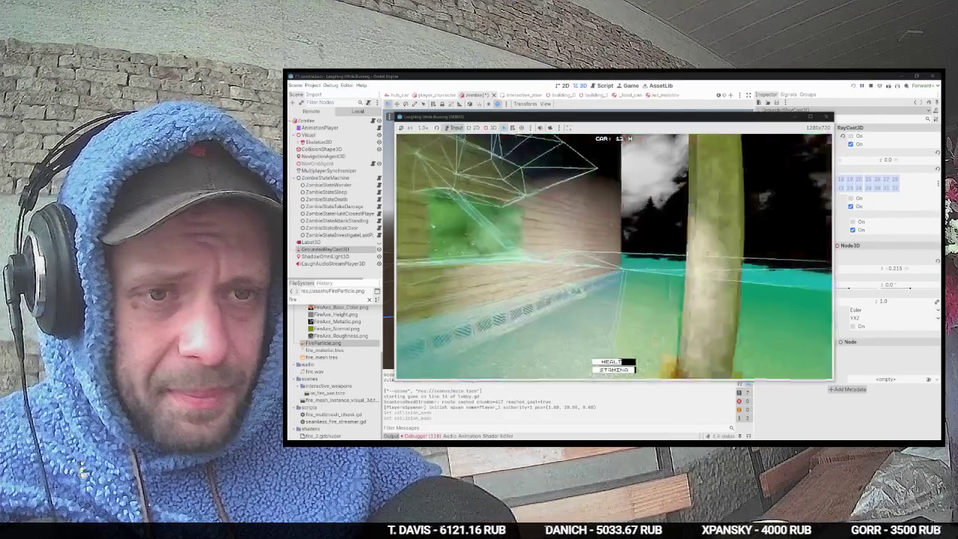
key("i")
key("i")
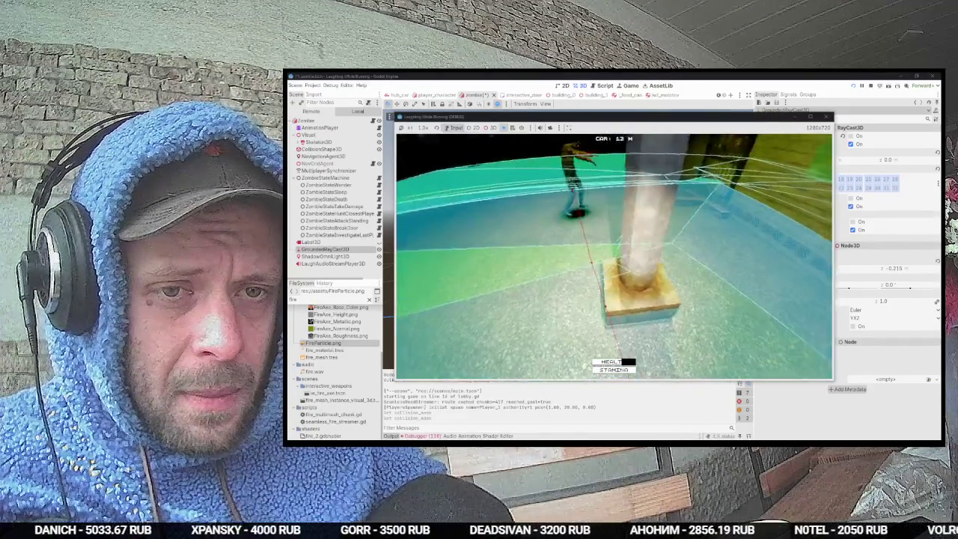
key("F8")
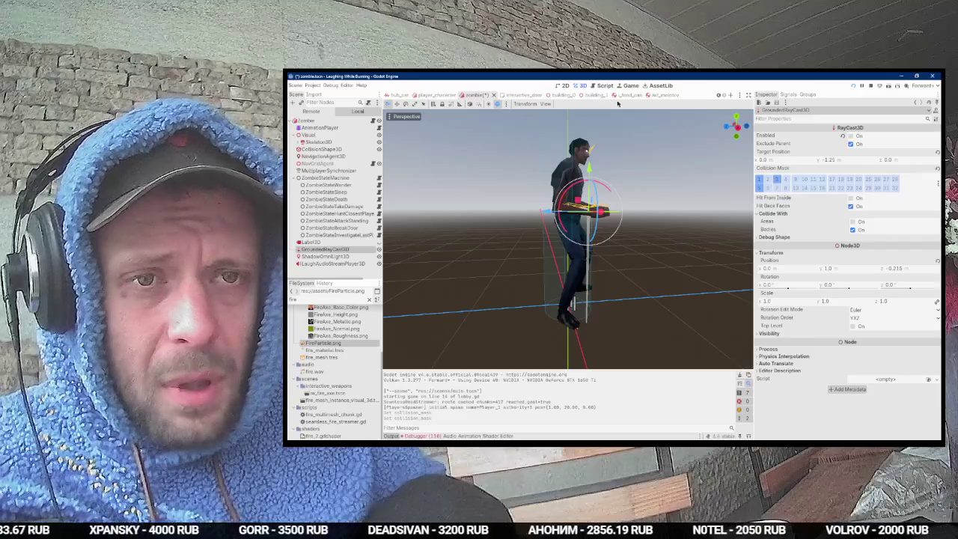
key("ctrl+shift+o")
Step: Open loot_container_street_light.tscn through the quick scene search
type("street")
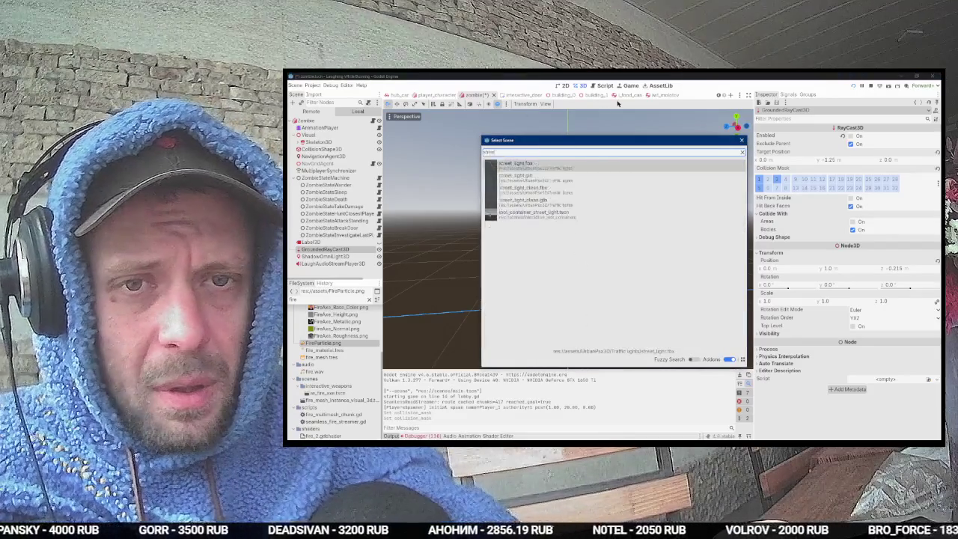
key("Down")
key("Down")
key("Down")
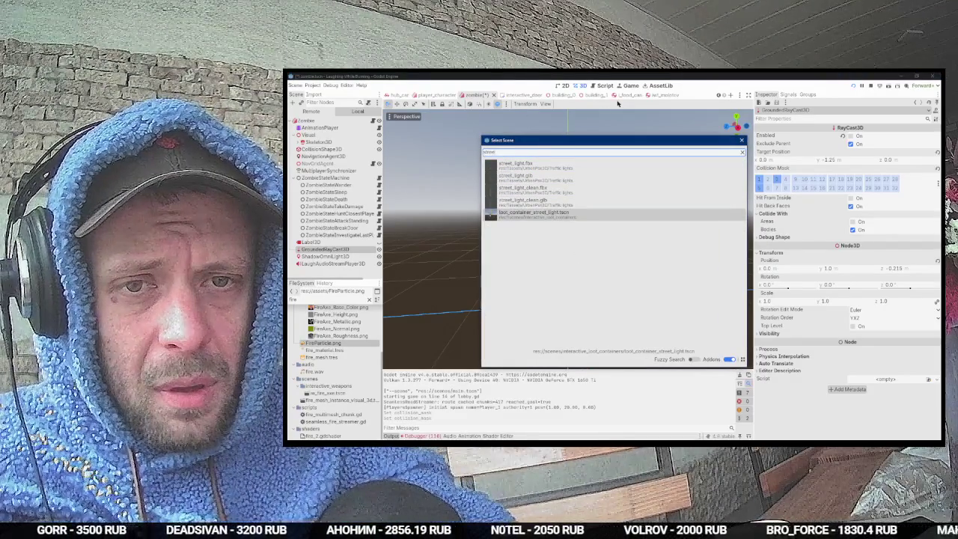
key("Return")
Step: Add a NavigationObstacle3D child to the LootContainerStreetLight root node
left_click(359, 120)
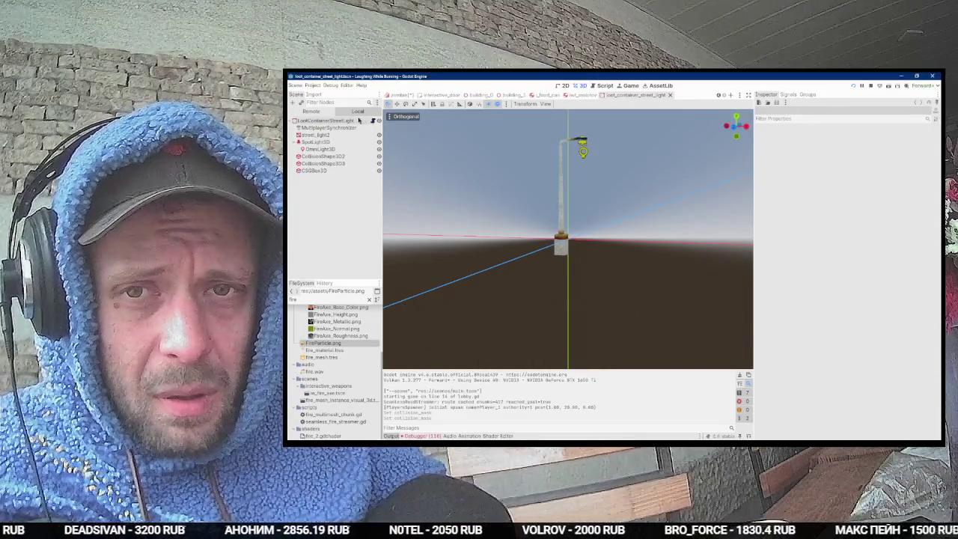
key("ctrl+a")
type("nav")
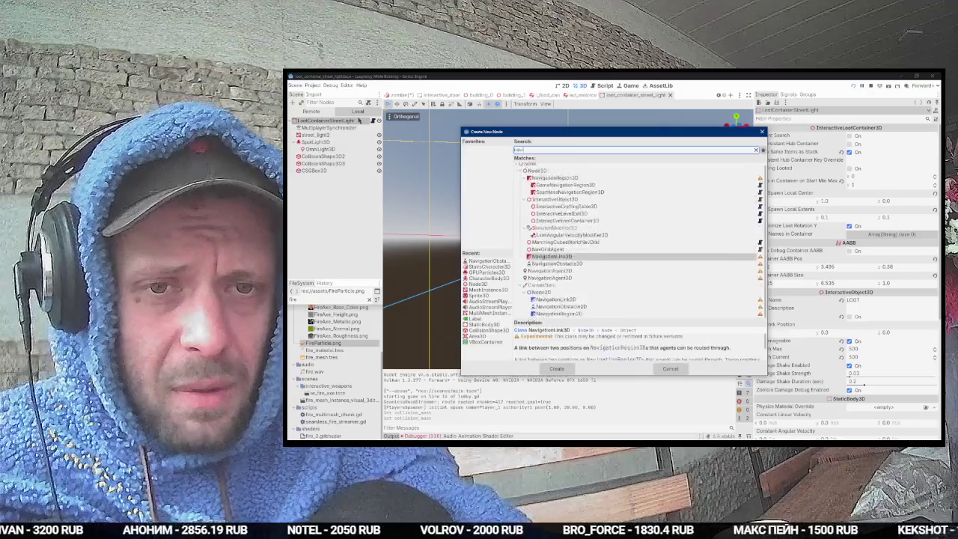
key("Down")
key("Return")
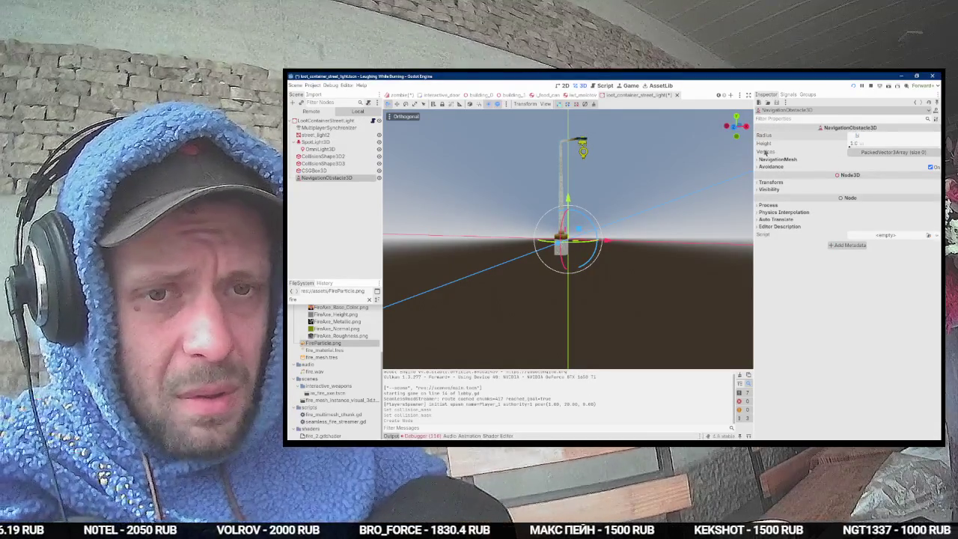
Step: From the top view, move the obstacle disk onto the lamp base
key("KP_7")
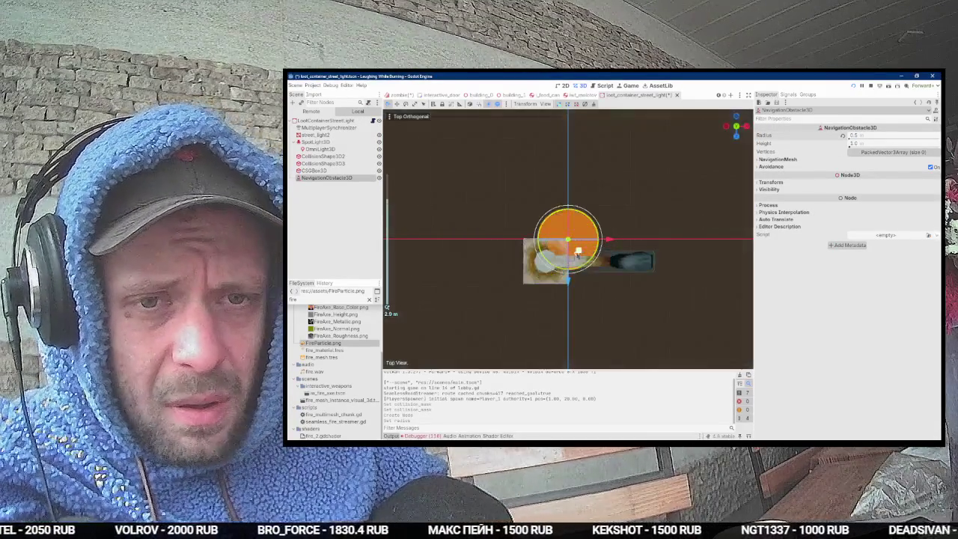
left_click(387, 307)
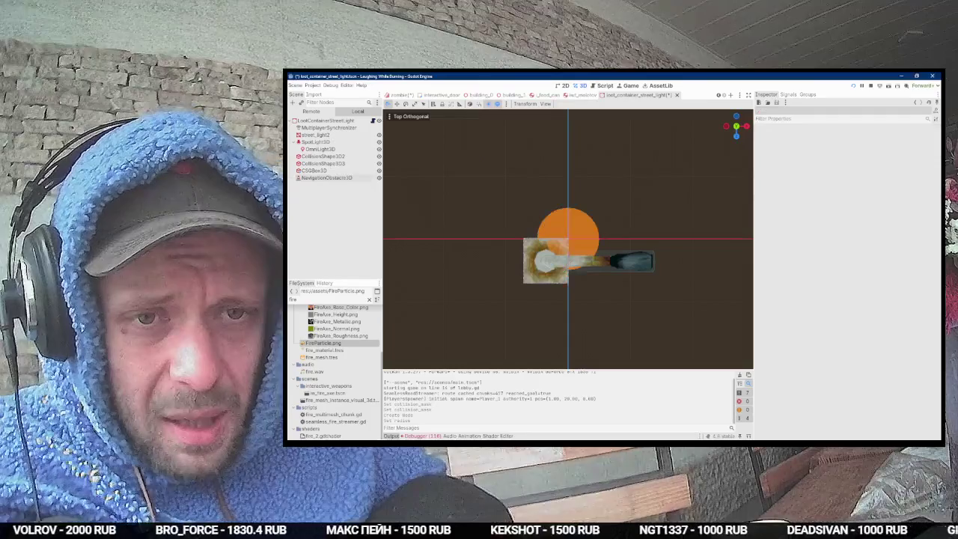
left_click(363, 171)
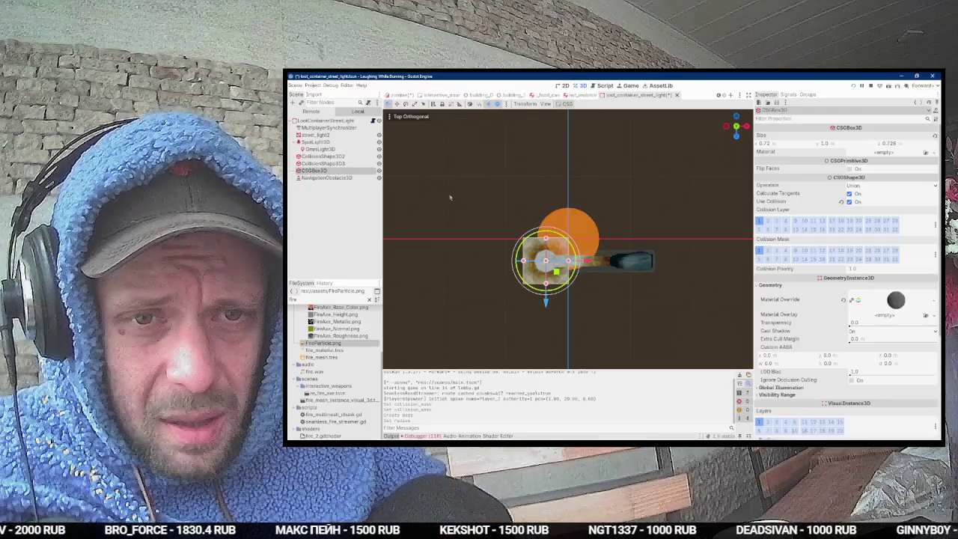
left_click(359, 178)
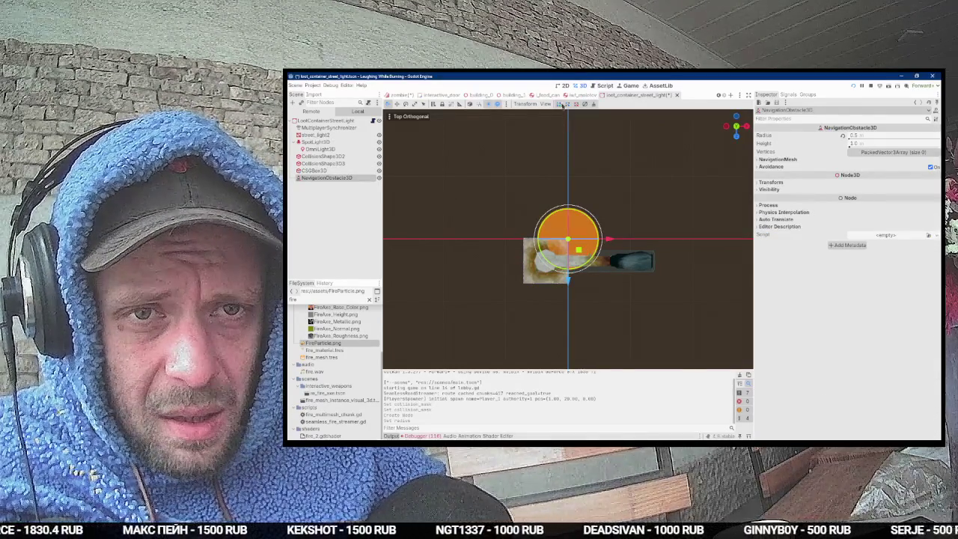
left_click_drag(578, 249, 556, 271)
Step: Set the obstacle height to 2.0, lower it slightly, and enable Affect and Carve Navigation Mesh
key("KP_1")
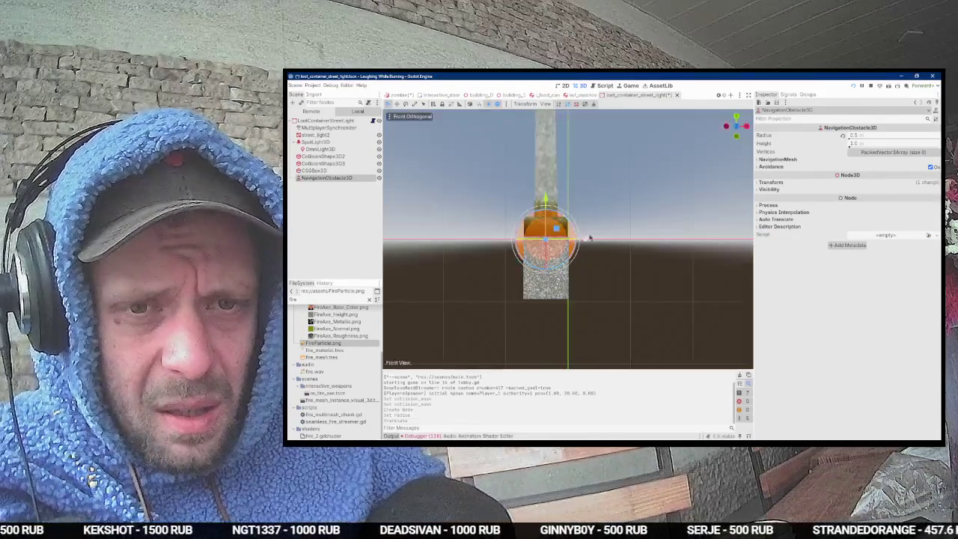
left_click_drag(857, 145, 868, 145)
left_click_drag(545, 201, 546, 198)
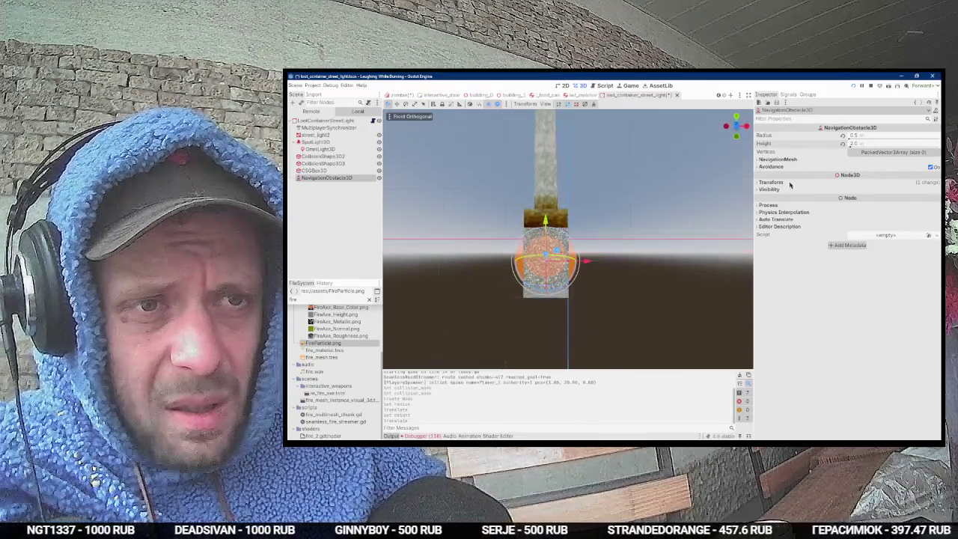
left_click(778, 159)
left_click(853, 167)
left_click(852, 175)
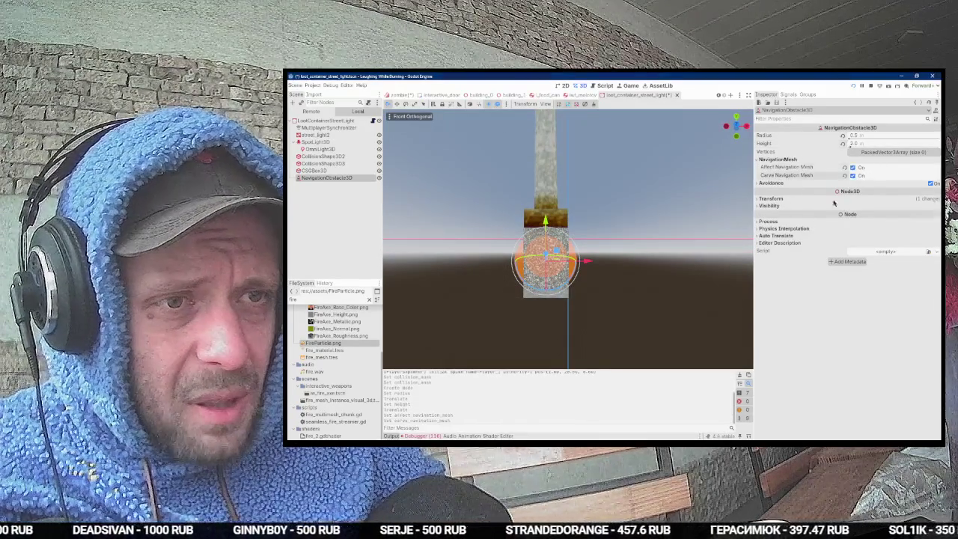
Step: Run the game, save the street light scene, walk forward past the obstacle, then stop
key("F5")
key("F8")
key("ctrl+s")
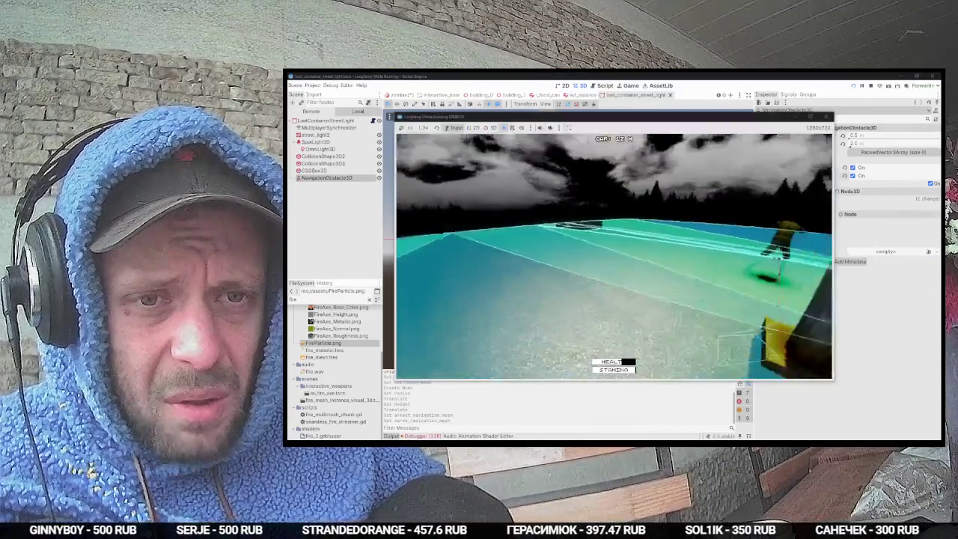
key("w")
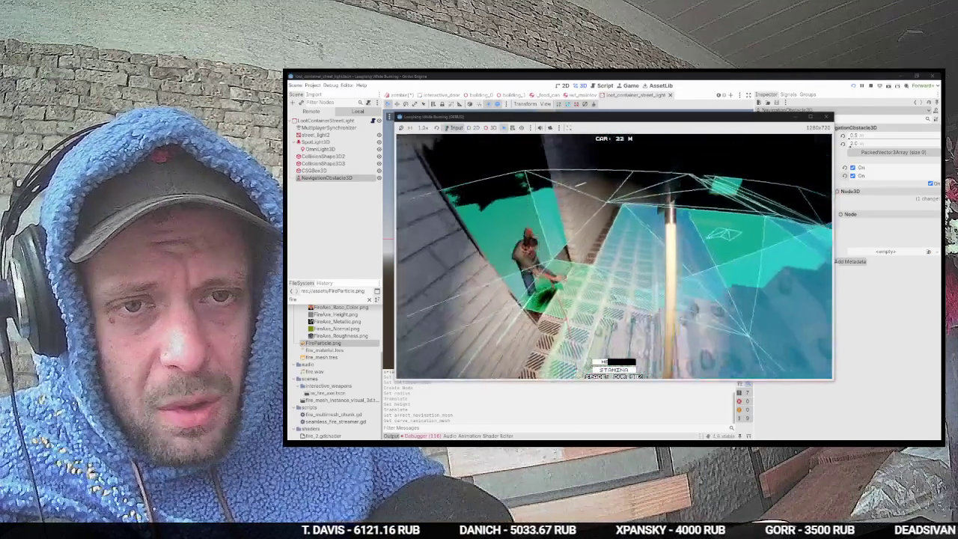
key("F8")
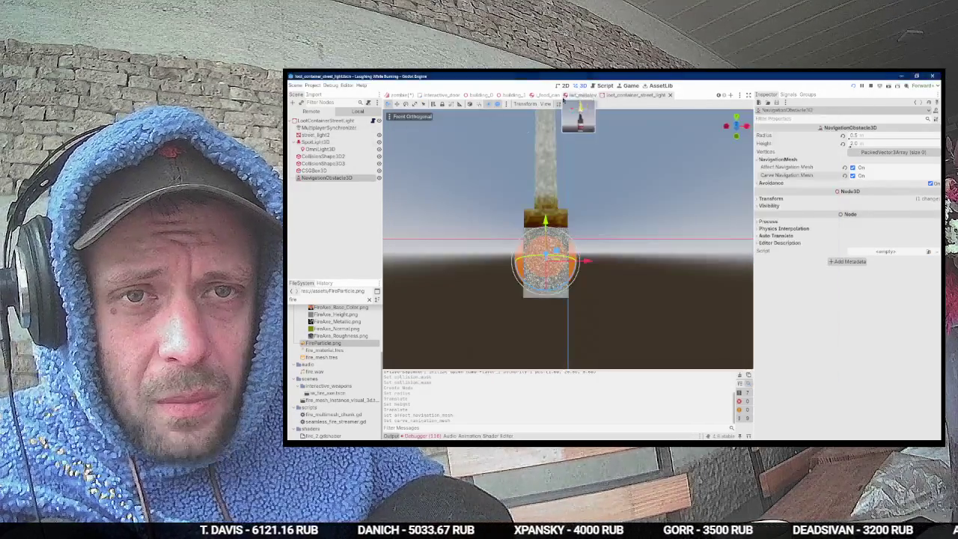
Step: In zombie.tscn, set the StairsCharacter3D Step Height Up to 1.0
left_click(409, 95)
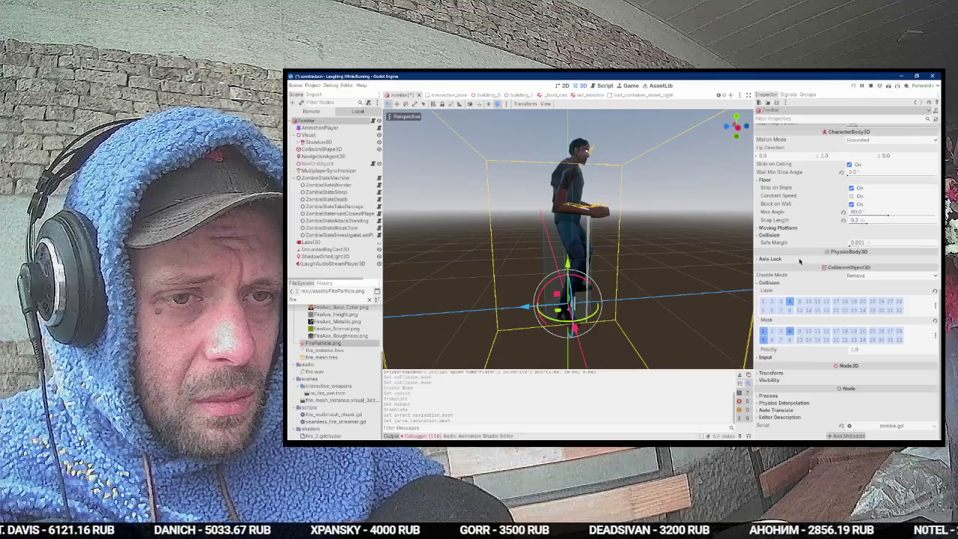
scroll(787, 235, "up", 5)
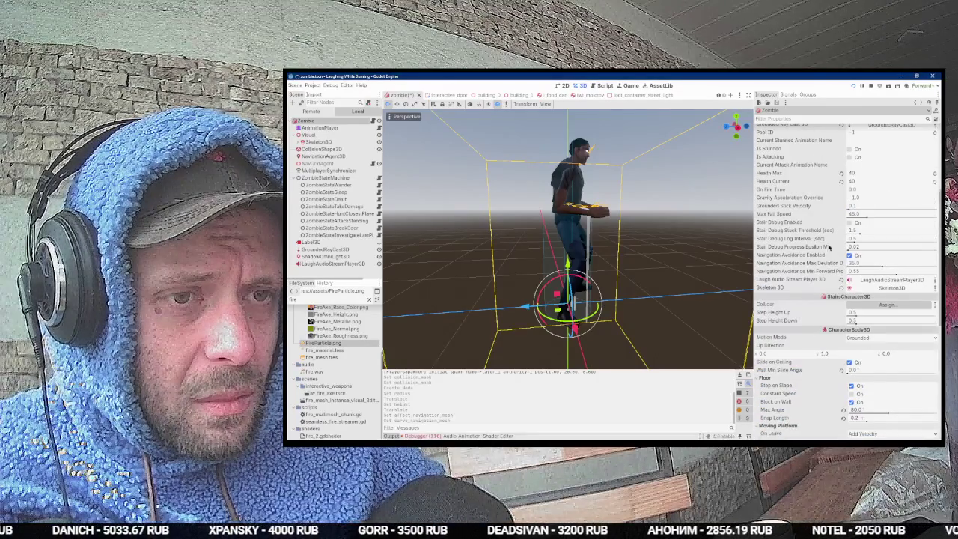
left_click(852, 313)
type("1")
key("Return")
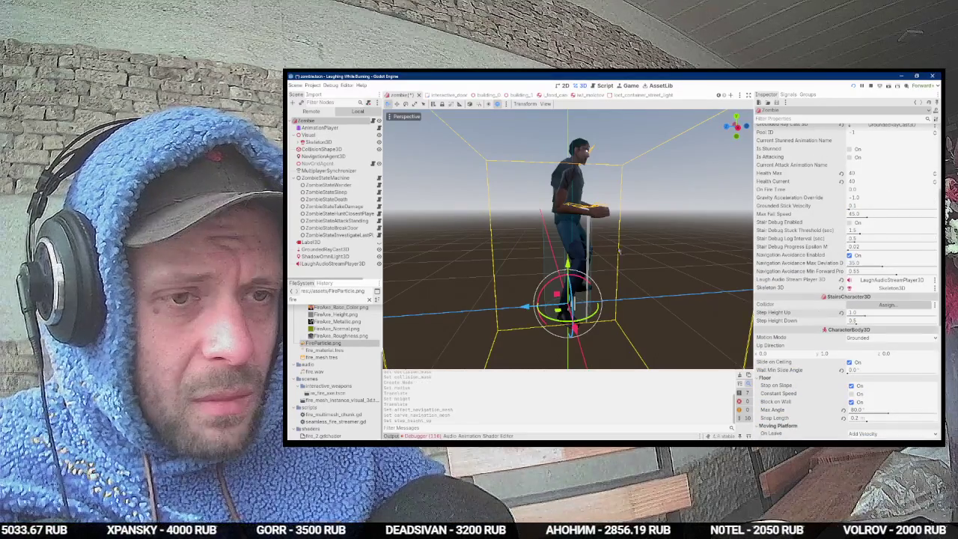
Step: Assign CollisionShape3D as the collider and relaunch the game to test the zombie
left_click(320, 149)
key("alt+Tab")
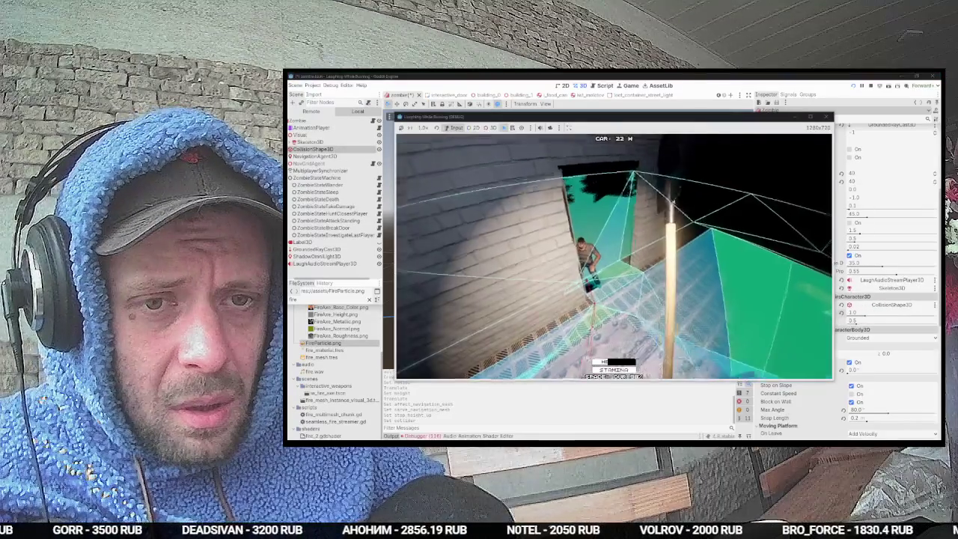
key("alt+Tab")
key("alt+Tab")
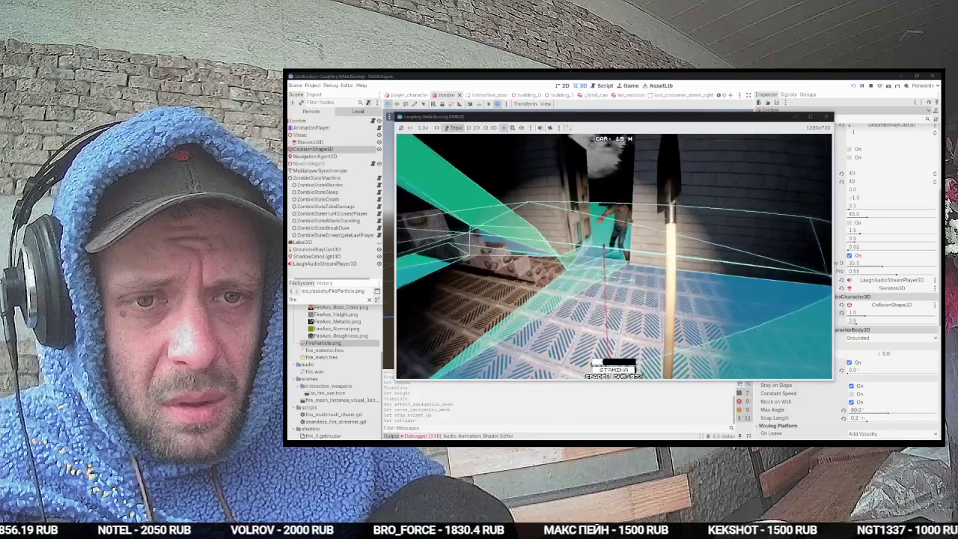
key("F8")
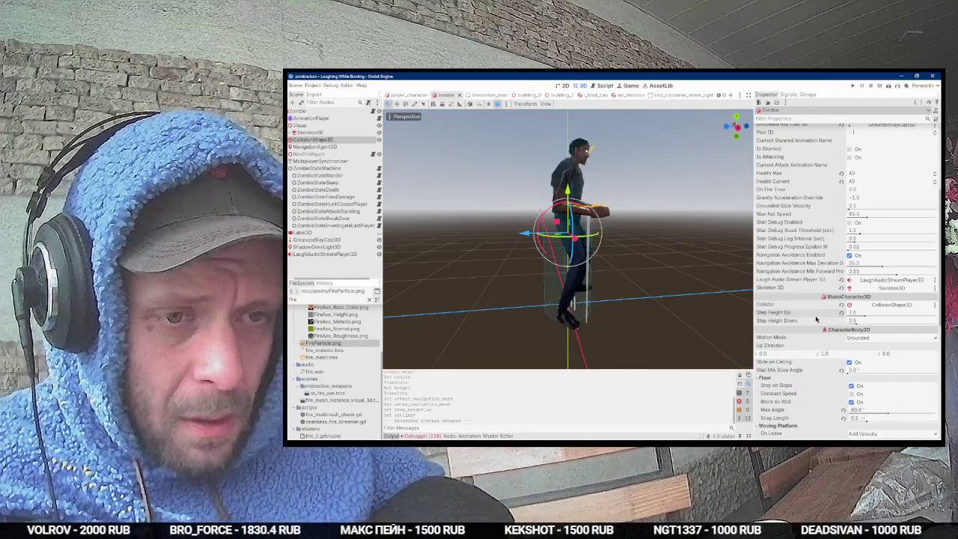
key("F5")
key("alt+Tab")
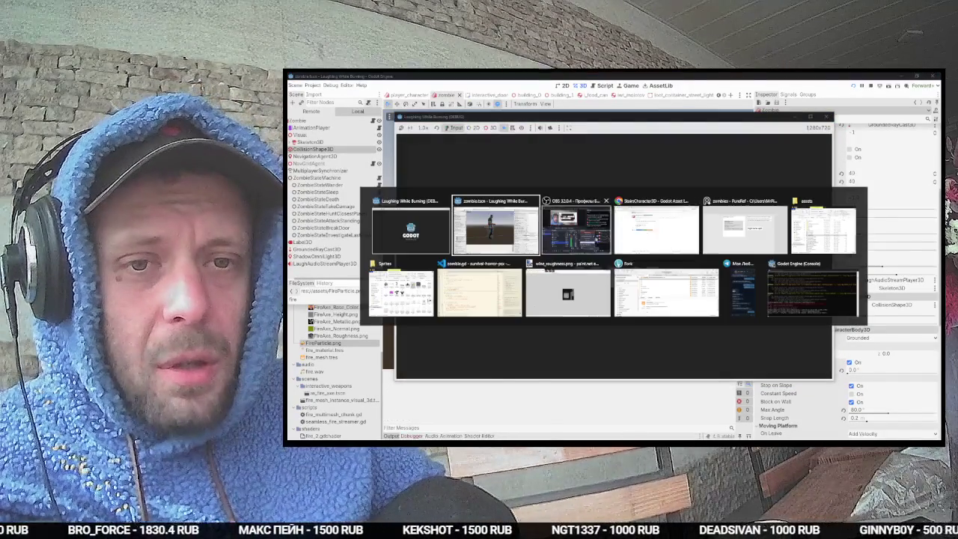
Step: Reposition the OBS Studio window, briefly checking the game before returning to OBS
left_click(600, 241)
left_click_drag(473, 295, 640, 218)
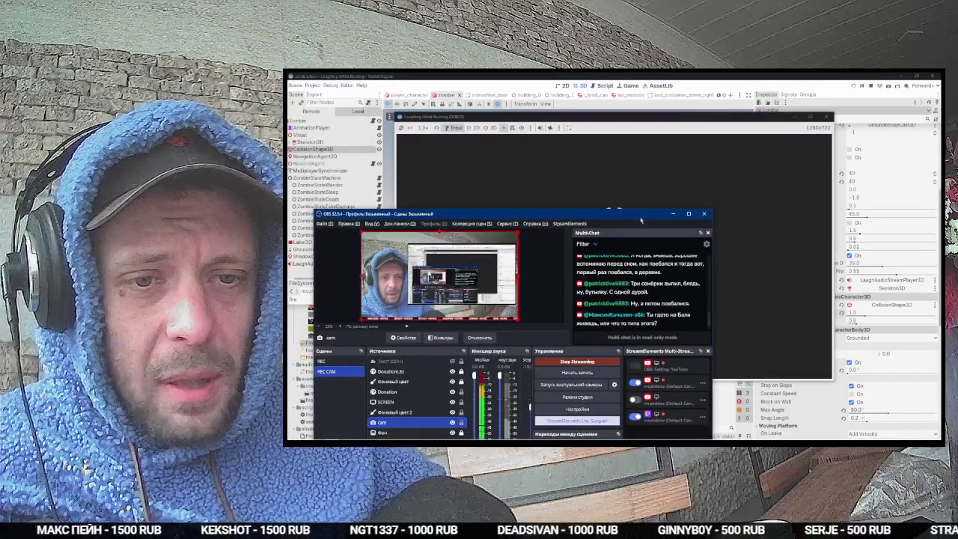
left_click_drag(640, 218, 652, 263)
left_click(696, 215)
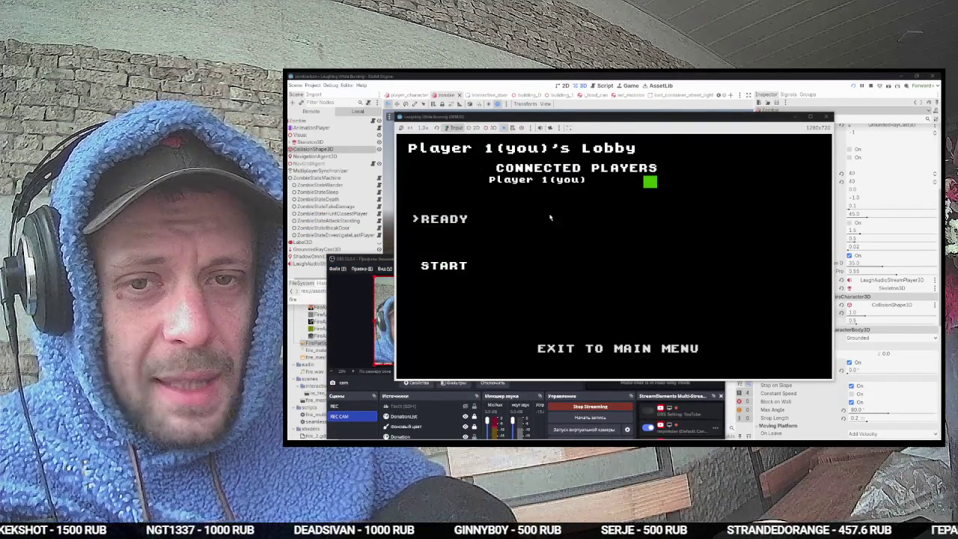
key("alt+Tab")
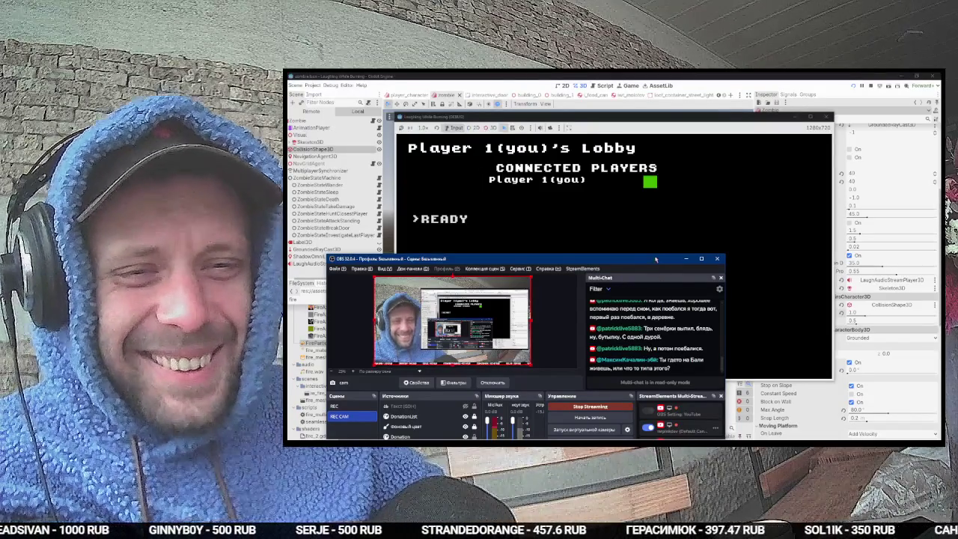
Step: Make the OBS window taller, scroll up through the Multi-Chat, then return to the game
left_click_drag(614, 255, 613, 163)
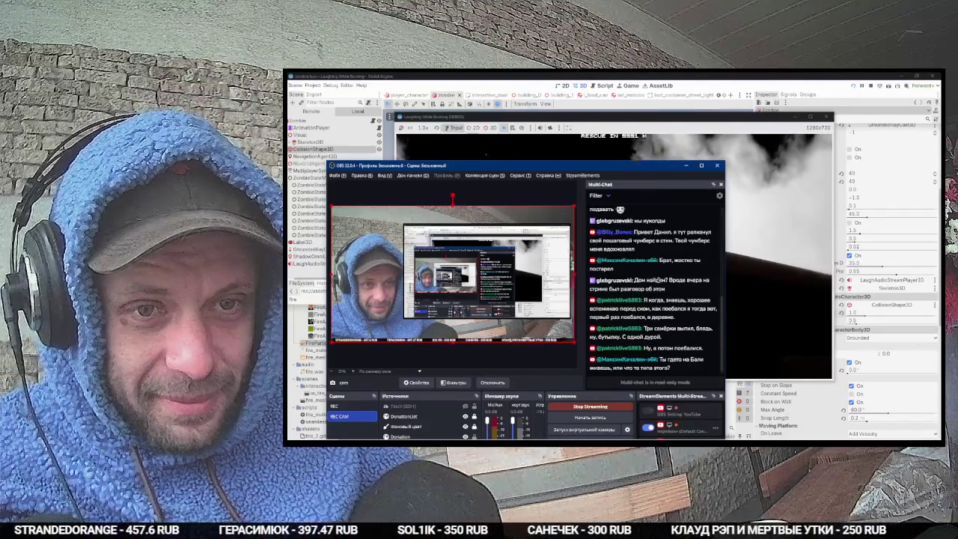
scroll(657, 282, "up", 1)
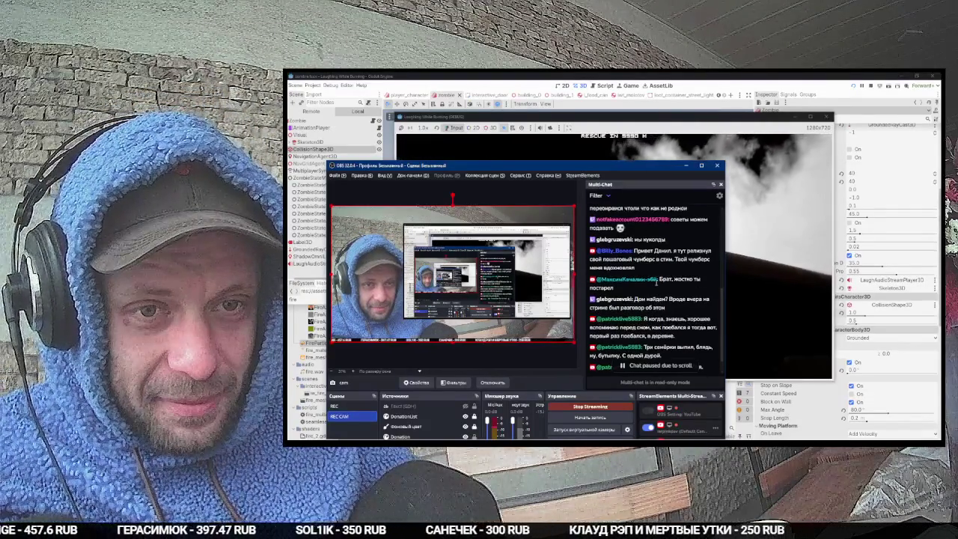
scroll(656, 281, "up", 2)
left_click(778, 314)
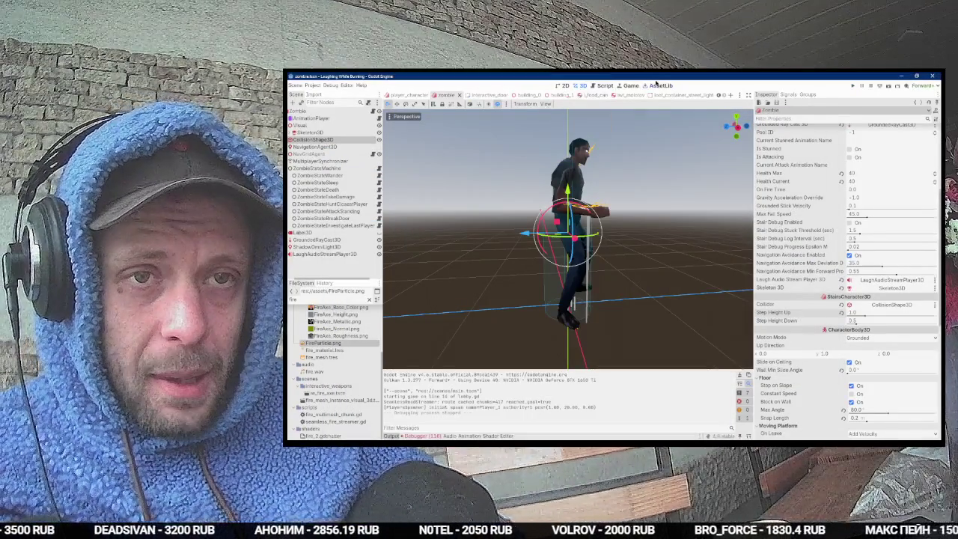
Step: Search the Asset Library for 'stair' and open StairsSteppingBody3D's files on GitHub
left_click(660, 85)
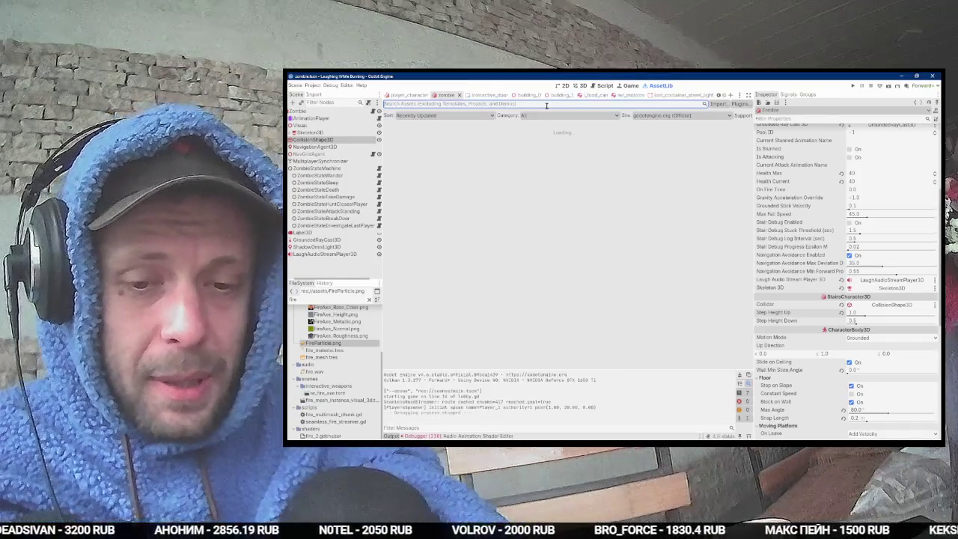
type("stair")
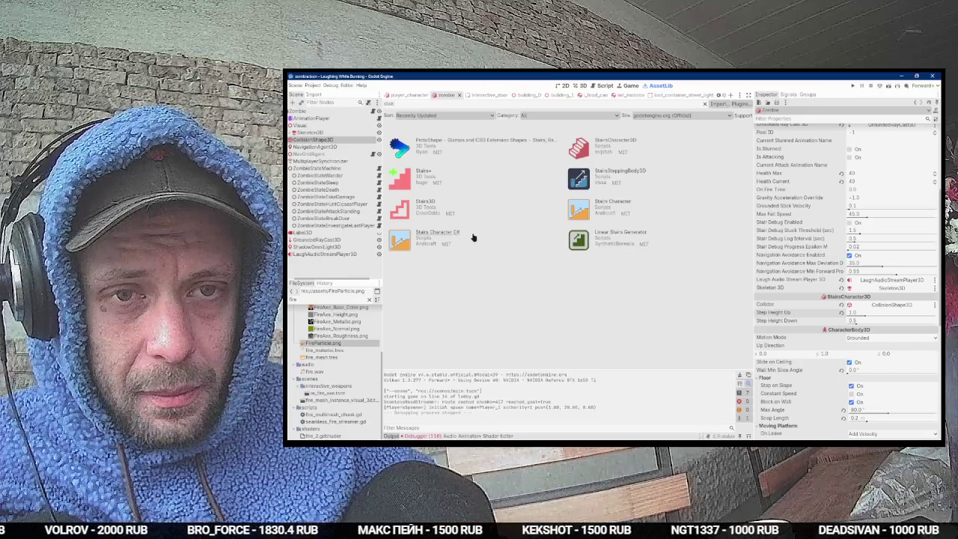
left_click(632, 177)
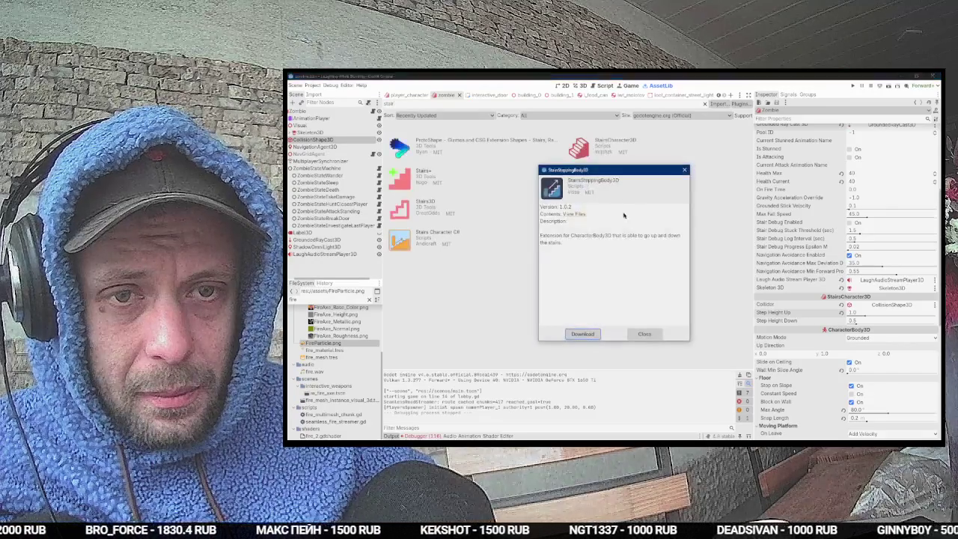
left_click(579, 214)
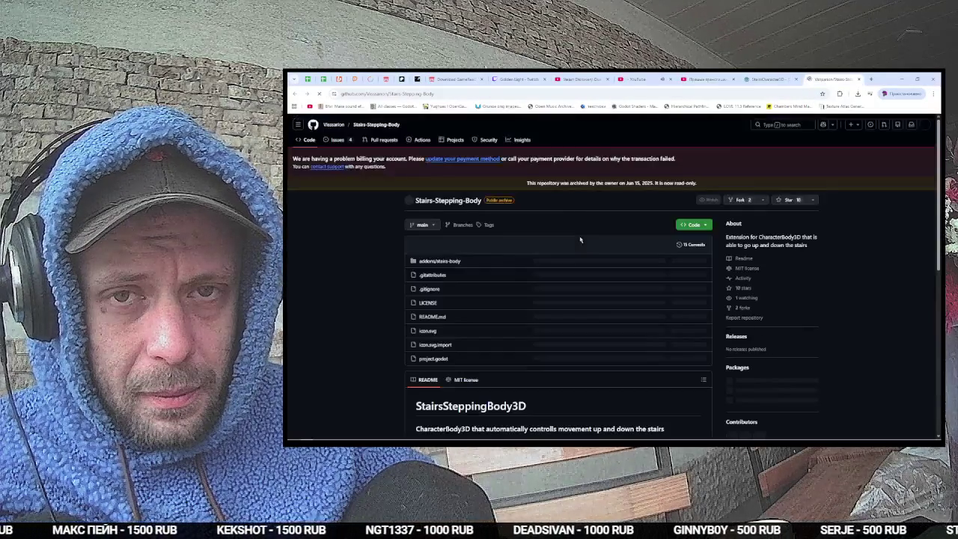
Step: Read the README Notes, highlighting the lines on supported shape colliders and Godot Physics bugs
scroll(576, 238, "down", 5)
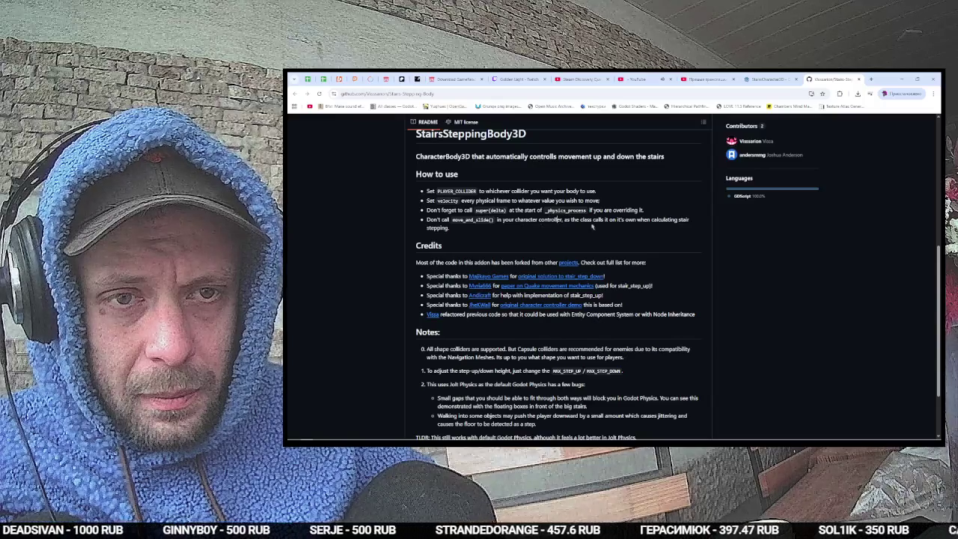
scroll(679, 232, "down", 2)
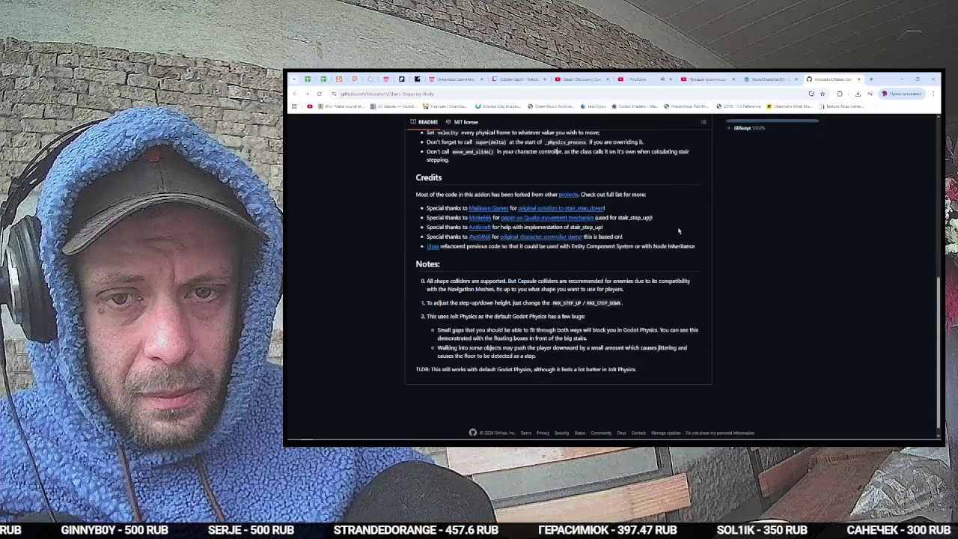
left_click_drag(428, 284, 683, 289)
left_click(458, 288)
mouse_move(623, 289)
left_mouse_down()
mouse_move(405, 289)
mouse_move(430, 304)
mouse_move(624, 304)
mouse_move(426, 302)
left_mouse_up()
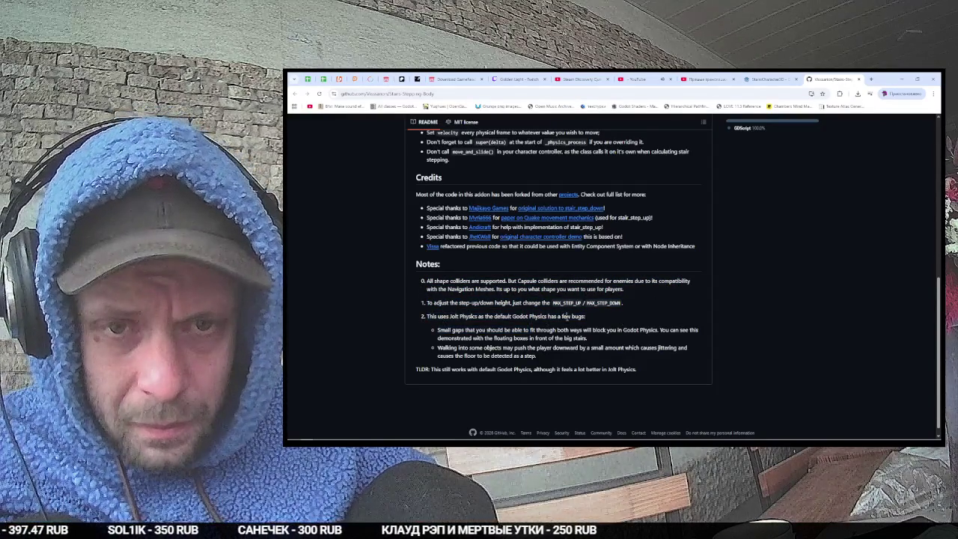
triple_click(488, 331)
left_click_drag(585, 316, 478, 316)
key("alt+Tab")
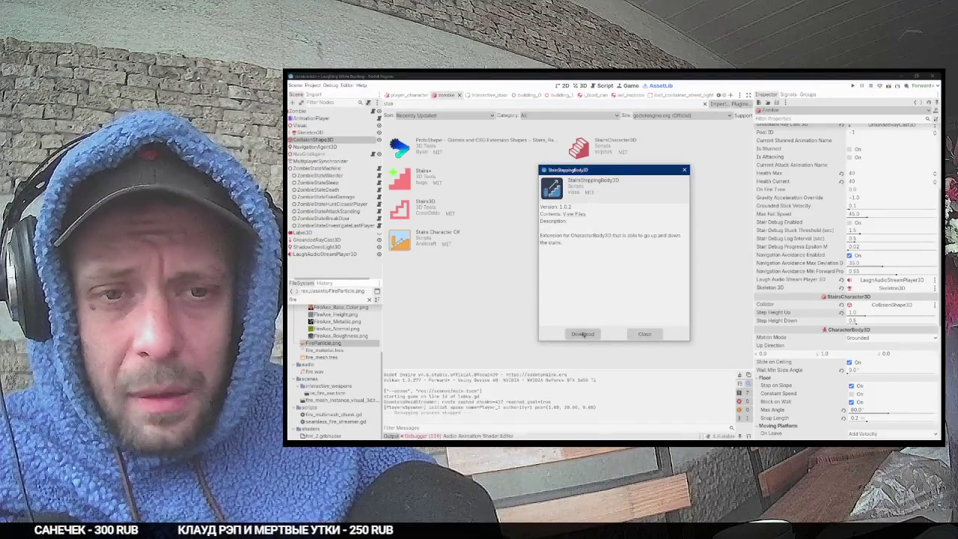
Step: Download and install the StairsSteppingBody3D addon, then bring up the Physics > 3D engine choices
left_click(581, 334)
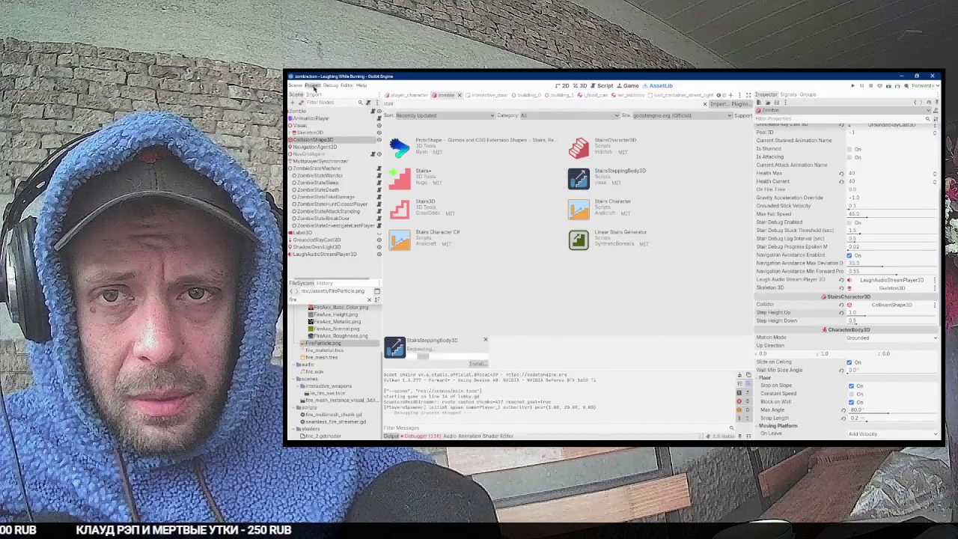
scroll(442, 247, "down", 5)
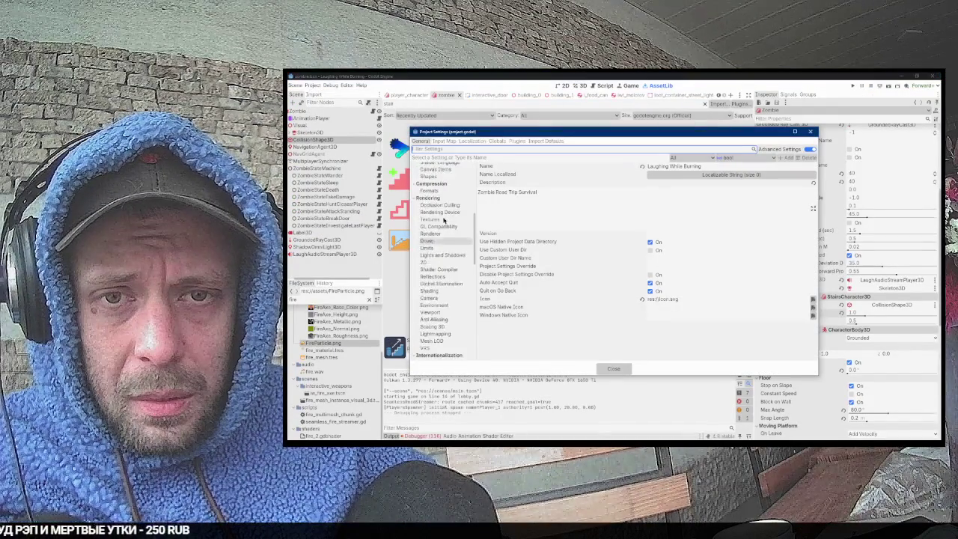
scroll(440, 257, "down", 10)
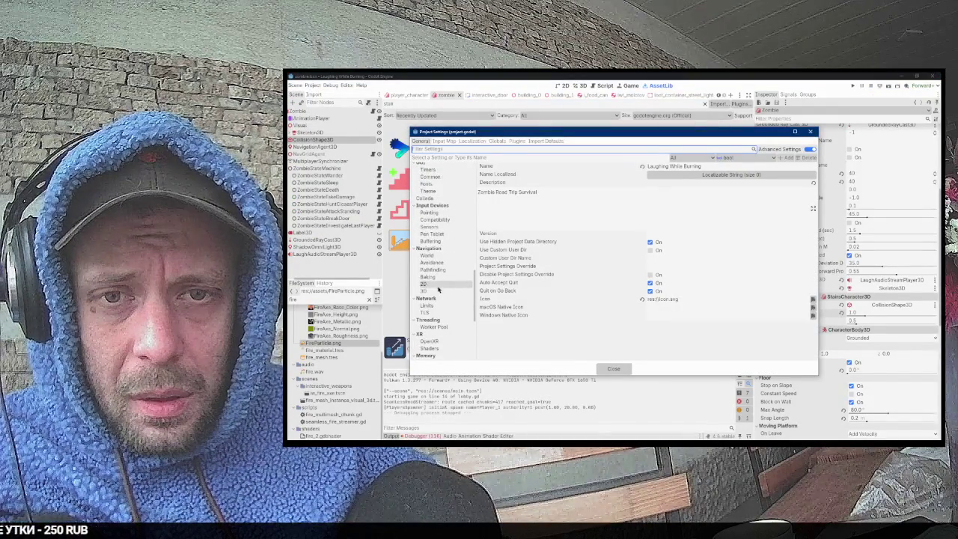
scroll(444, 276, "up", 10)
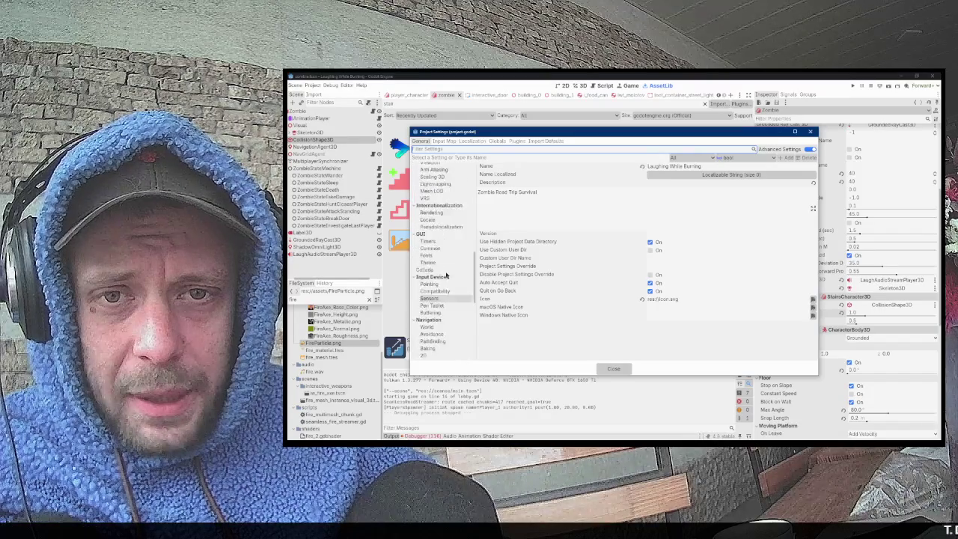
scroll(447, 275, "up", 3)
left_click(568, 359)
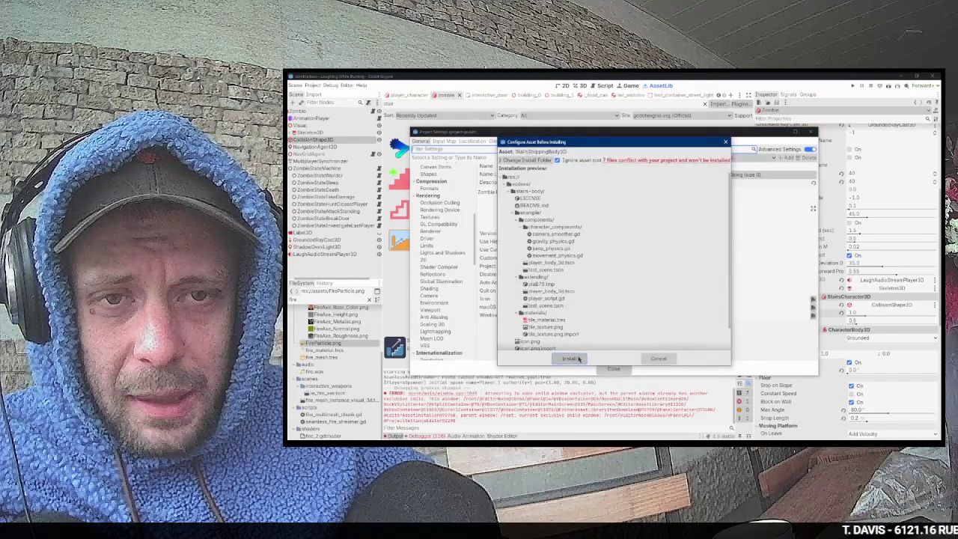
scroll(453, 245, "up", 4)
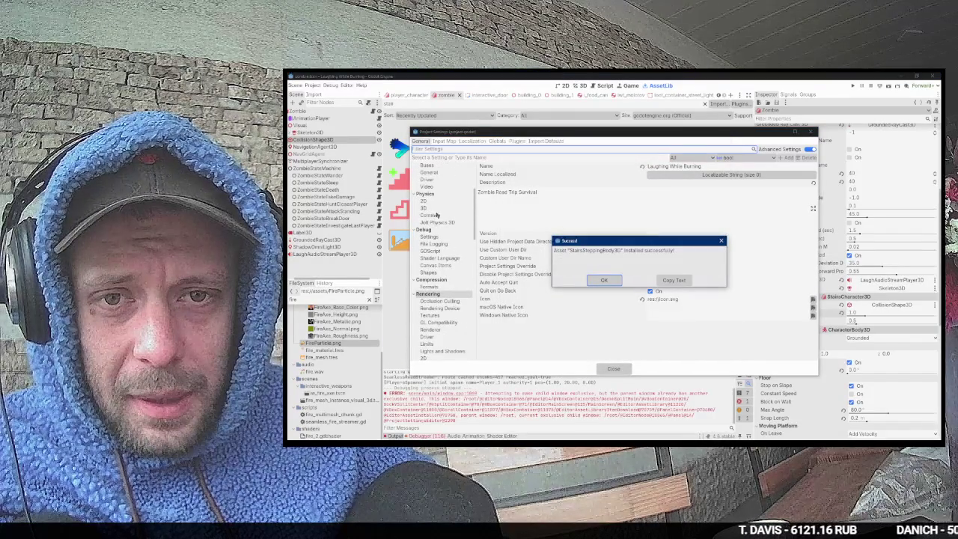
left_click(604, 280)
left_click(423, 208)
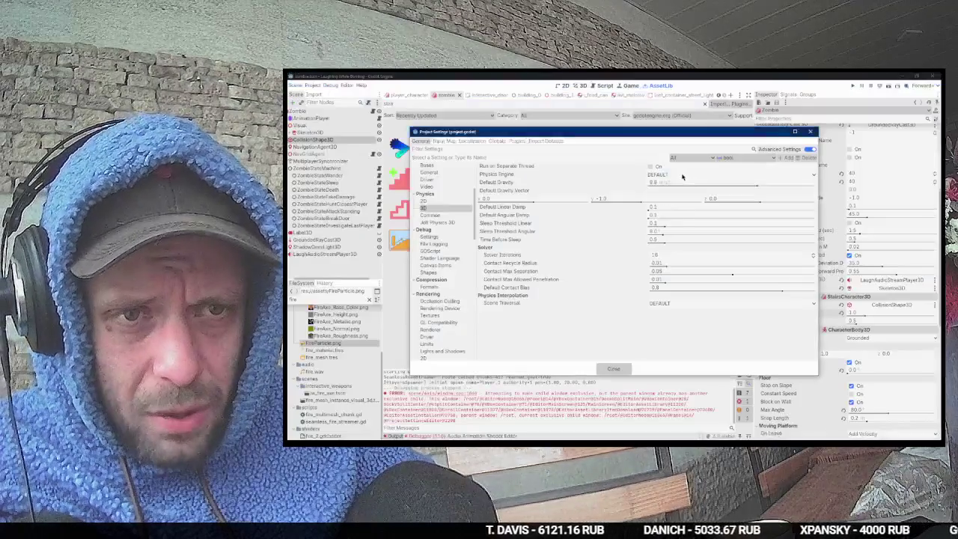
left_click(683, 176)
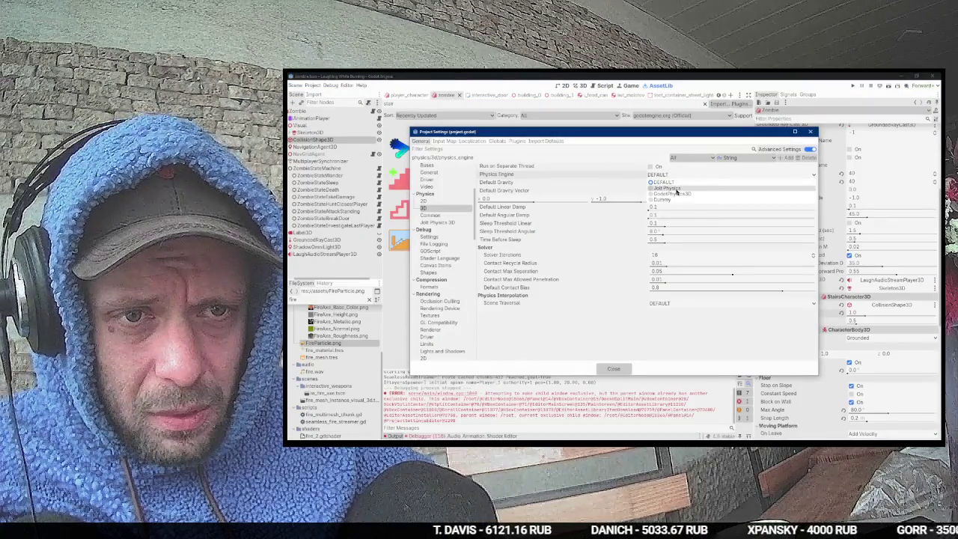
Step: Switch the 3D physics engine from DEFAULT to Jolt Physics and save and restart the editor
left_click(674, 188)
left_click(442, 222)
left_click(443, 214)
left_click(444, 208)
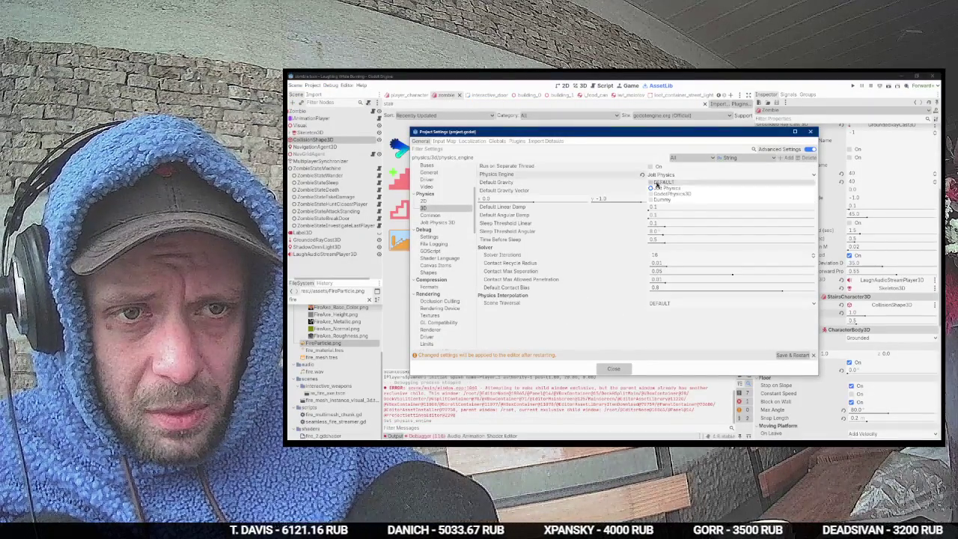
mouse_move(640, 175)
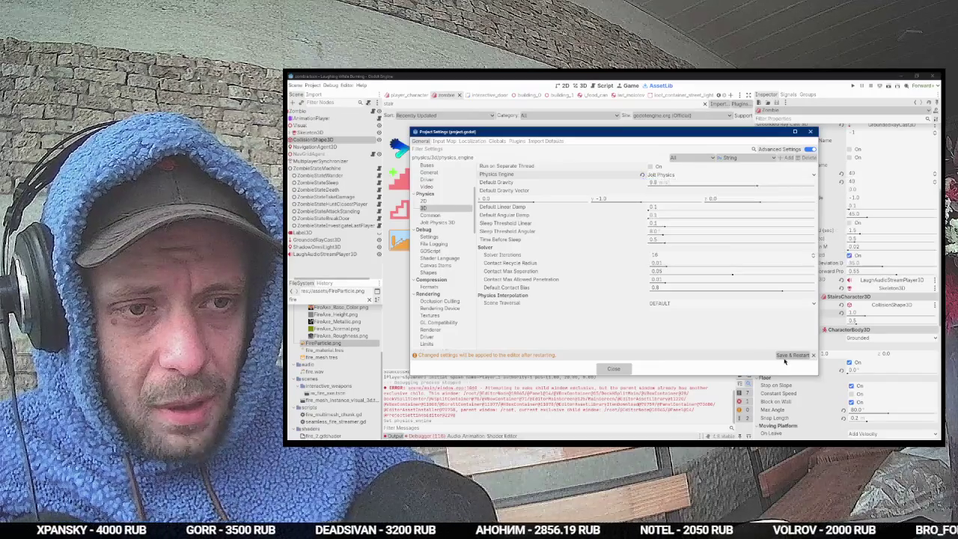
left_click(780, 356)
key("alt+Tab")
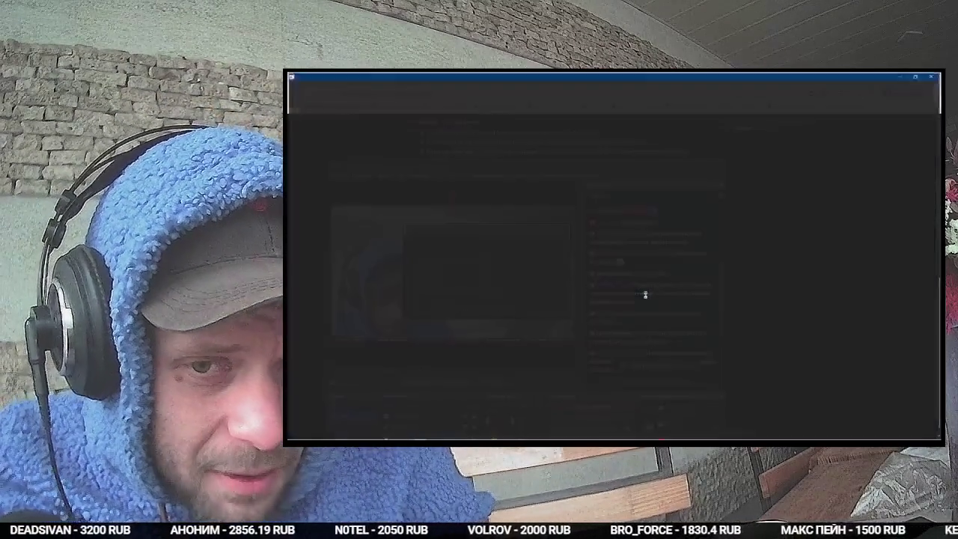
Step: Read down through the OBS Multi-chat while Godot restarts
key("alt+Tab")
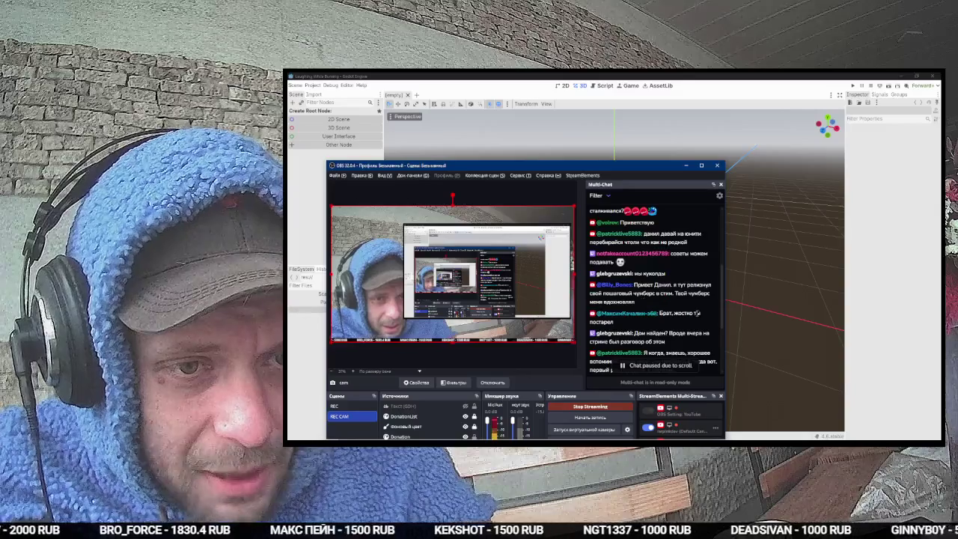
left_click_drag(845, 374, 753, 359)
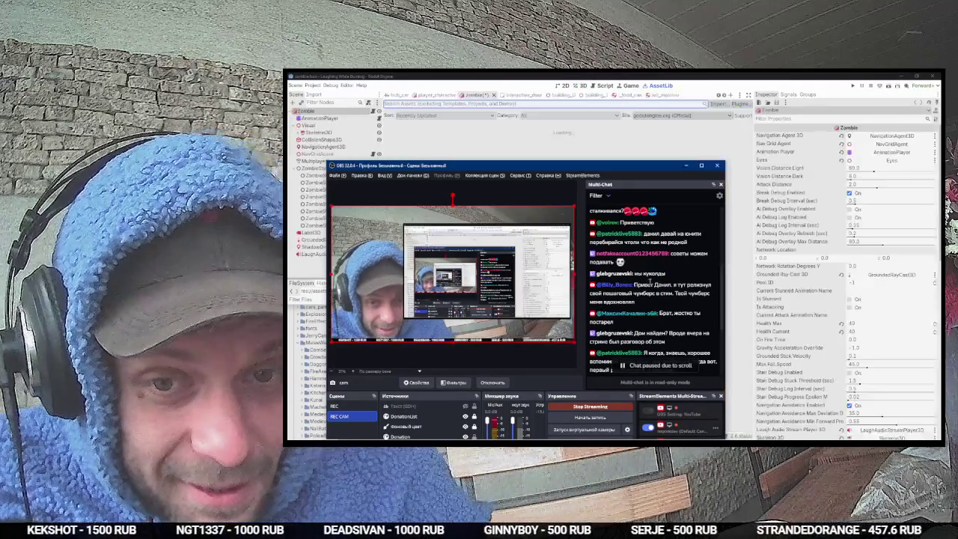
scroll(661, 289, "down", 2)
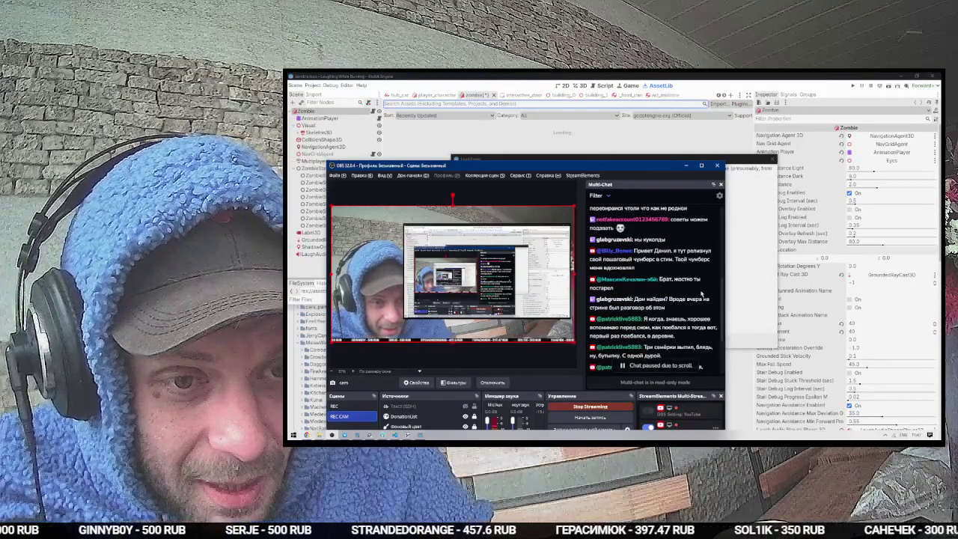
scroll(701, 294, "down", 4)
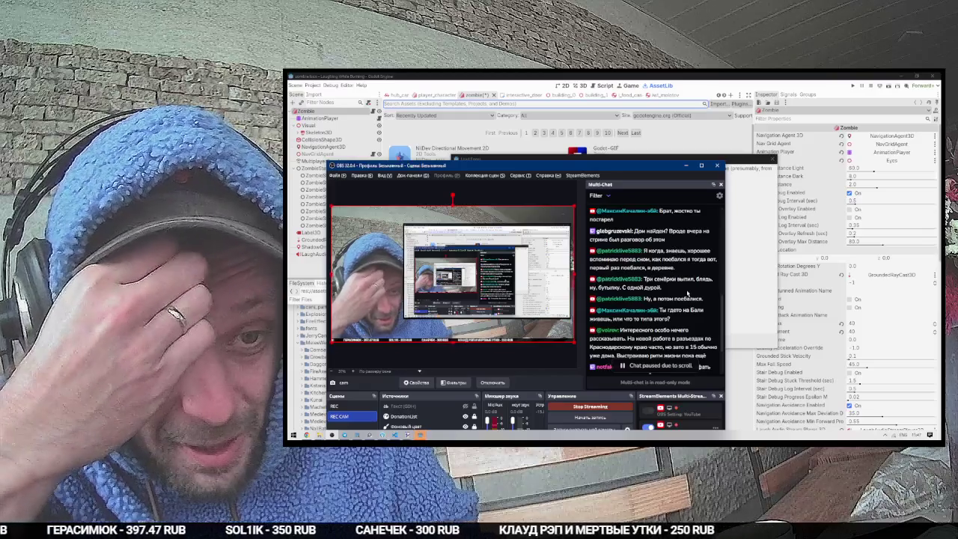
scroll(687, 294, "down", 2)
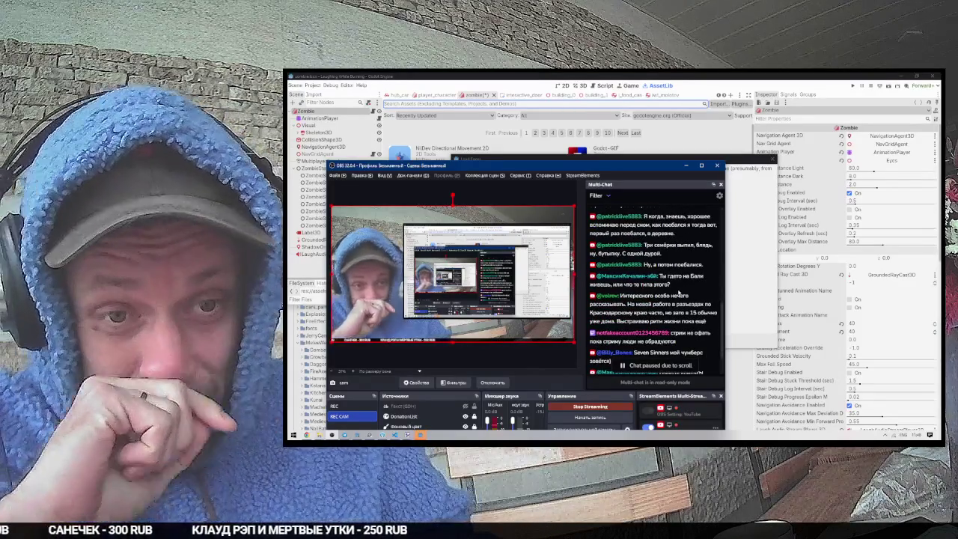
Step: Back in Godot, dismiss the load errors, show the zombie in the 3D view, and save the scene
key("alt+Tab")
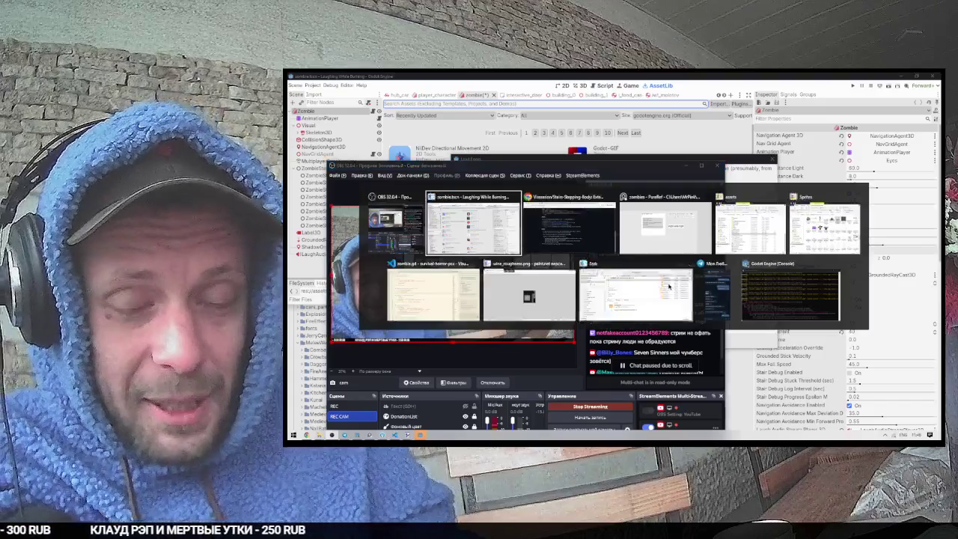
left_click(574, 278)
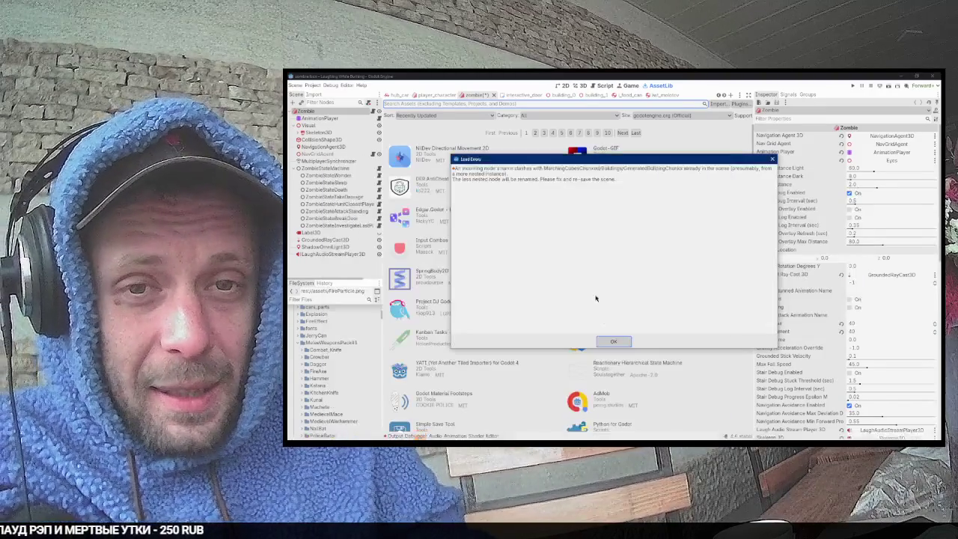
left_click(618, 341)
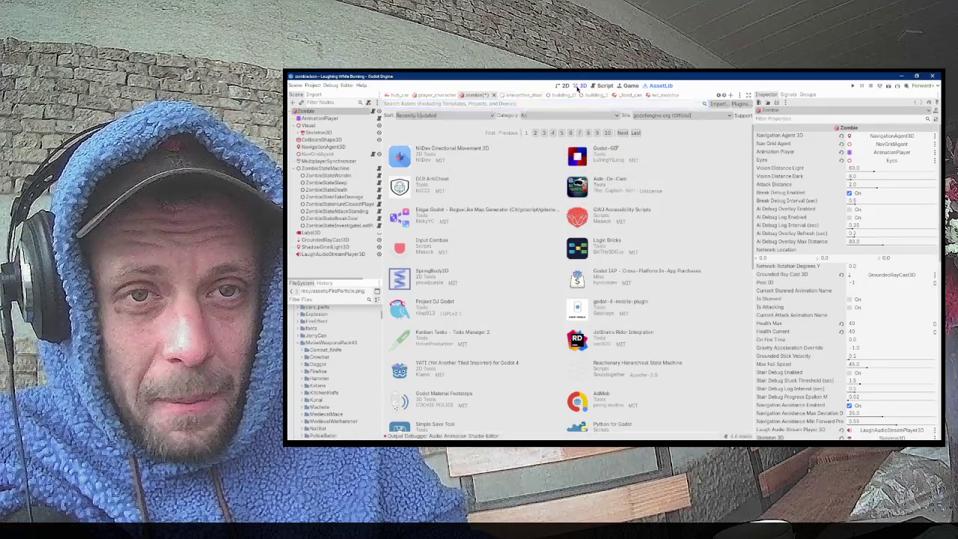
left_click(572, 86)
key("ctrl+s")
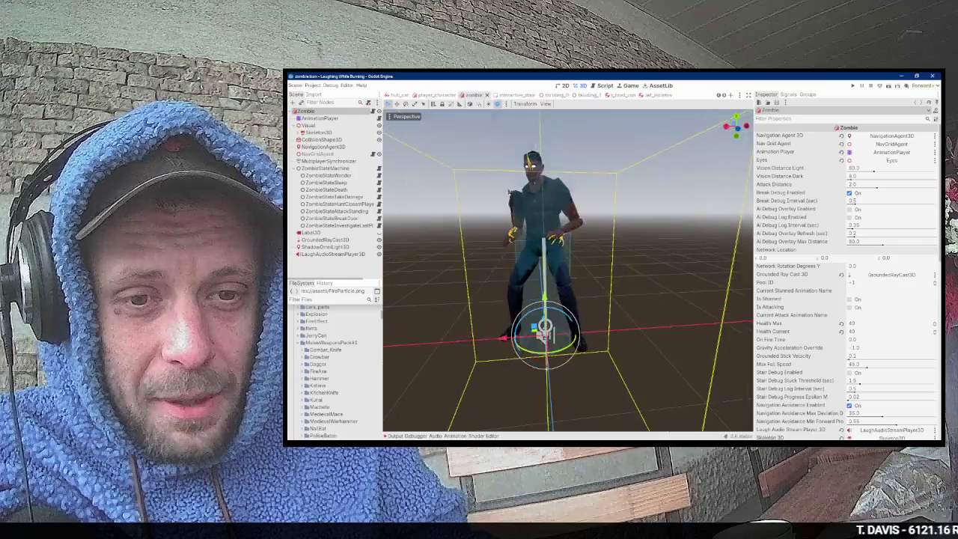
Step: Quick-load zombie_collider_capsule_shape as the Shape of the zombie's CollisionShape3D
left_click(322, 139)
left_click(898, 136)
left_click(890, 199)
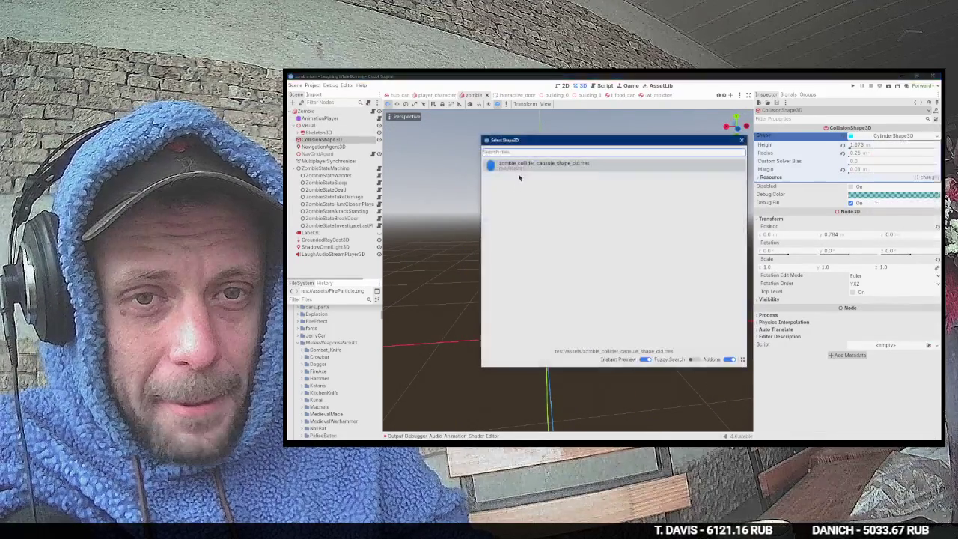
double_click(520, 171)
key("alt+Tab")
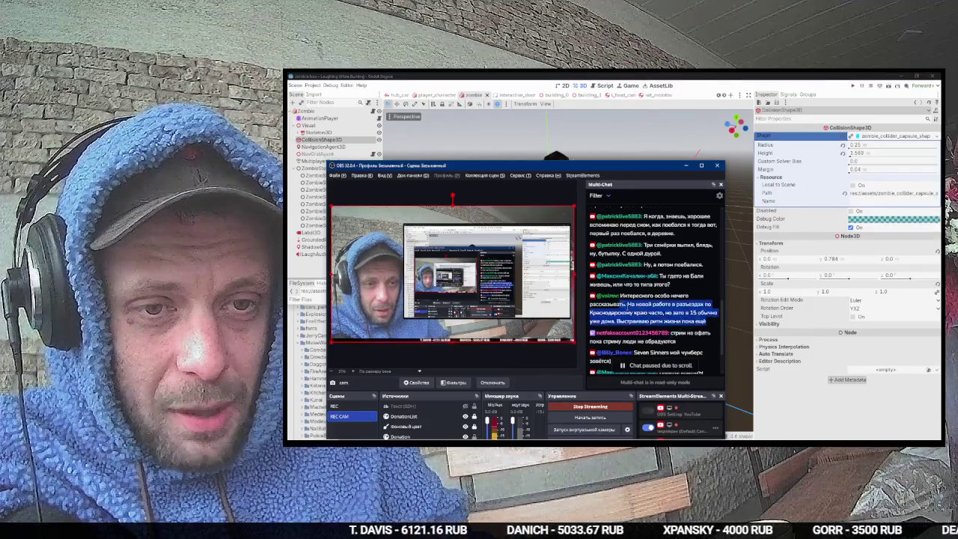
Step: Copy the words 'Seven Sinners' from the OBS chat and bring the browser forward
scroll(658, 322, "down", 2)
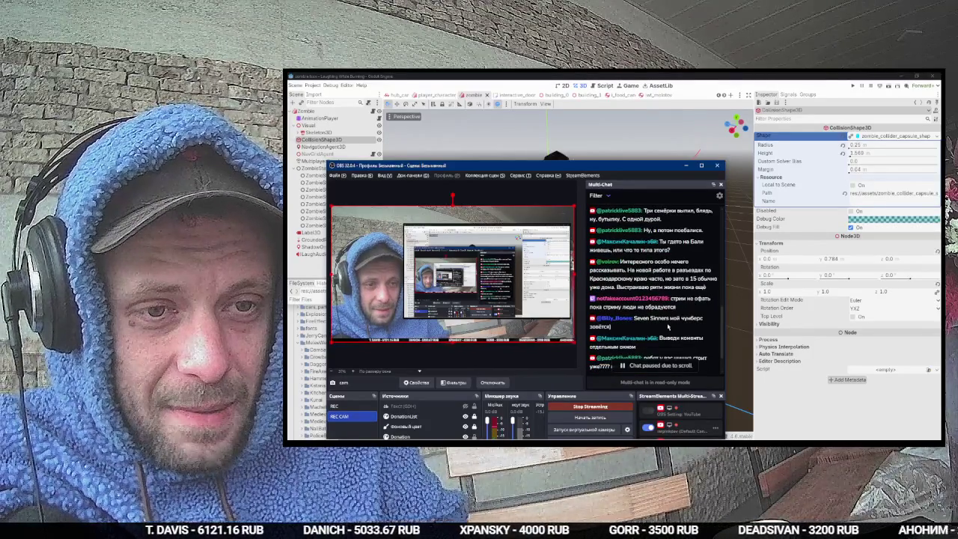
left_click_drag(668, 318, 634, 318)
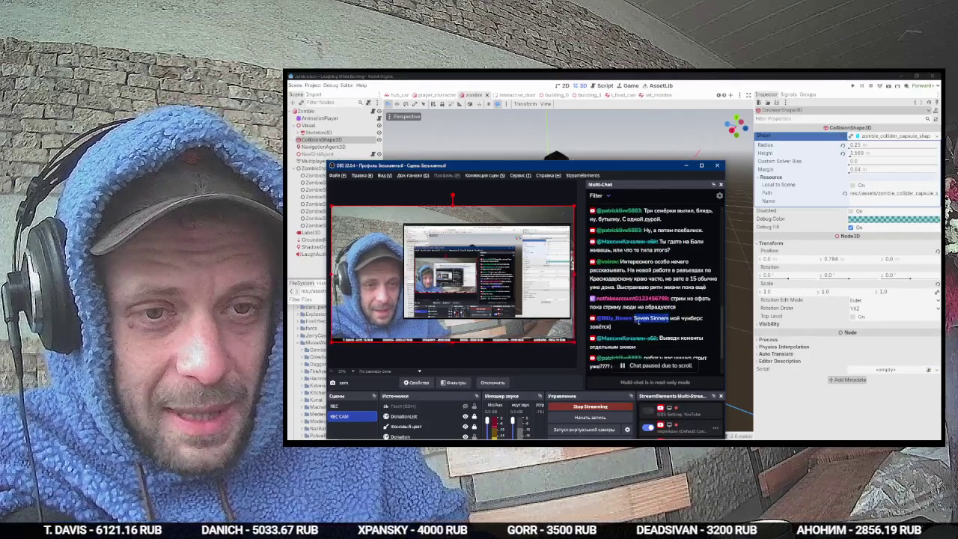
key("ctrl+c")
key("alt+Tab")
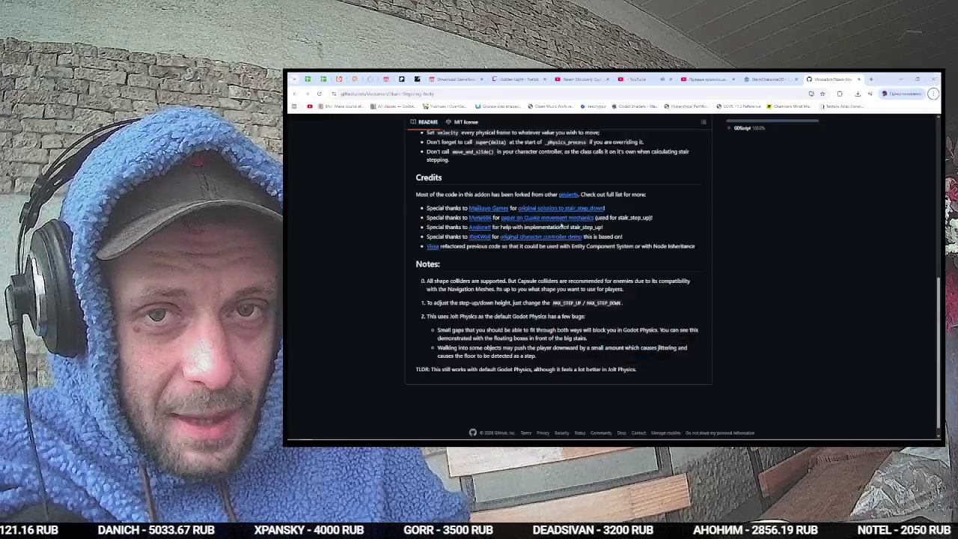
Step: Search Google for 'Seven Sinners' in a new tab and open its Steam store page
key("ctrl+t")
key("ctrl+v")
key("Return")
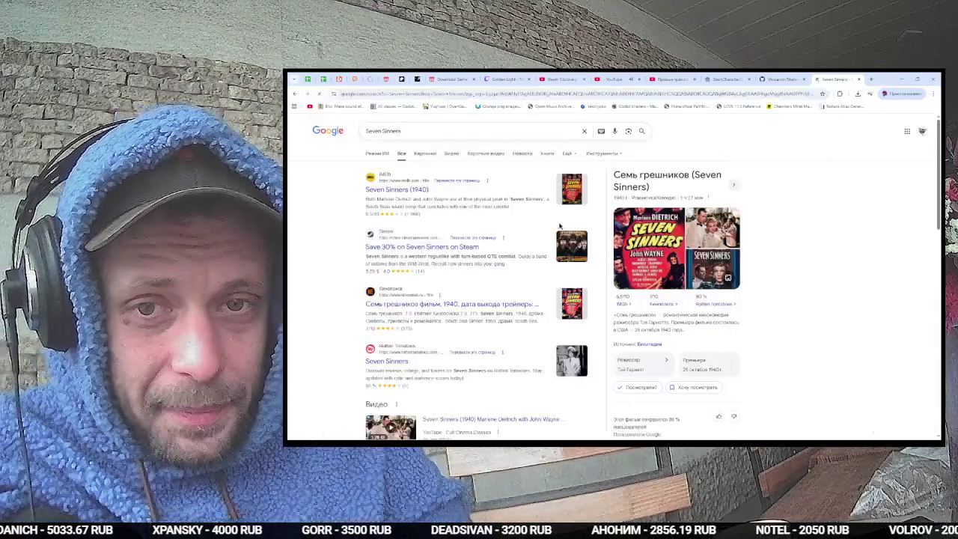
middle_click(460, 247)
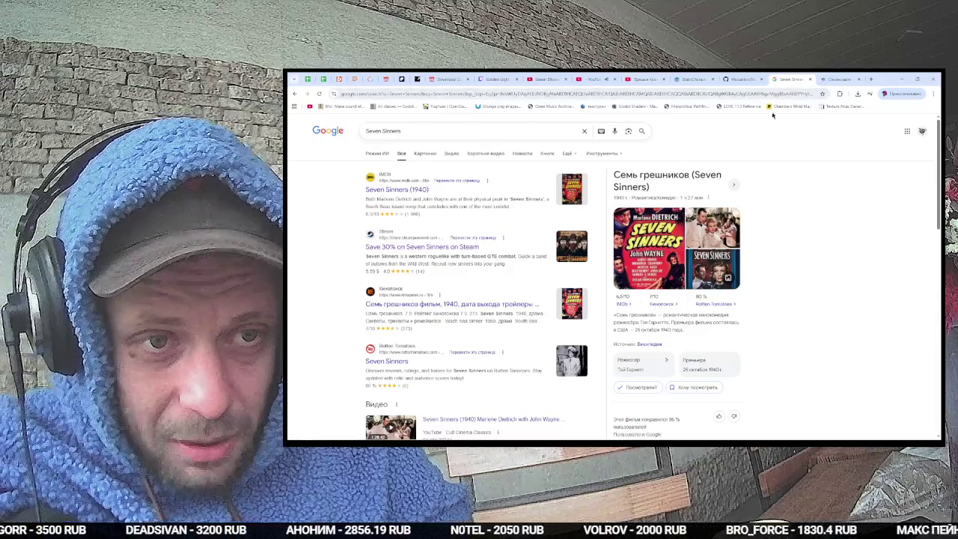
left_click(838, 77)
left_click(792, 78)
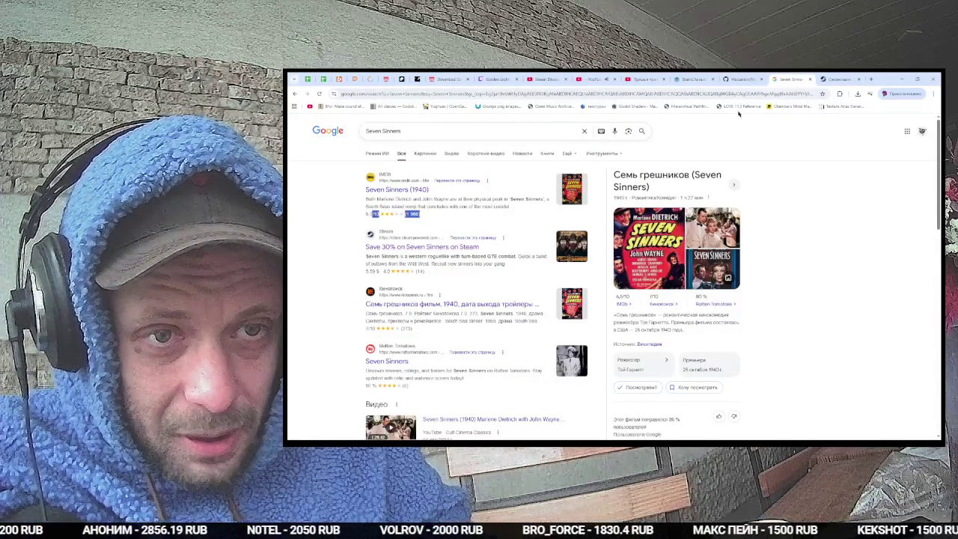
left_click(827, 77)
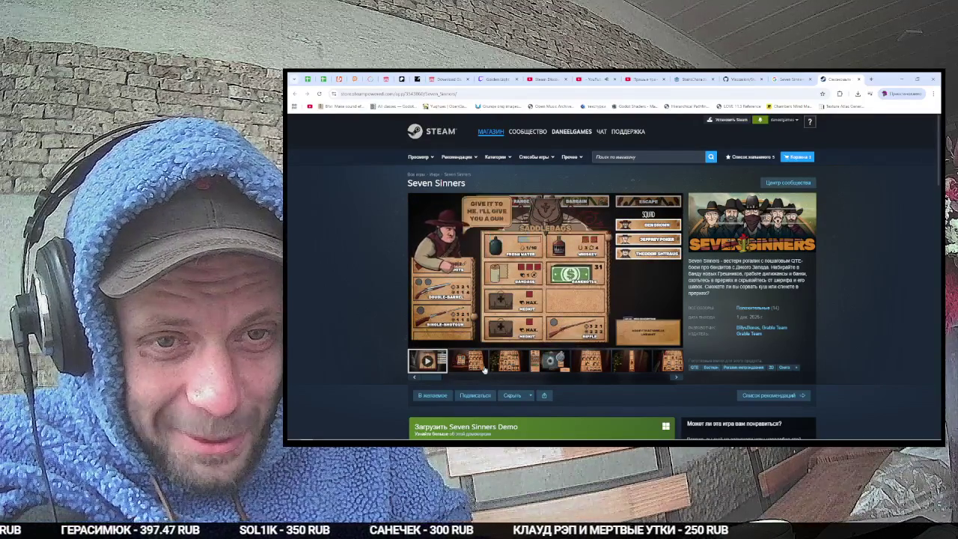
Step: Browse the Seven Sinners screenshot gallery, viewing the card board screenshot full size
left_click(487, 369)
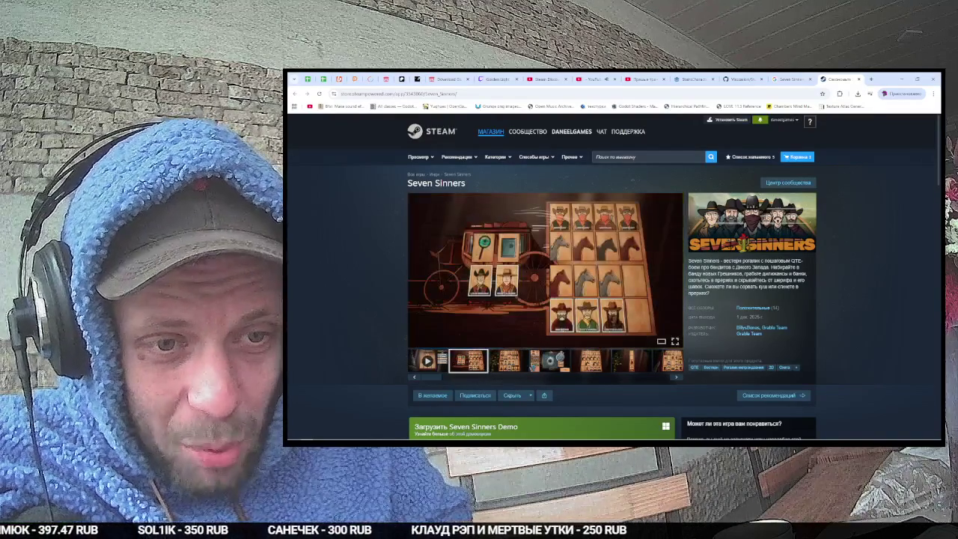
left_click(550, 361)
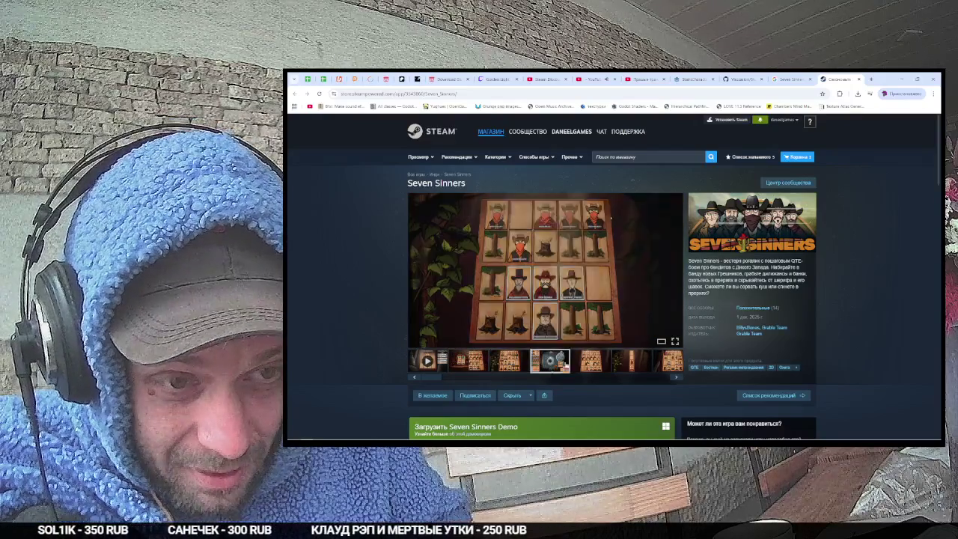
left_click(588, 370)
left_click(629, 367)
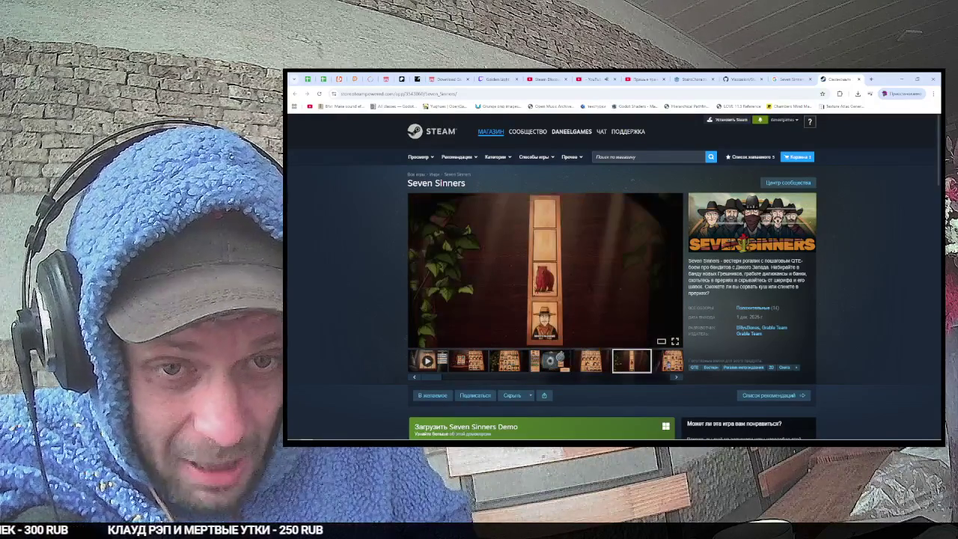
left_click(675, 377)
left_click(675, 379)
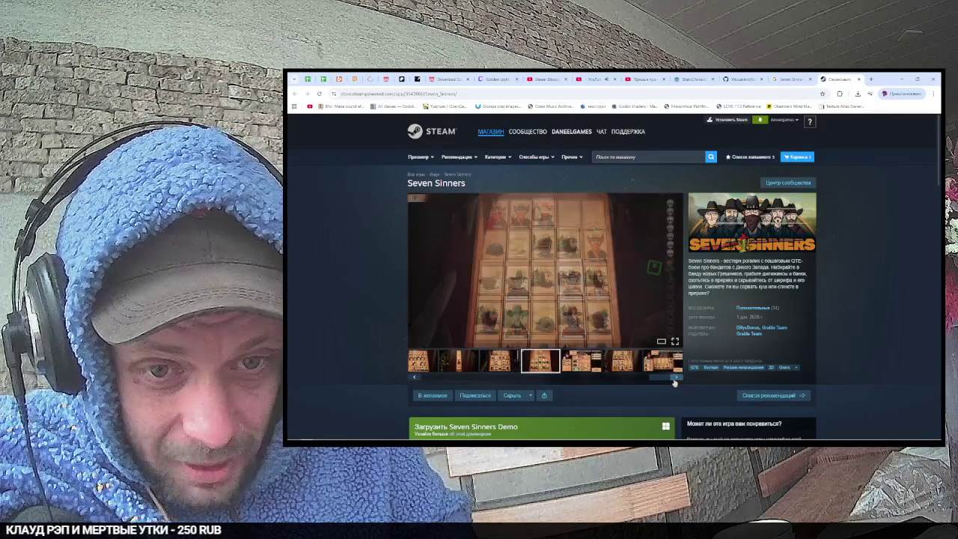
left_click(675, 379)
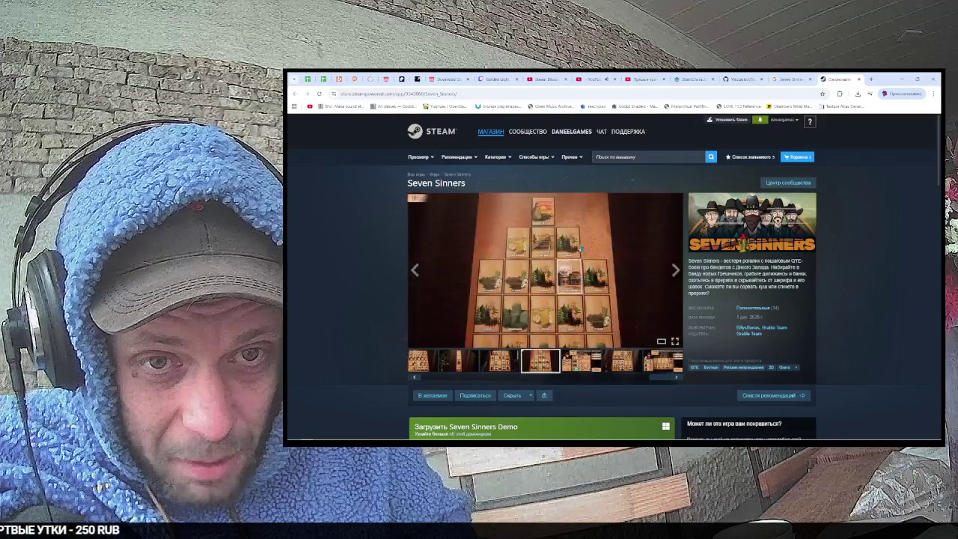
left_click(545, 269)
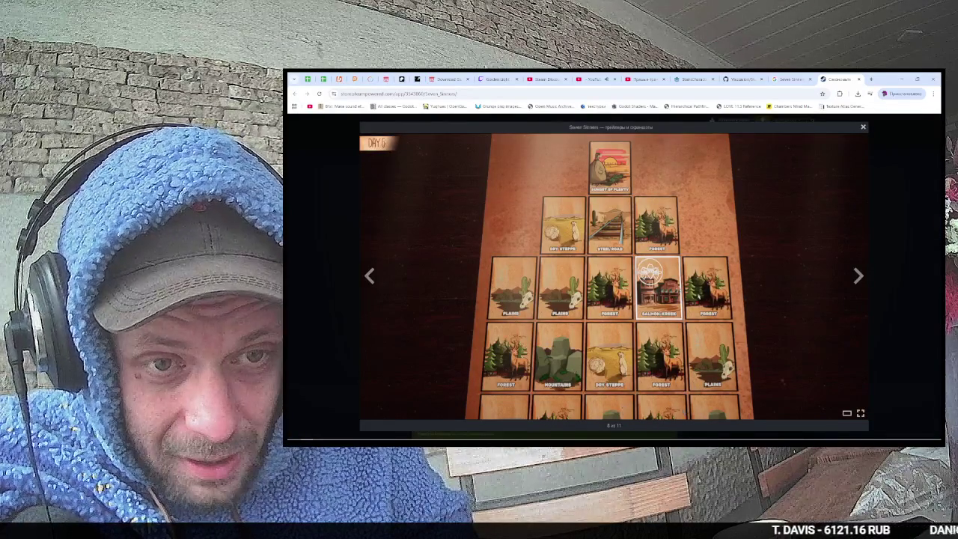
left_click(862, 126)
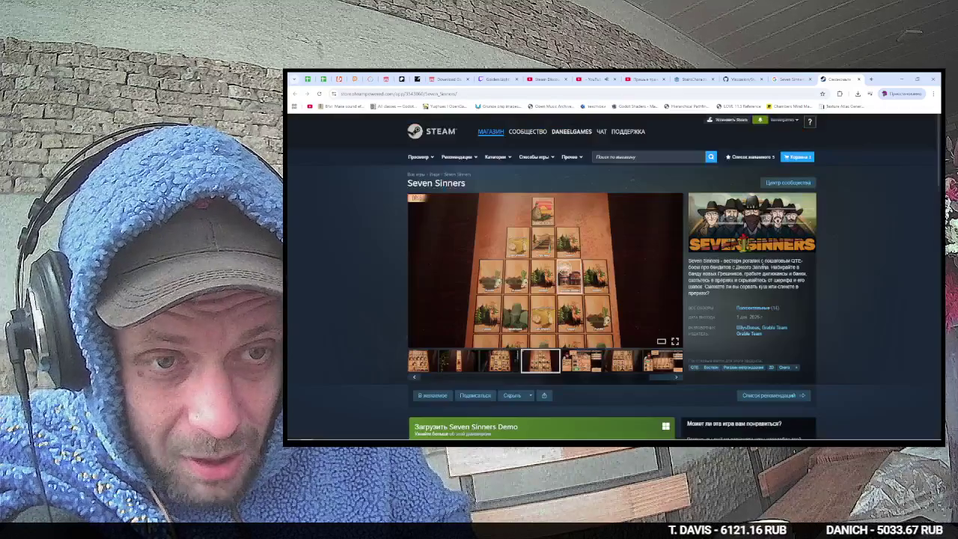
left_click(677, 377)
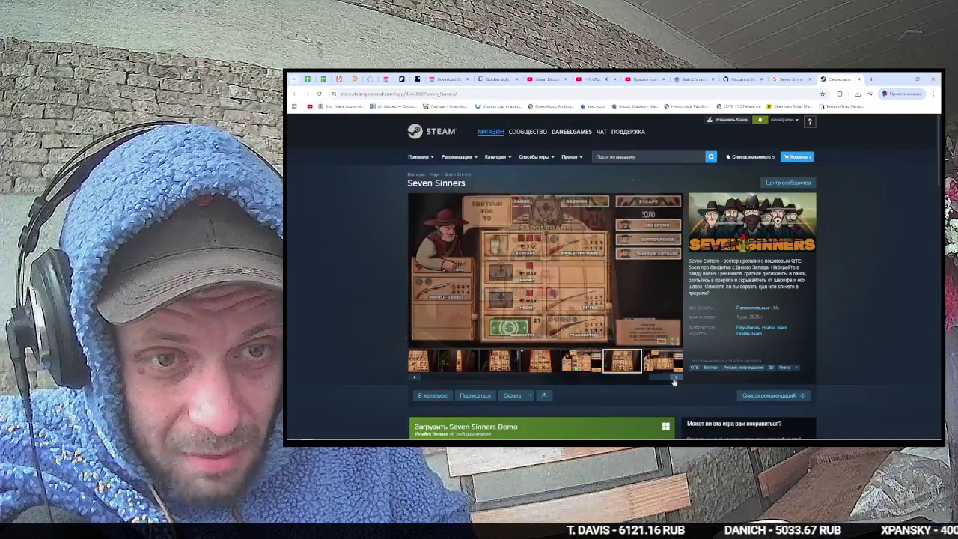
left_click(677, 378)
scroll(673, 370, "down", 3)
scroll(676, 356, "up", 2)
Step: Look over the game's user reviews, then close the Steam and search tabs
left_click(751, 240)
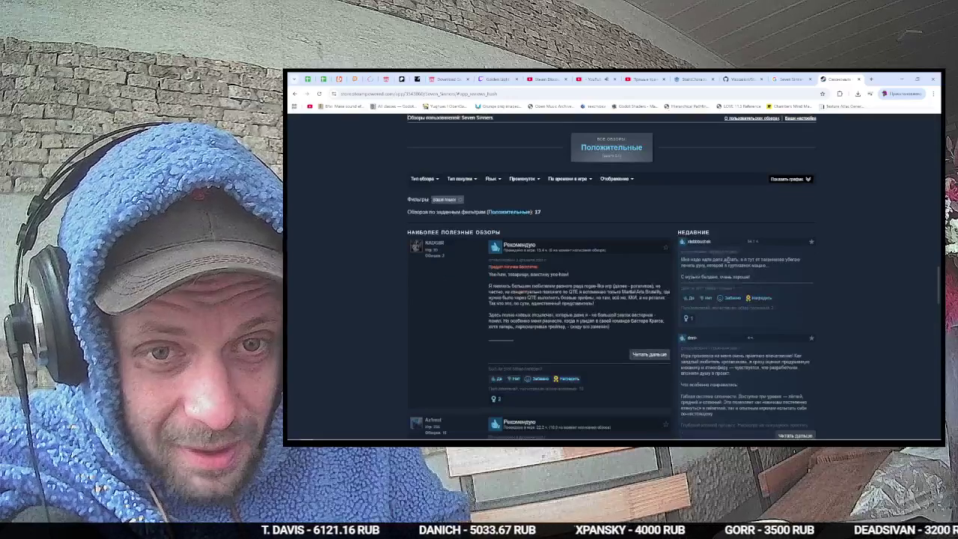
right_click(732, 272)
left_click(850, 250)
scroll(849, 249, "down", 2)
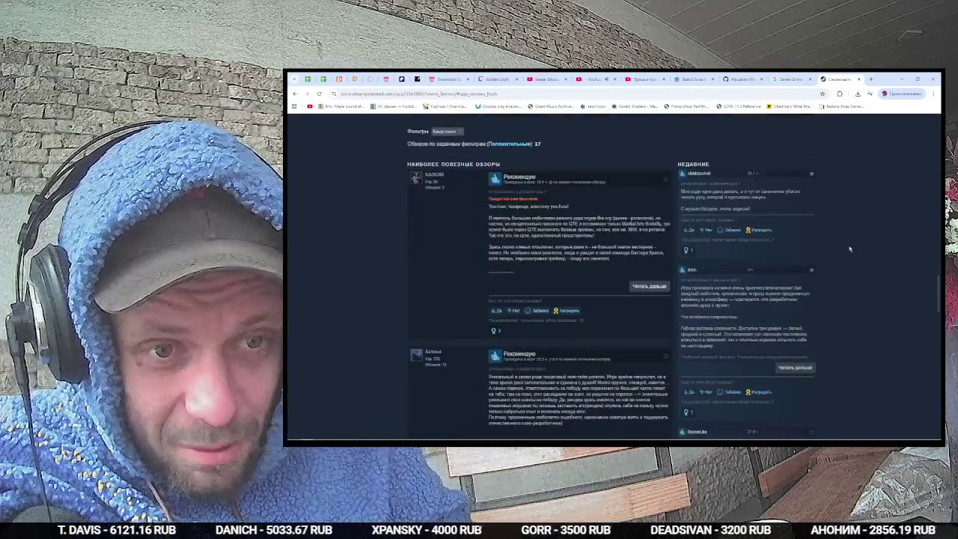
scroll(849, 249, "down", 1)
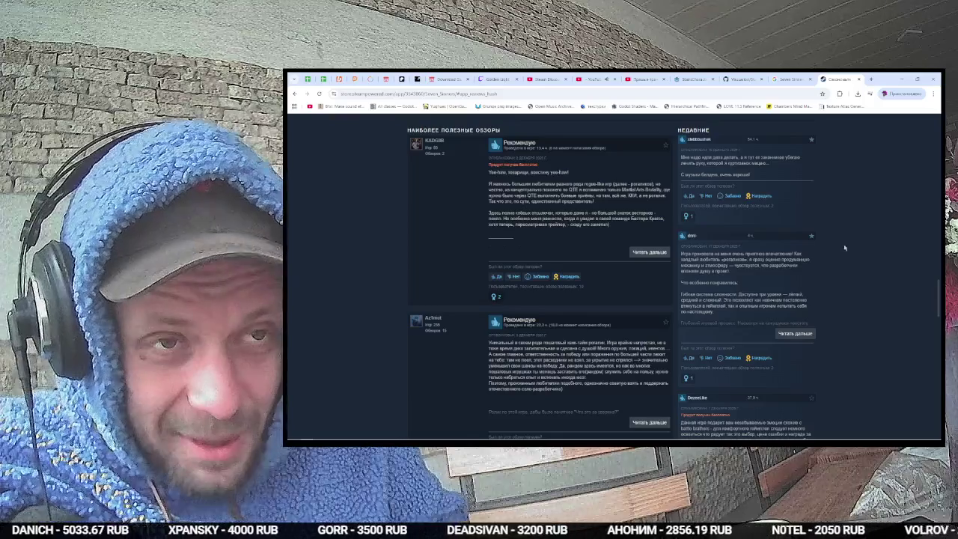
key("ctrl+w")
key("ctrl+w")
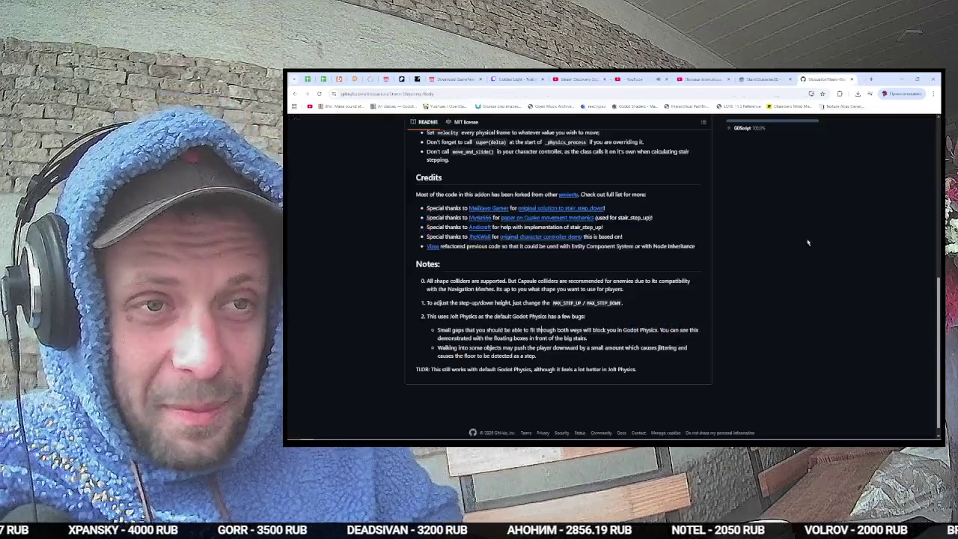
key("ctrl+w")
key("ctrl+w")
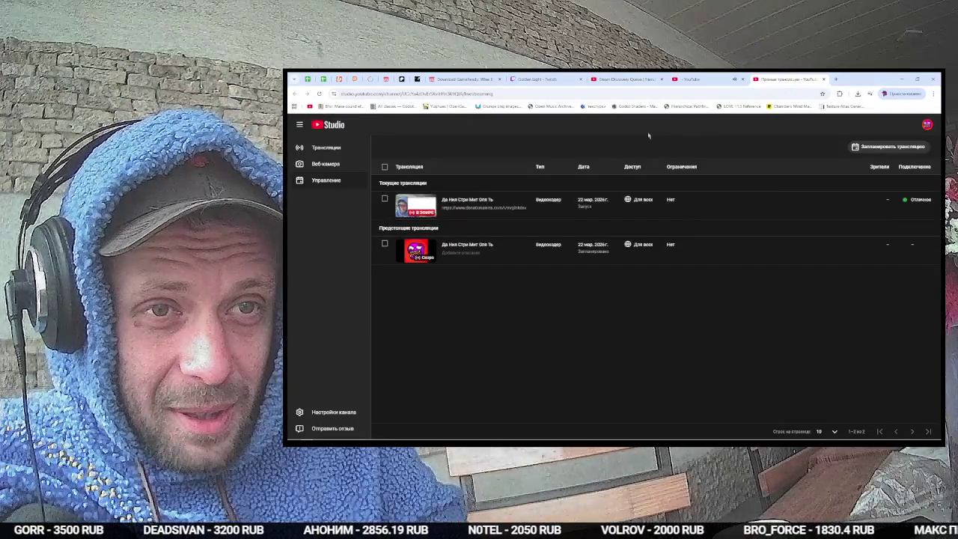
Step: Close the YouTube Studio tab and undock OBS's Multi-Chat panel into a floating window
key("ctrl+w")
key("alt+Tab")
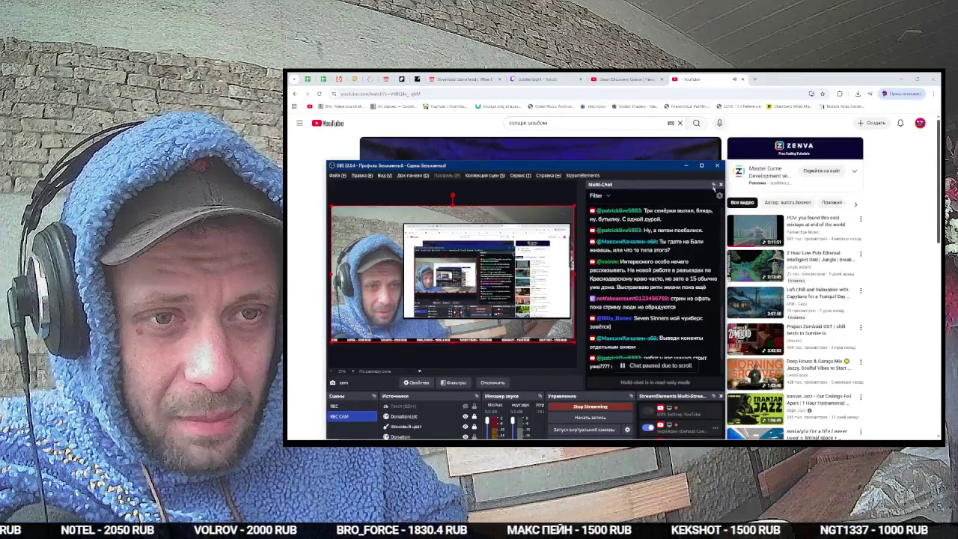
left_click(712, 185)
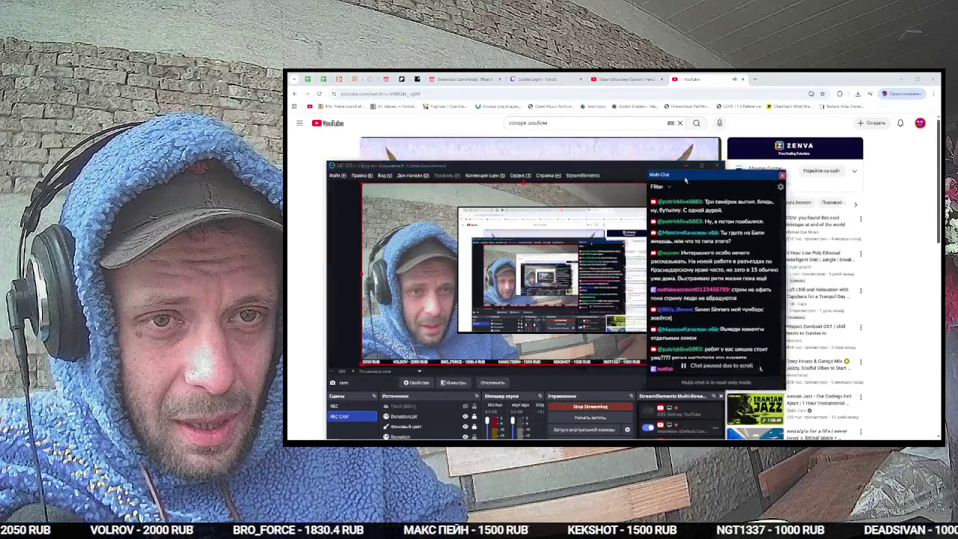
left_click_drag(684, 180, 809, 168)
Step: Reposition the OBS and chat windows, then return to the Godot zombie scene
mouse_move(643, 168)
left_mouse_down()
mouse_move(570, 239)
mouse_move(606, 237)
left_mouse_up()
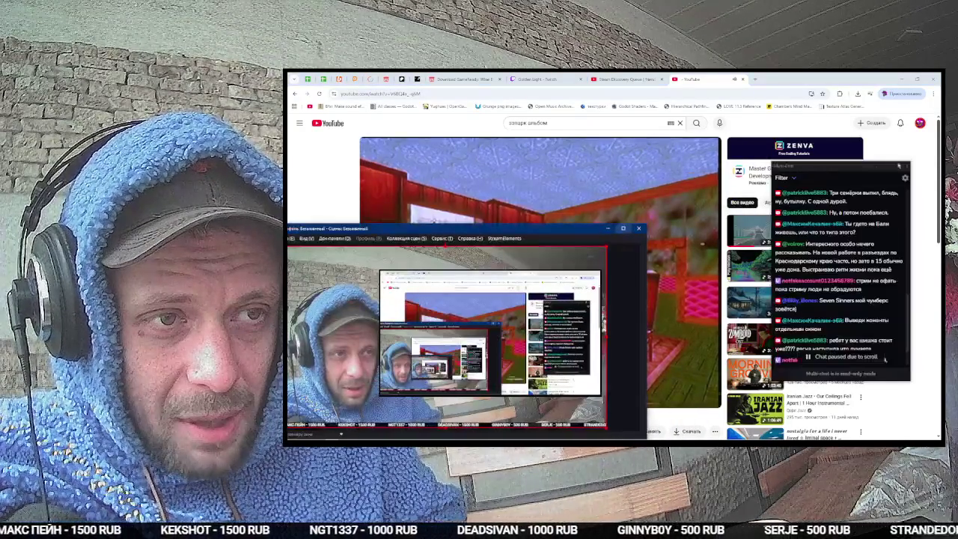
mouse_move(812, 167)
left_mouse_down()
mouse_move(720, 186)
mouse_move(594, 257)
mouse_move(606, 256)
mouse_move(584, 253)
mouse_move(633, 338)
mouse_move(582, 271)
mouse_move(372, 282)
left_mouse_up()
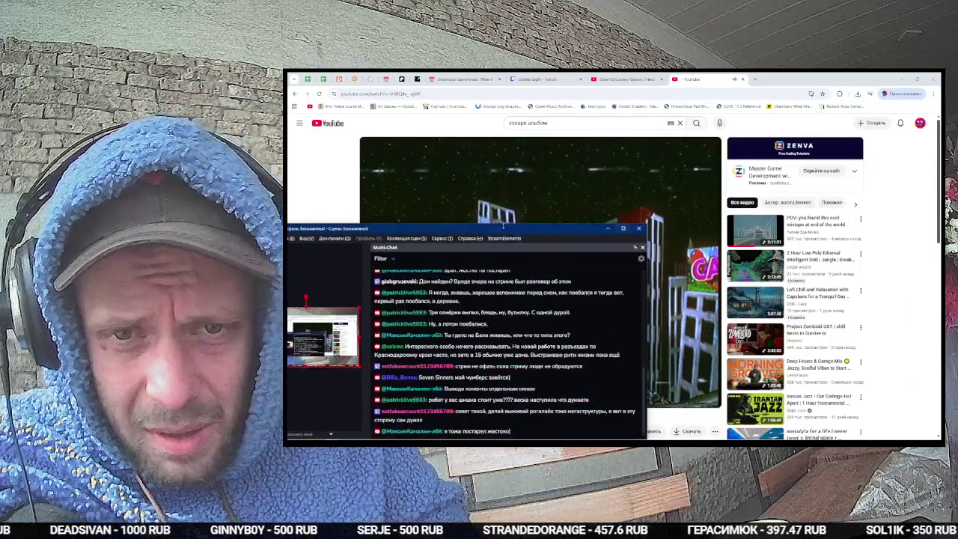
left_click_drag(505, 228, 469, 195)
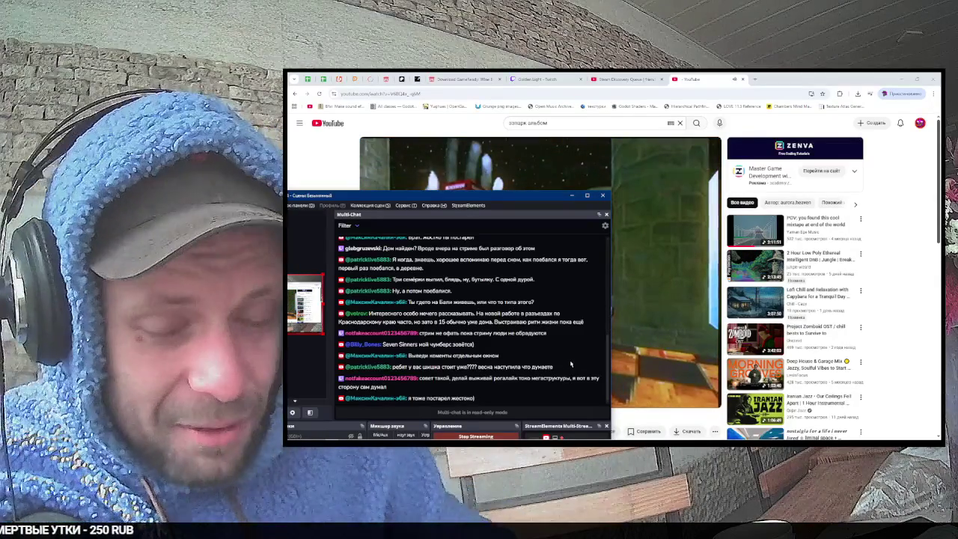
left_click(641, 298)
left_click(569, 224)
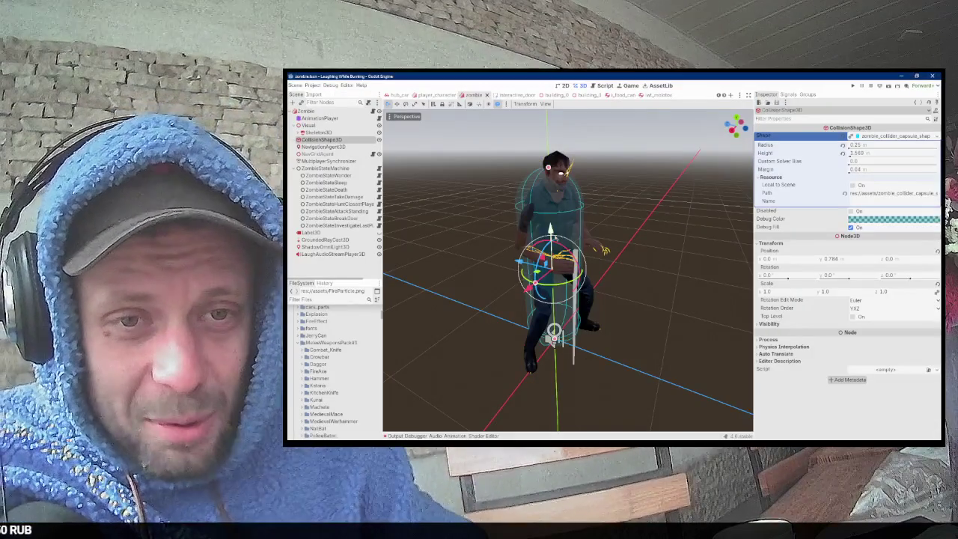
Step: Snap the viewport to Right orthogonal view of the zombie, then open the Zombie node's menu
left_click_drag(610, 254, 655, 177)
key("KP_3")
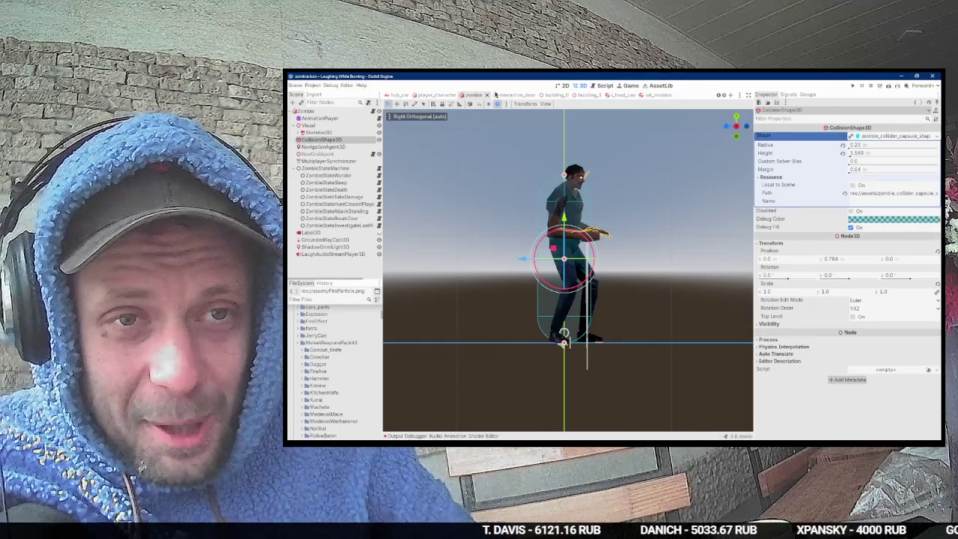
right_click(347, 112)
Step: Change the Zombie node's type to StairsCharacterBody3D via a 'stairs' search
left_click(393, 180)
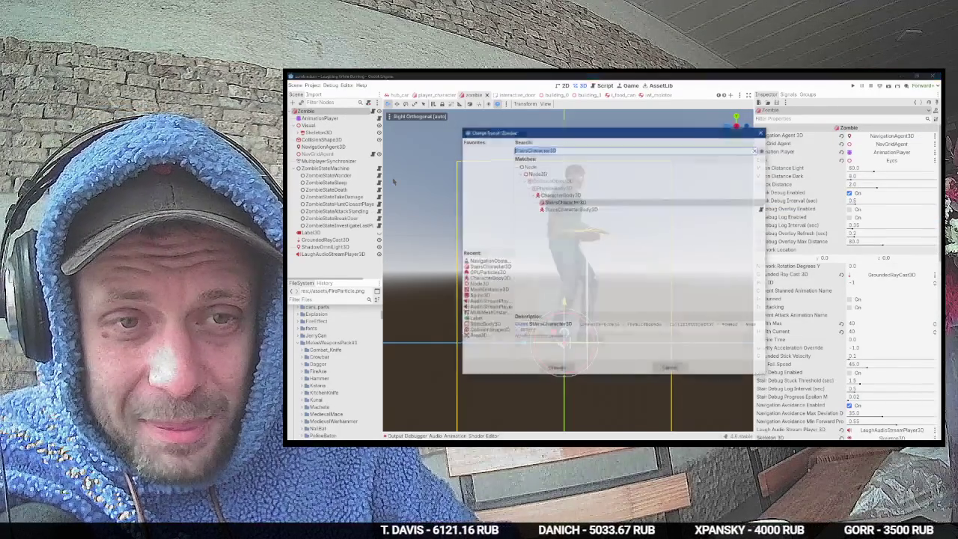
type("stairs")
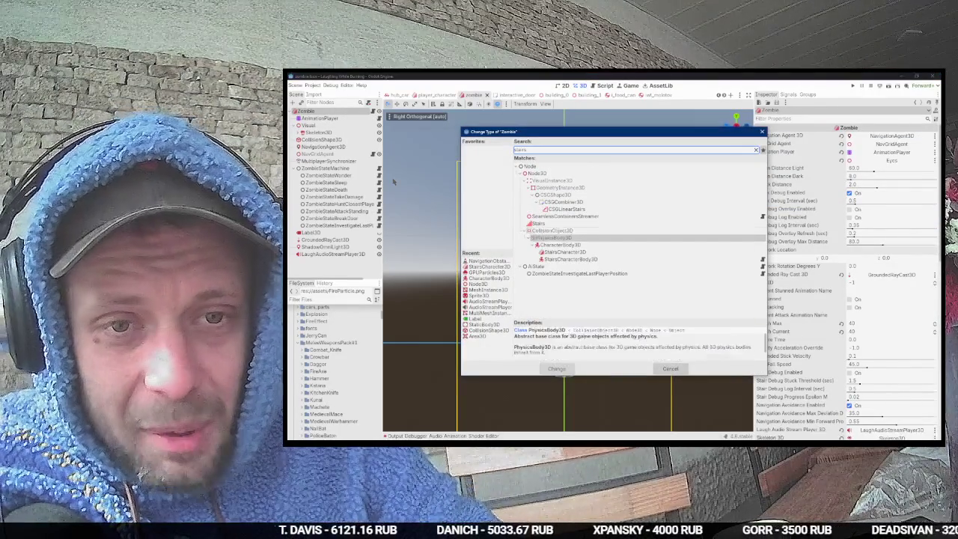
key("Down")
key("Down")
key("Down")
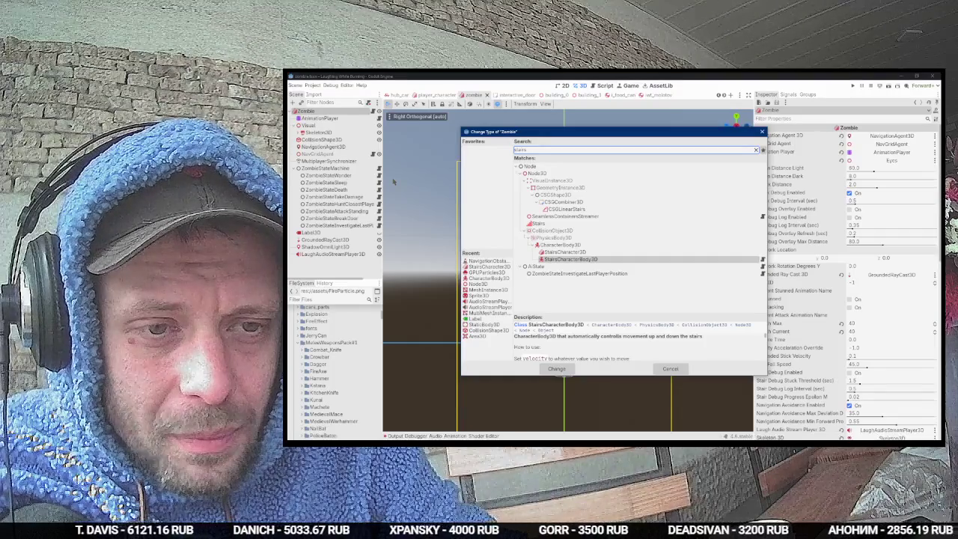
key("Return")
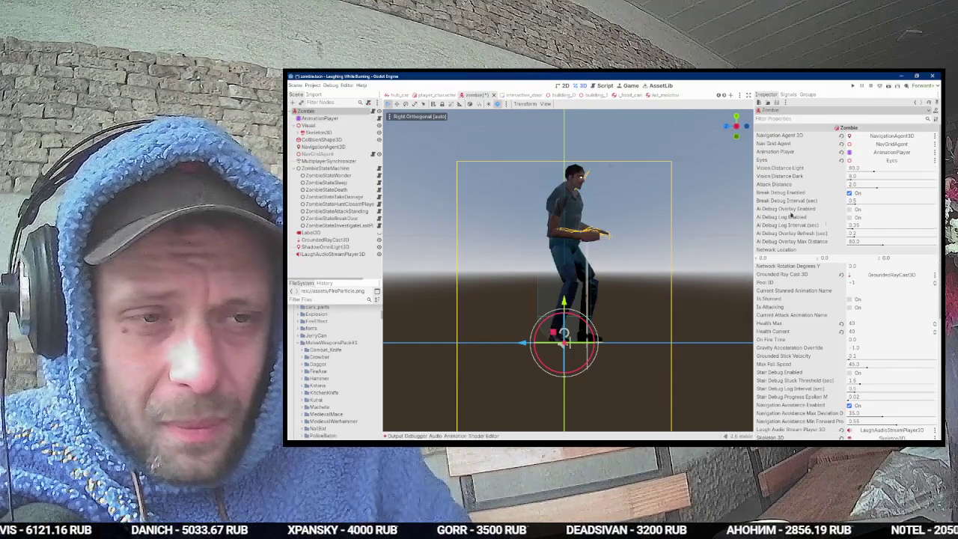
scroll(873, 298, "down", 5)
left_click(783, 349)
left_click(783, 350)
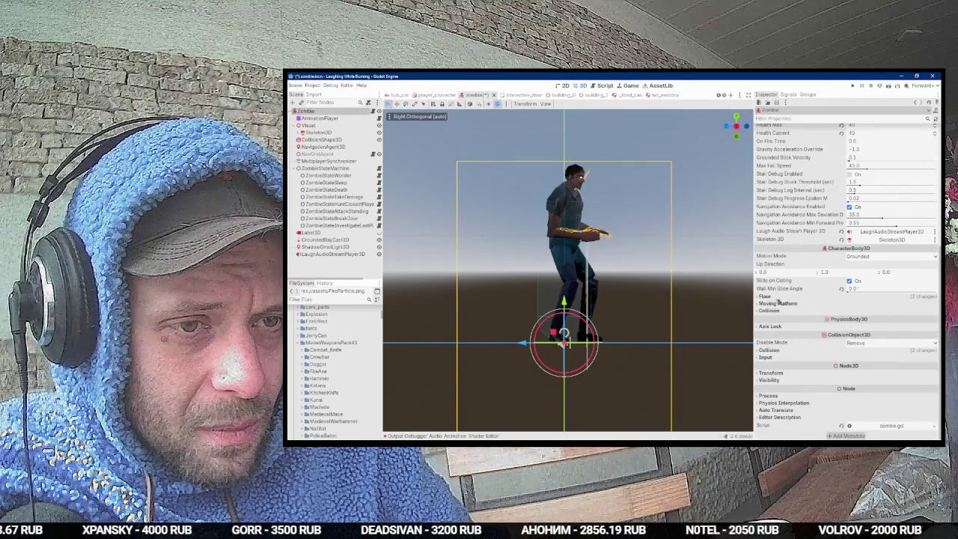
scroll(846, 259, "up", 5)
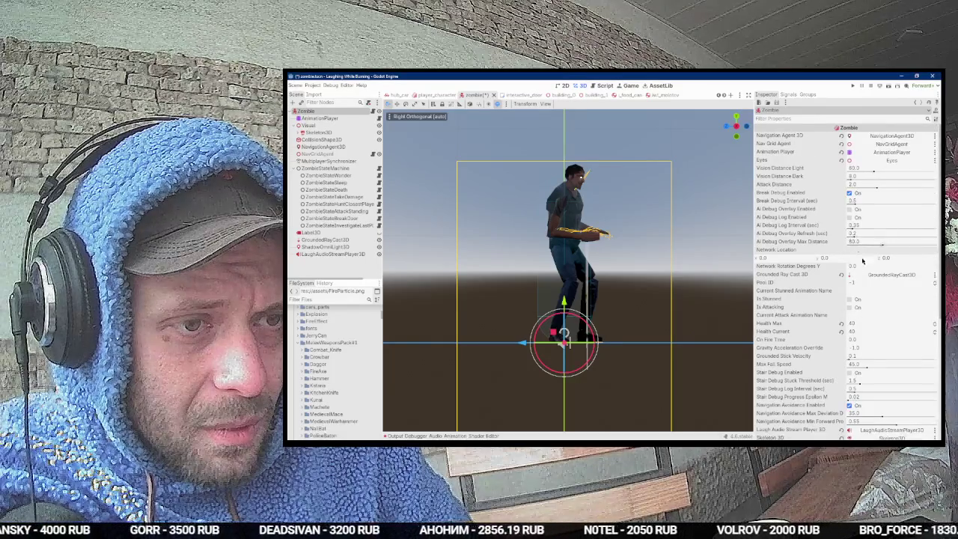
scroll(860, 161, "down", 5)
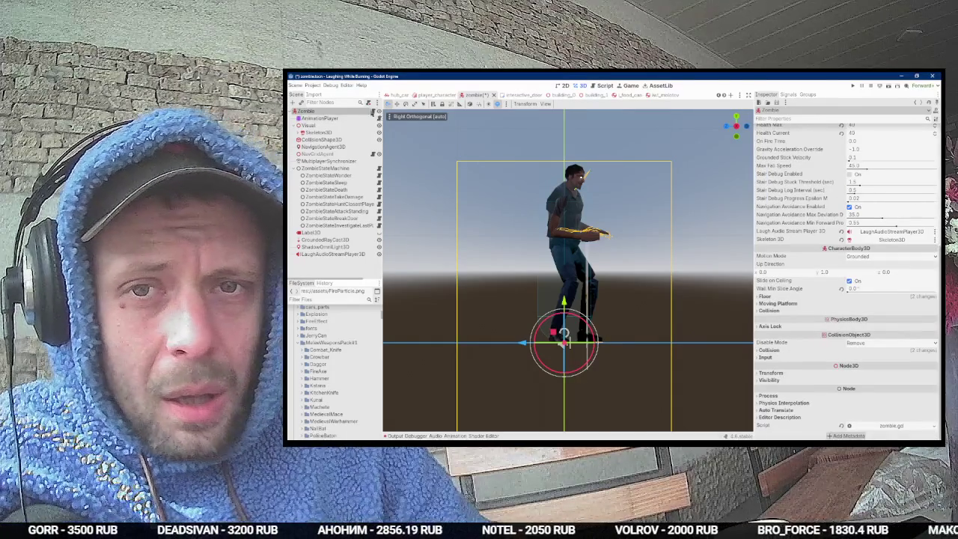
Step: Open zombie.gd and start replacing the extends class name with 'St'
left_click(374, 111)
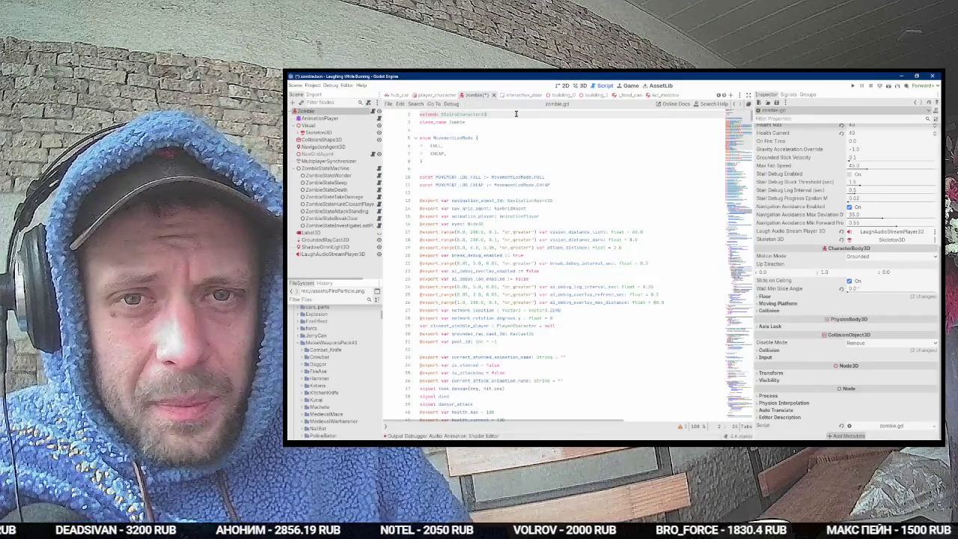
double_click(515, 113)
type("St")
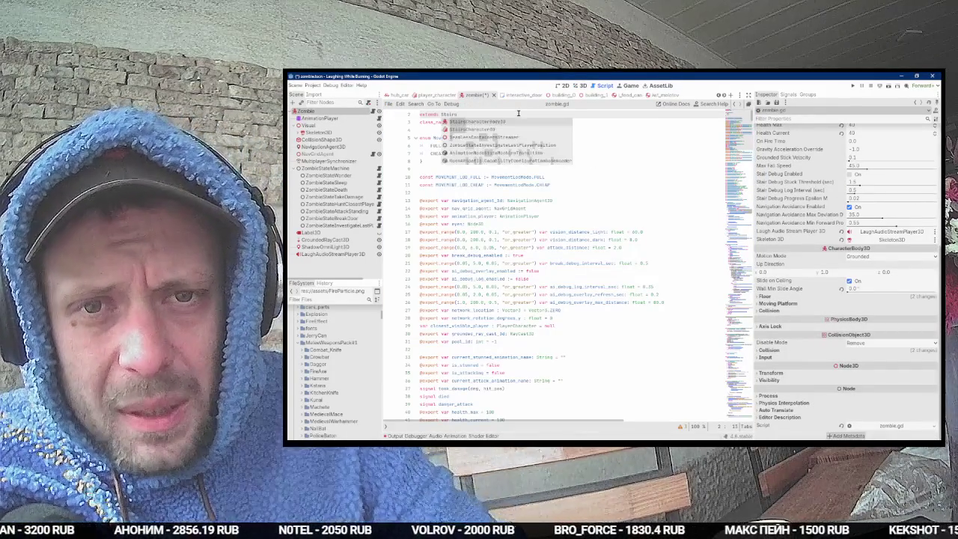
Step: Make zombie.gd extend StairsCharacterBody3D and enable Navigation Avoidance on the Zombie node
key("Return")
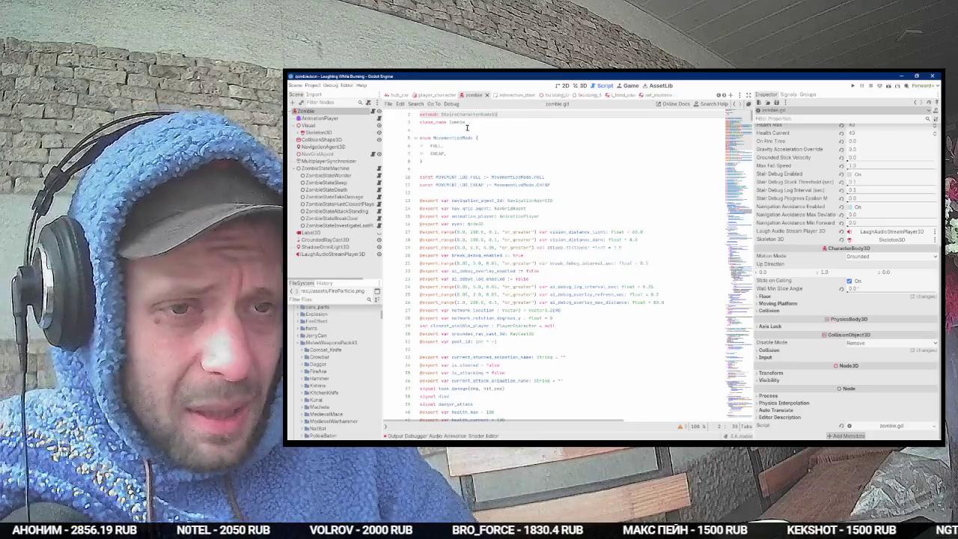
left_click(320, 132)
left_click(330, 112)
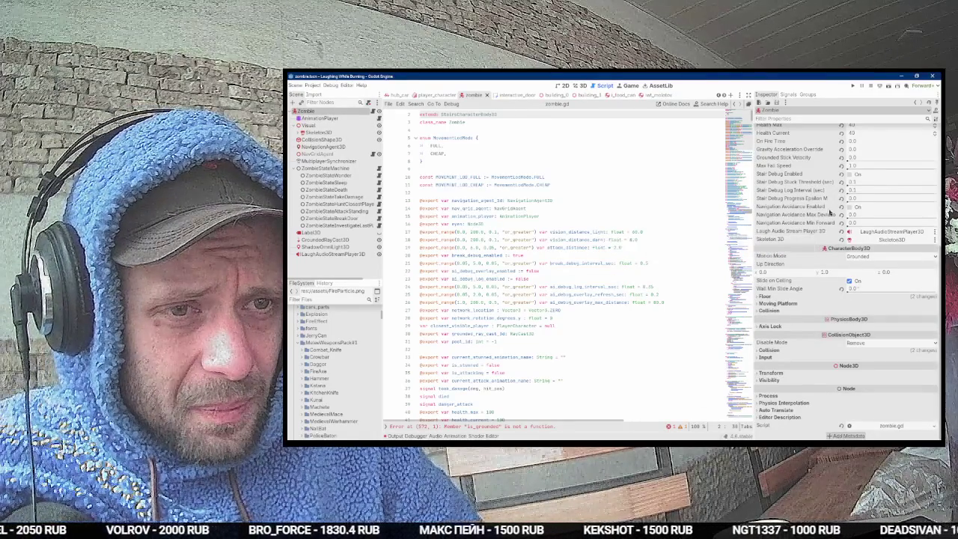
left_click(849, 207)
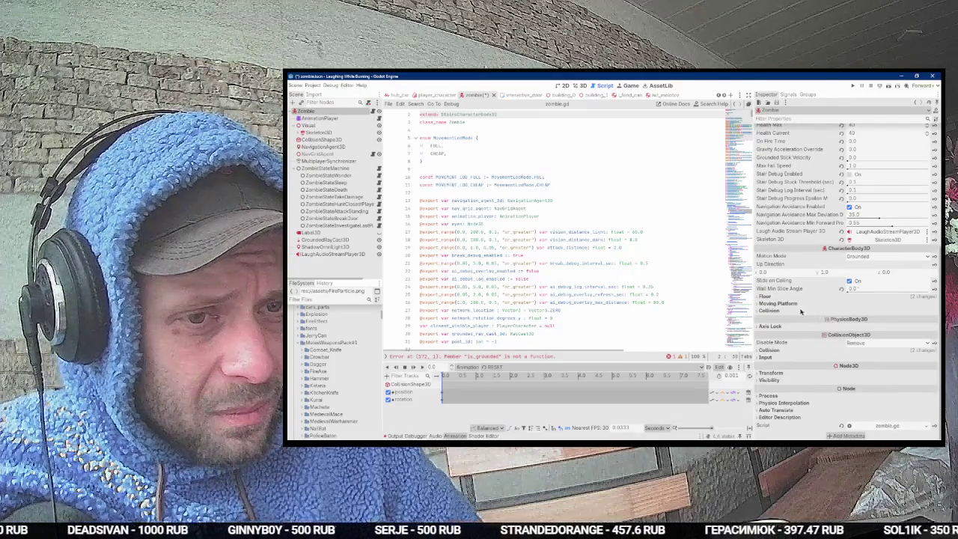
left_click(801, 311)
left_click(793, 303)
left_click(781, 298)
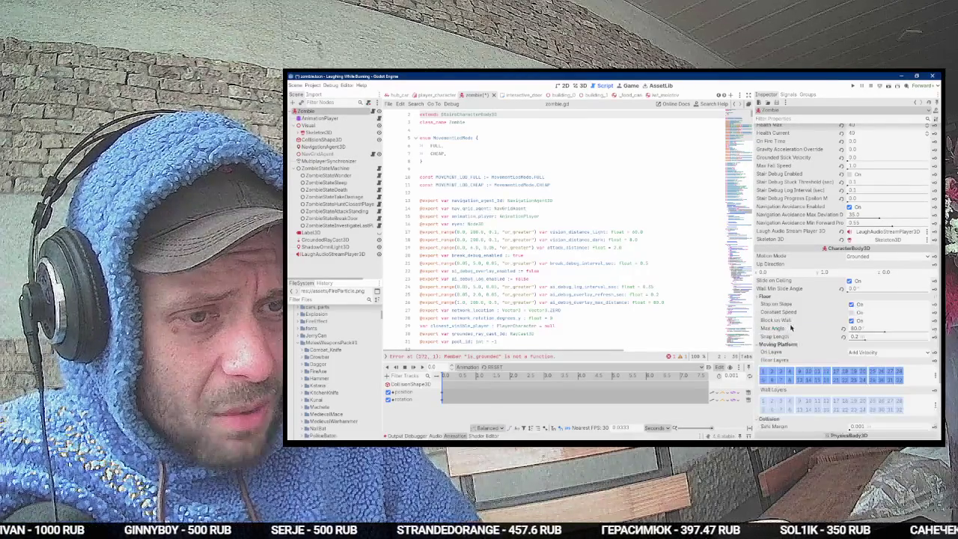
scroll(799, 337, "down", 3)
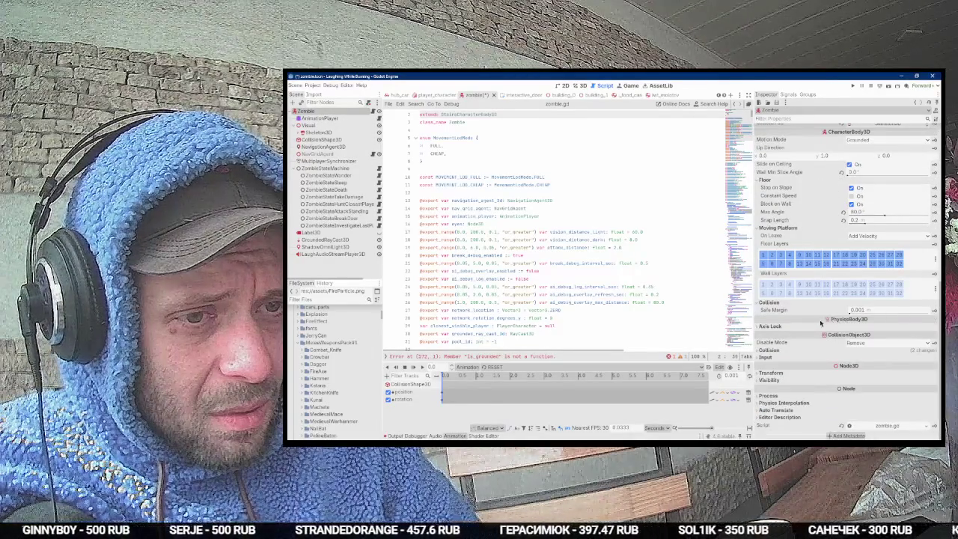
left_click(782, 351)
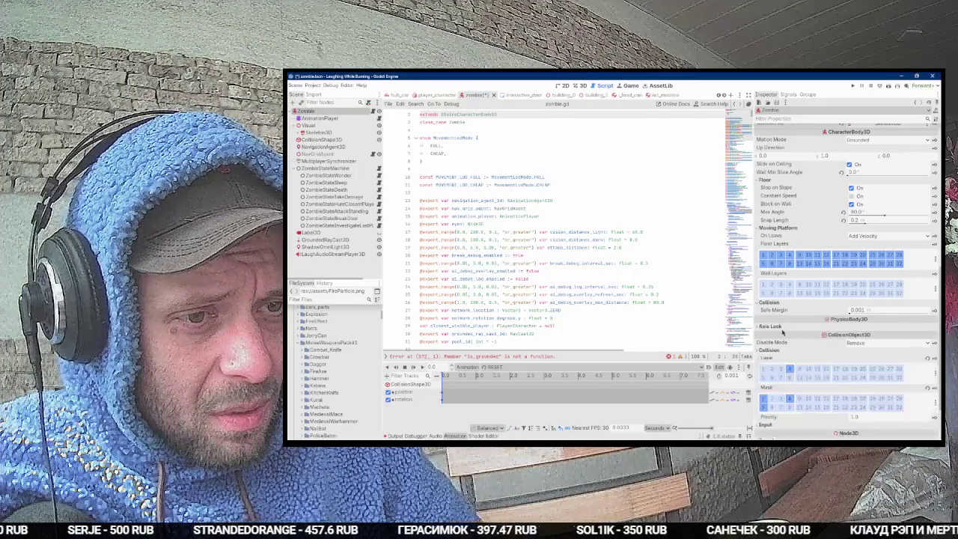
left_click(781, 349)
scroll(816, 278, "up", 5)
scroll(826, 337, "up", 3)
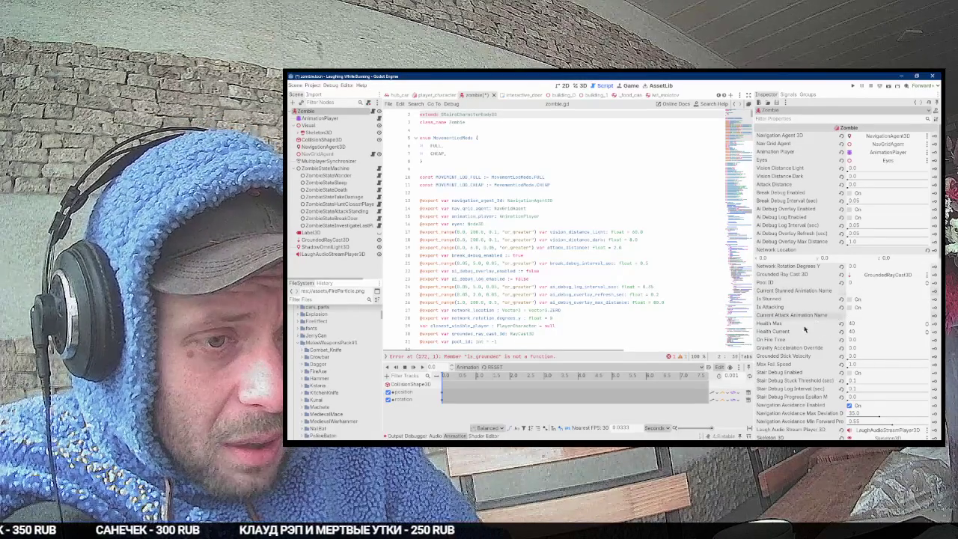
scroll(799, 315, "down", 2)
scroll(810, 300, "up", 2)
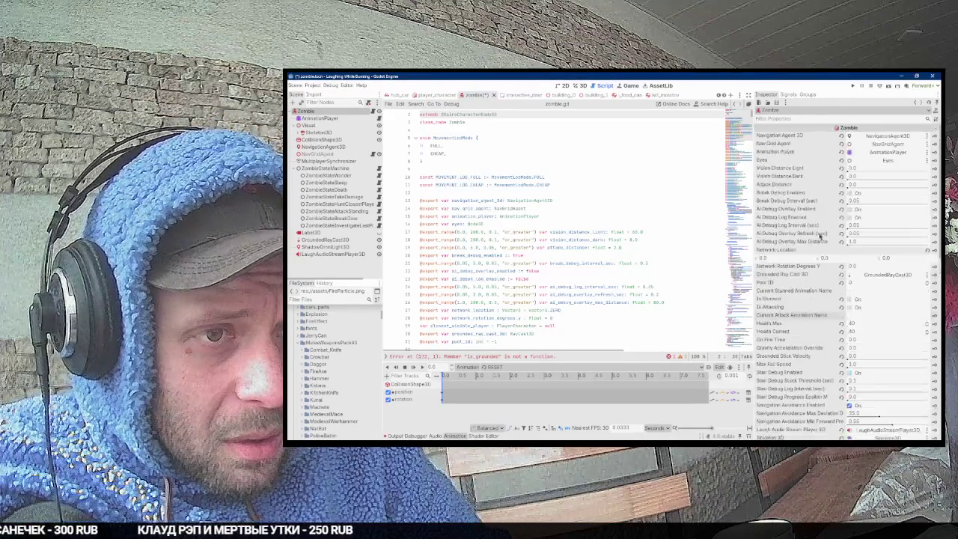
scroll(607, 209, "up", 1)
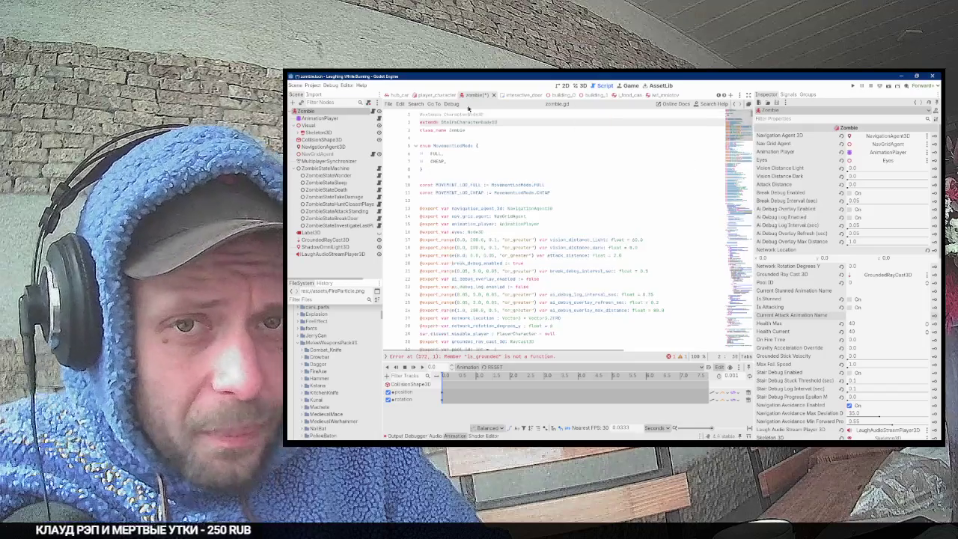
Step: Open the addon's stairs_character_body_3d.gd and read its opening usage notes
left_click(467, 121, "ctrl")
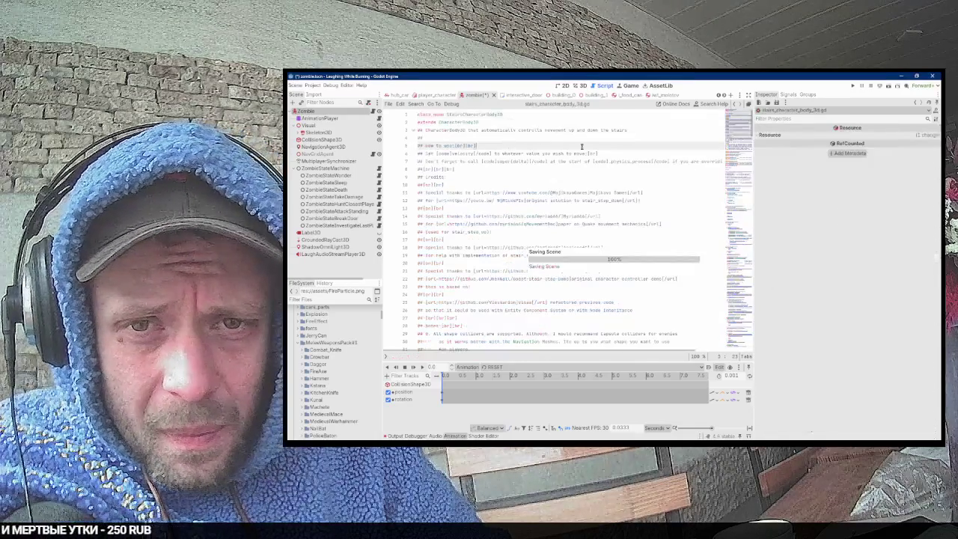
left_click(460, 160)
scroll(457, 178, "down", 1)
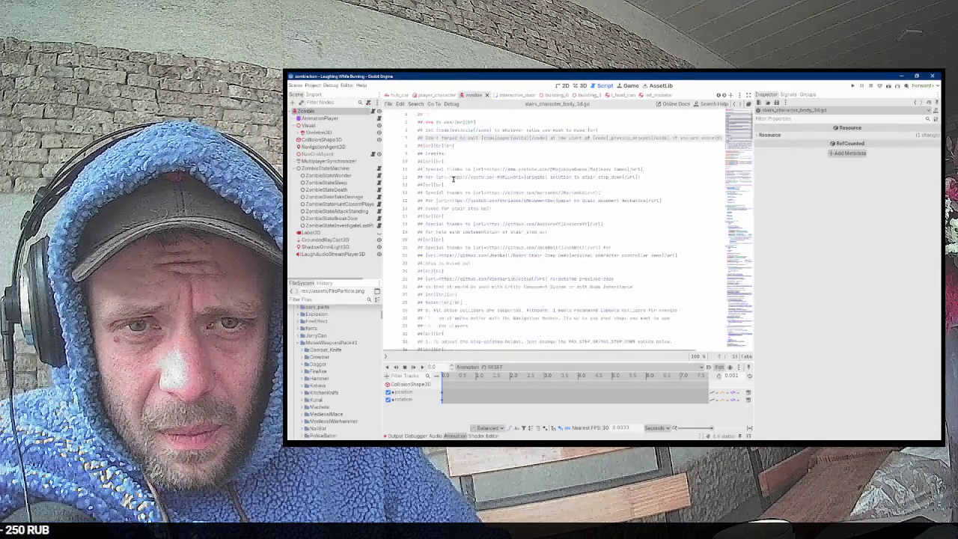
double_click(537, 138)
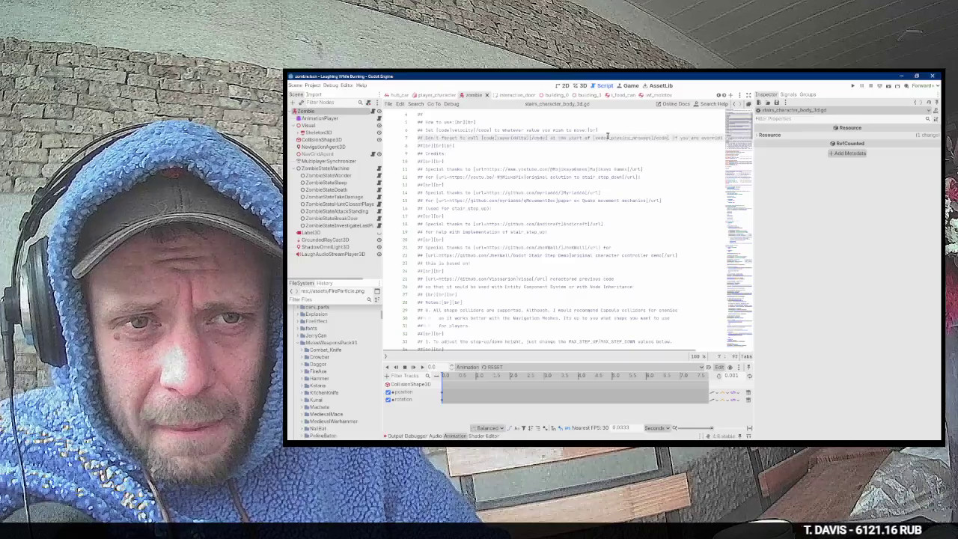
left_click(588, 146)
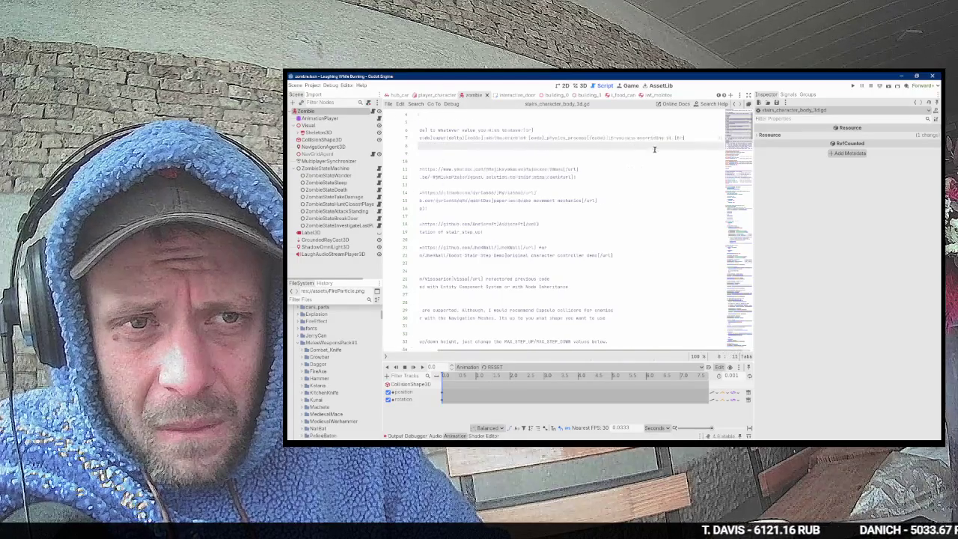
scroll(533, 149, "down", 2)
scroll(560, 175, "down", 2)
scroll(560, 191, "down", 1)
Step: Highlight the notes about objects pushing the player down and the TLDR line
mouse_move(442, 263)
left_mouse_down()
mouse_move(628, 272)
mouse_move(552, 264)
left_mouse_up()
left_click(628, 271)
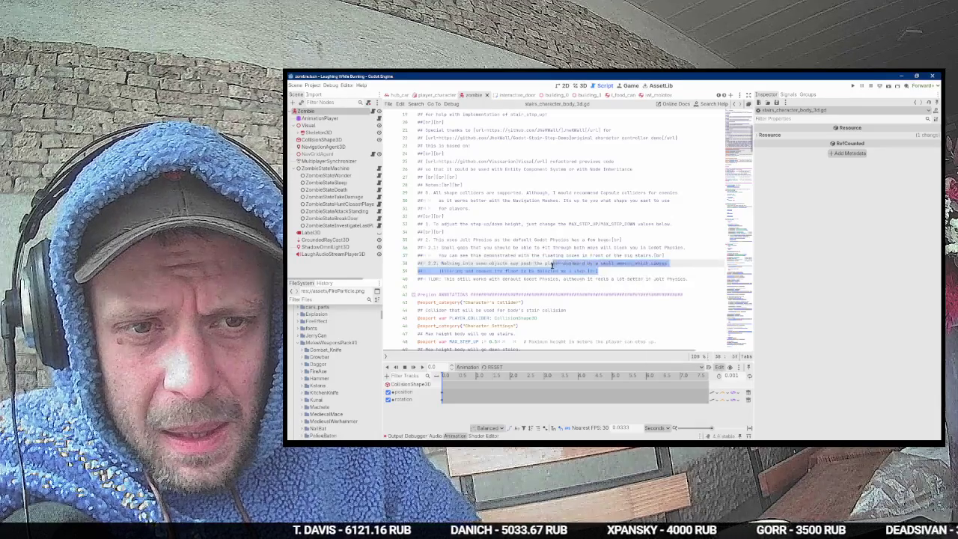
left_click_drag(627, 273, 442, 274)
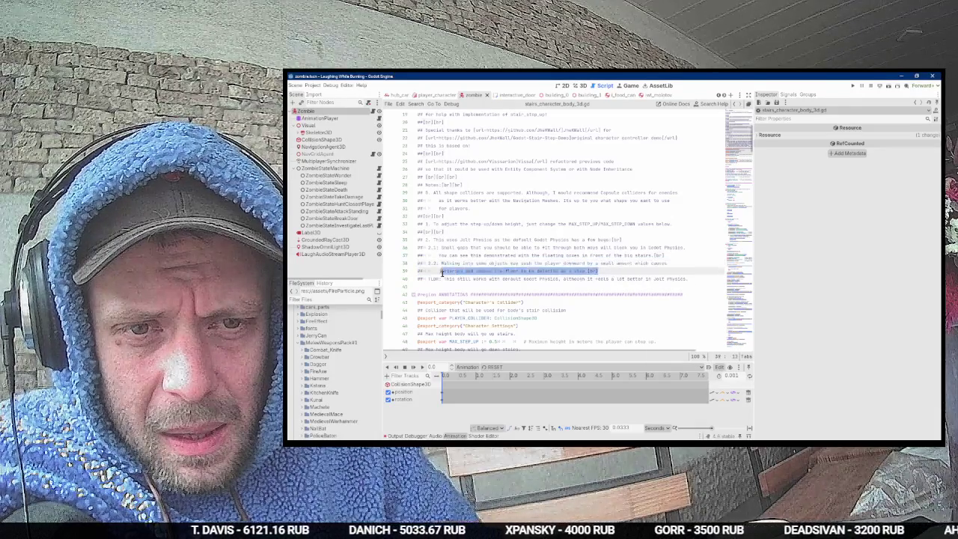
left_click(443, 279)
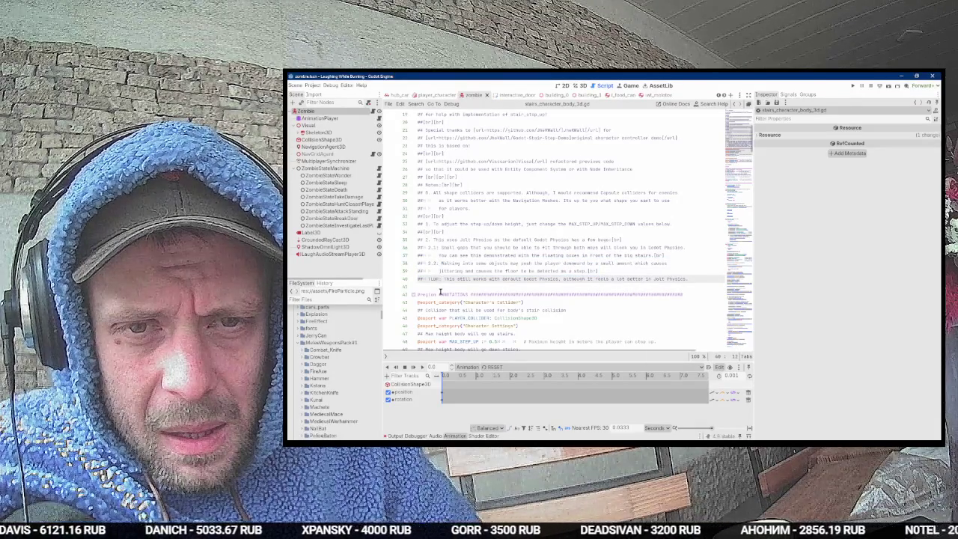
left_click_drag(431, 278, 701, 279)
left_click(688, 279)
scroll(516, 276, "down", 6)
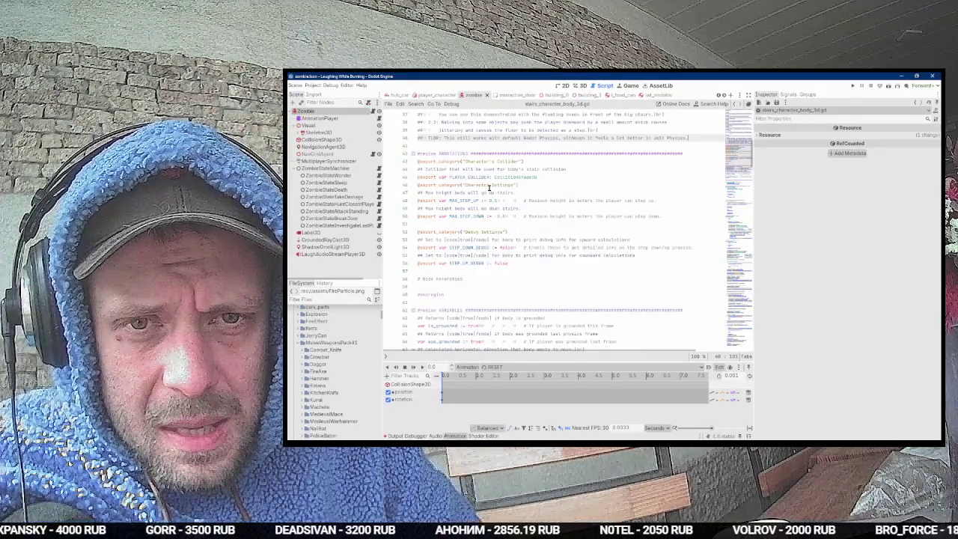
left_click(310, 125)
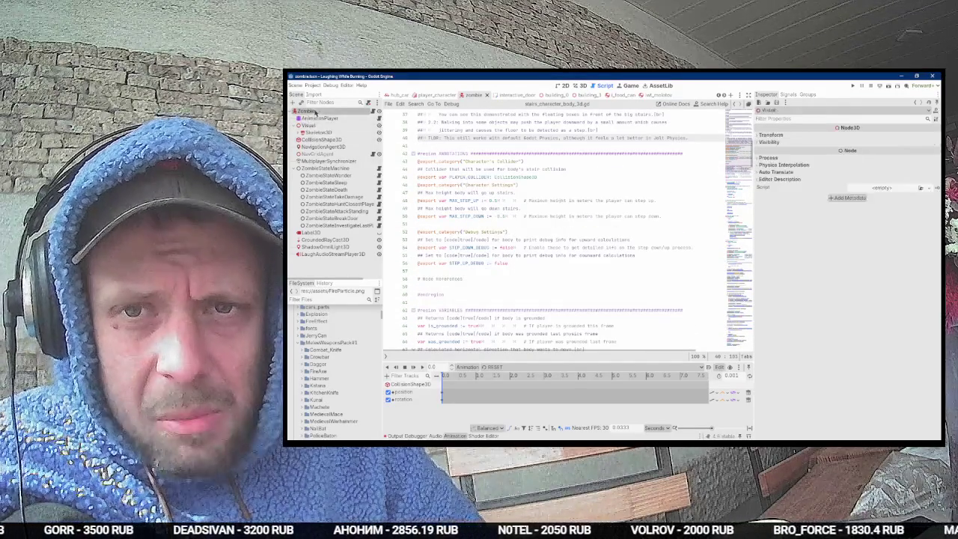
Step: Revert Vision Distance Light 60.0, Dark 8.0, Attack Distance 2.0 and Gravity Override -1.0
left_click(315, 111)
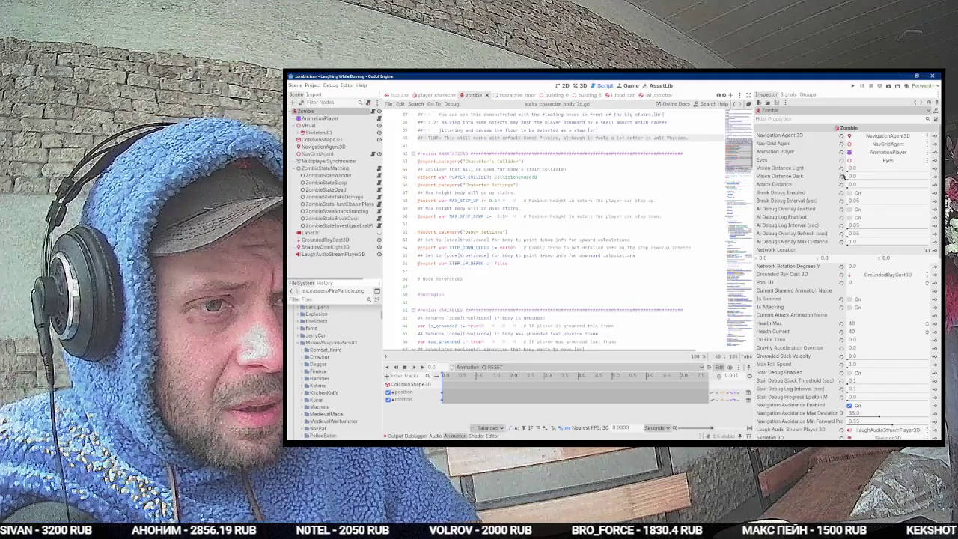
left_click(841, 169)
left_click(841, 177)
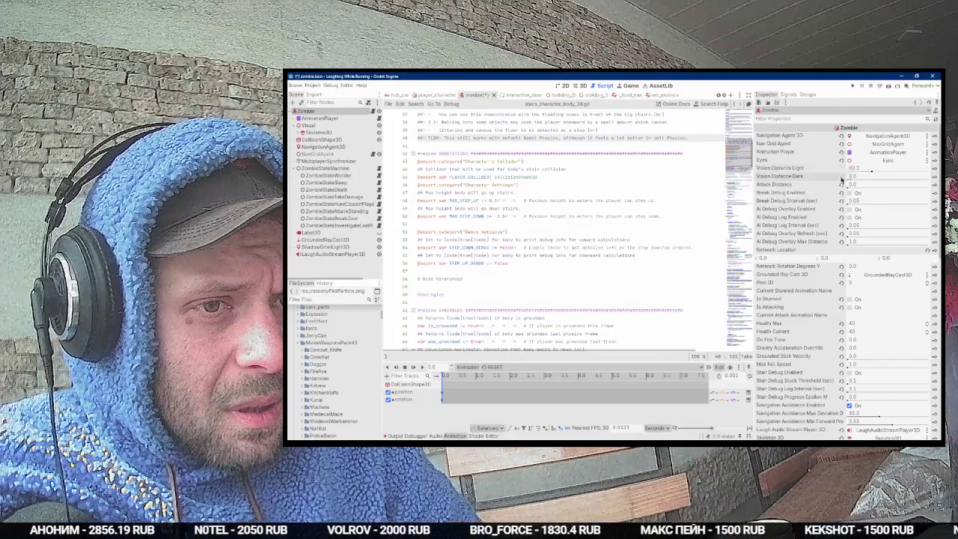
left_click(841, 185)
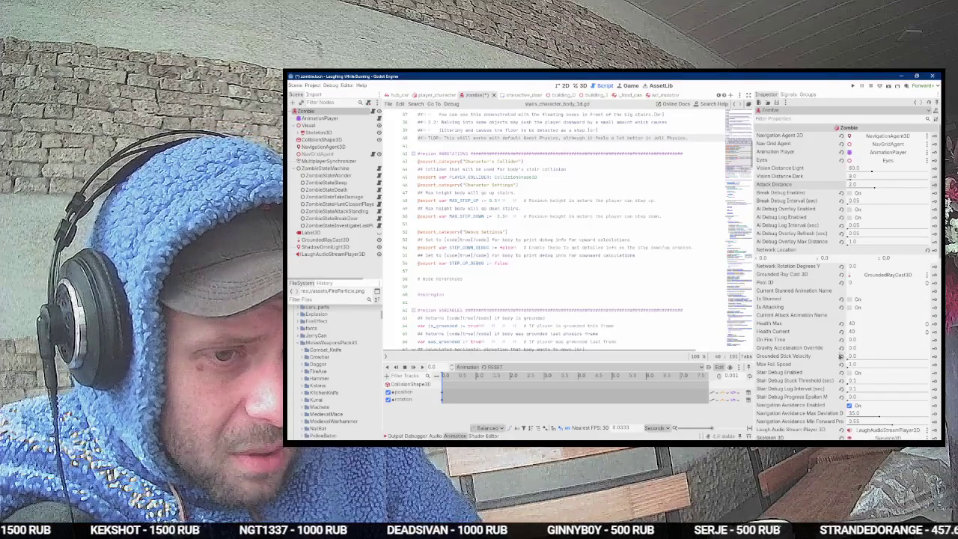
left_click(844, 349)
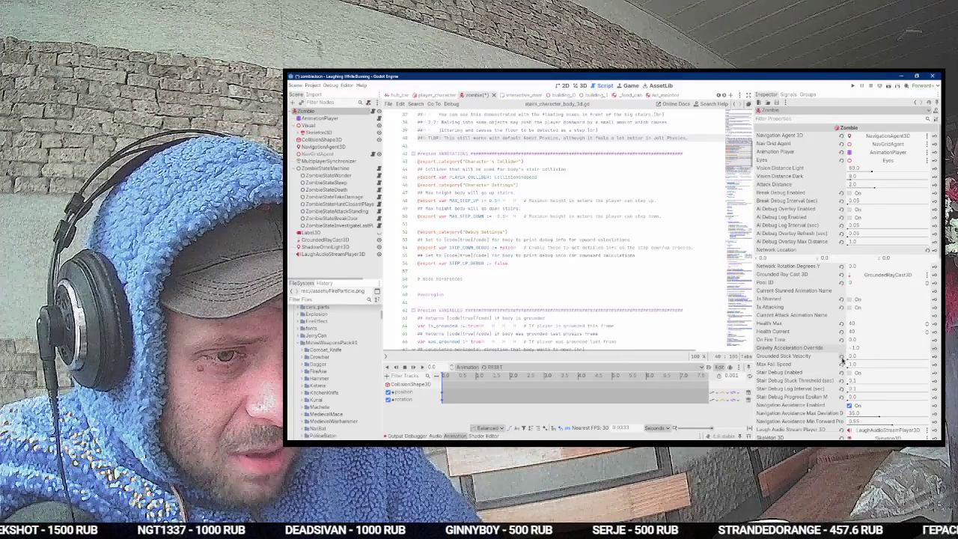
scroll(839, 349, "down", 1)
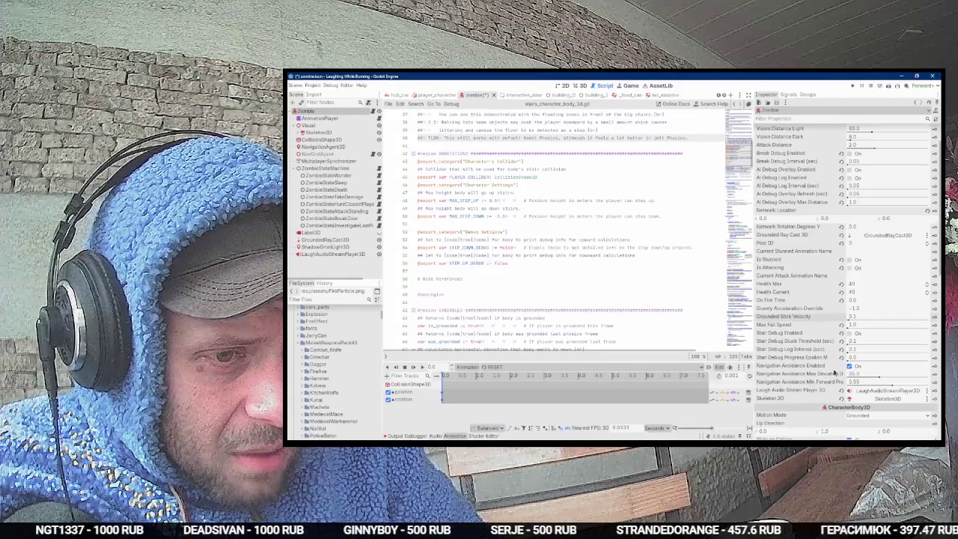
scroll(830, 348, "down", 3)
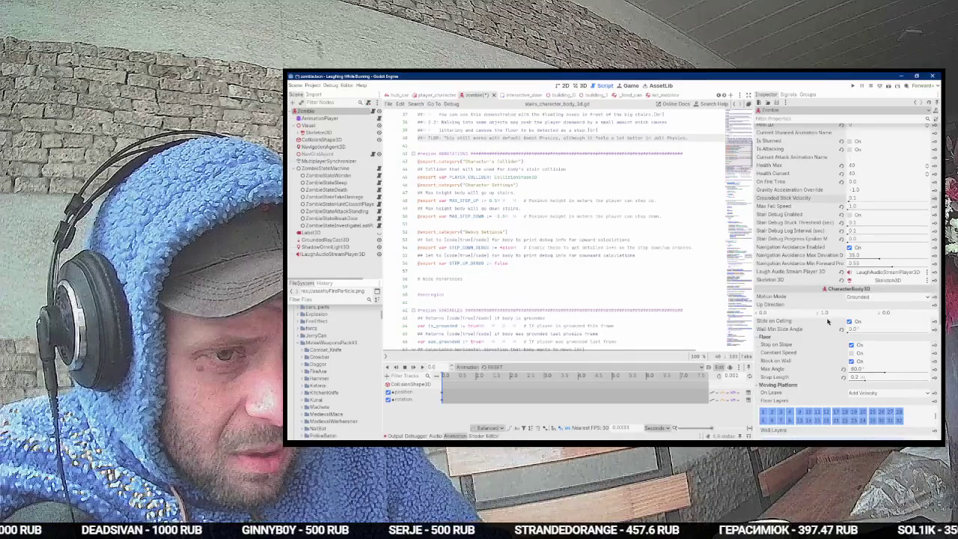
scroll(828, 323, "down", 5)
scroll(829, 311, "up", 10)
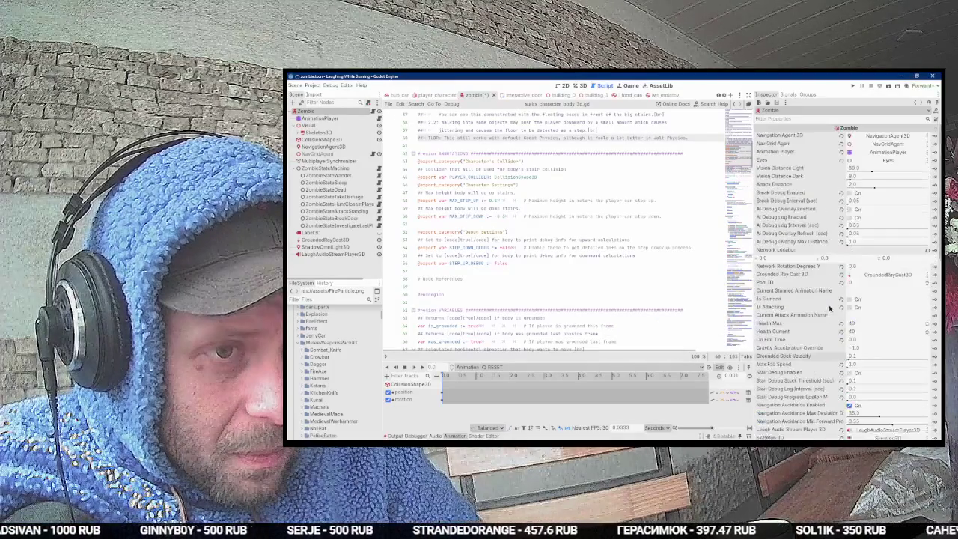
left_click(313, 85)
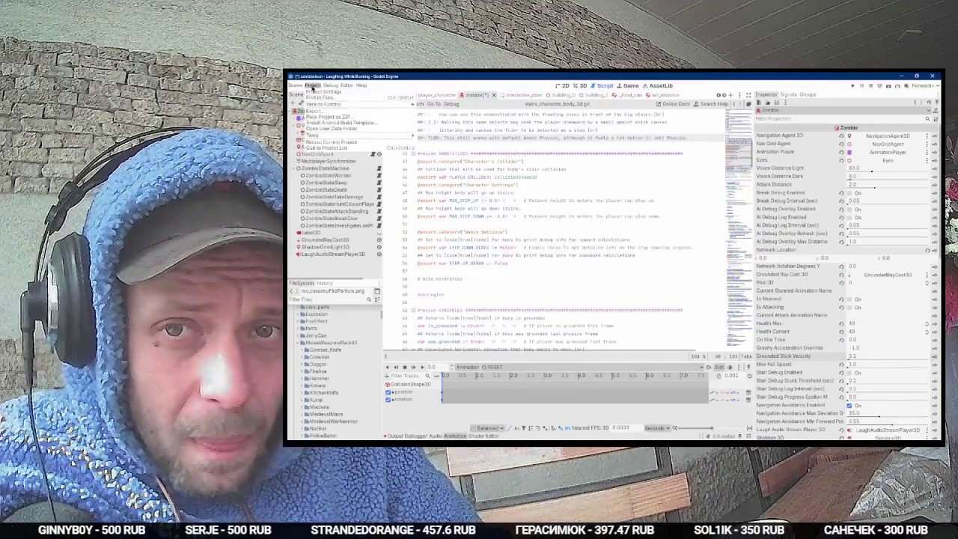
left_click(314, 91)
left_click(517, 141)
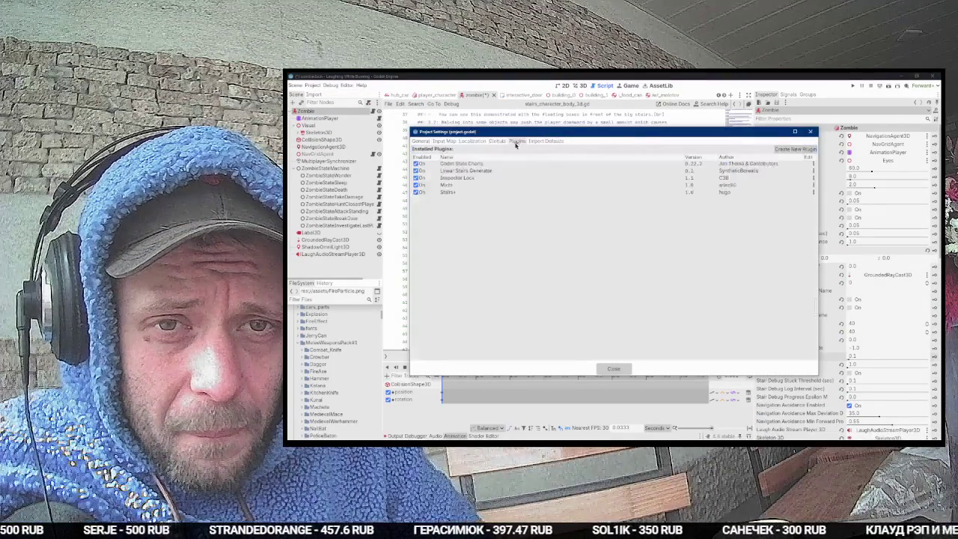
left_click(613, 368)
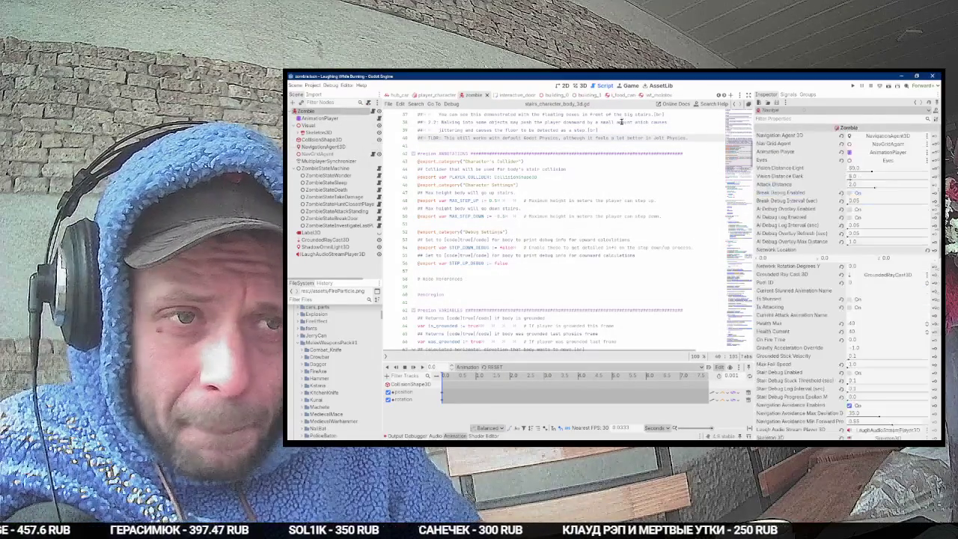
left_click_drag(727, 153, 727, 112)
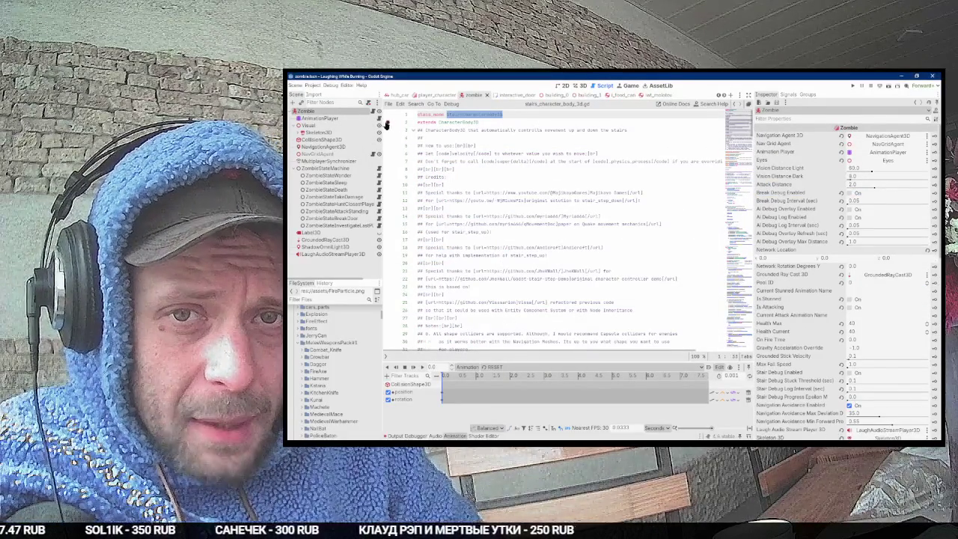
left_click(373, 111)
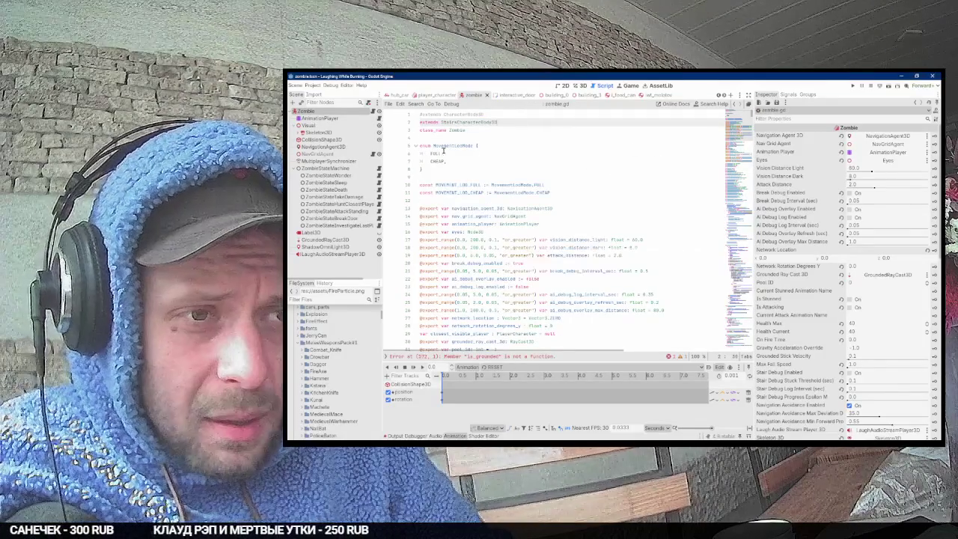
left_click(444, 146)
scroll(861, 155, "down", 5)
scroll(861, 155, "down", 2)
scroll(849, 166, "down", 3)
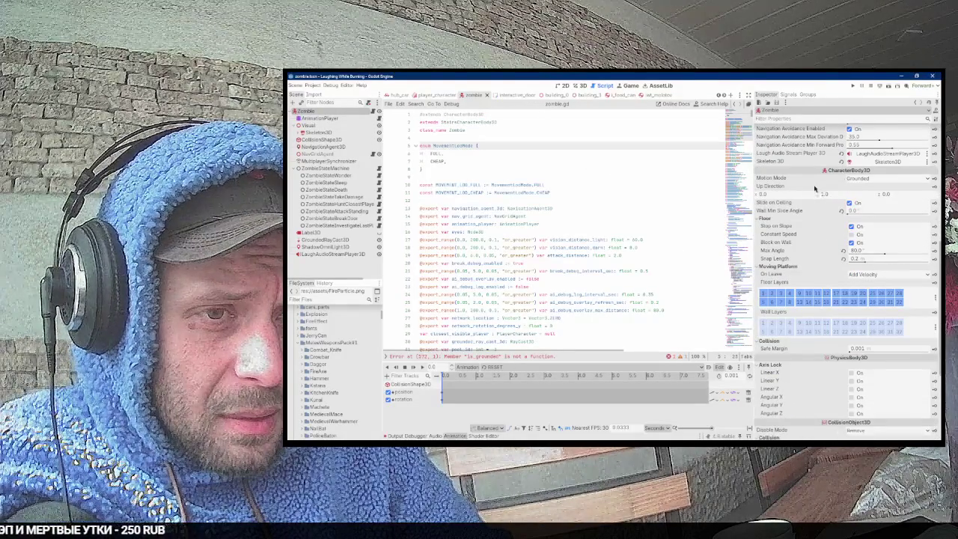
scroll(815, 188, "down", 4)
left_click(311, 85)
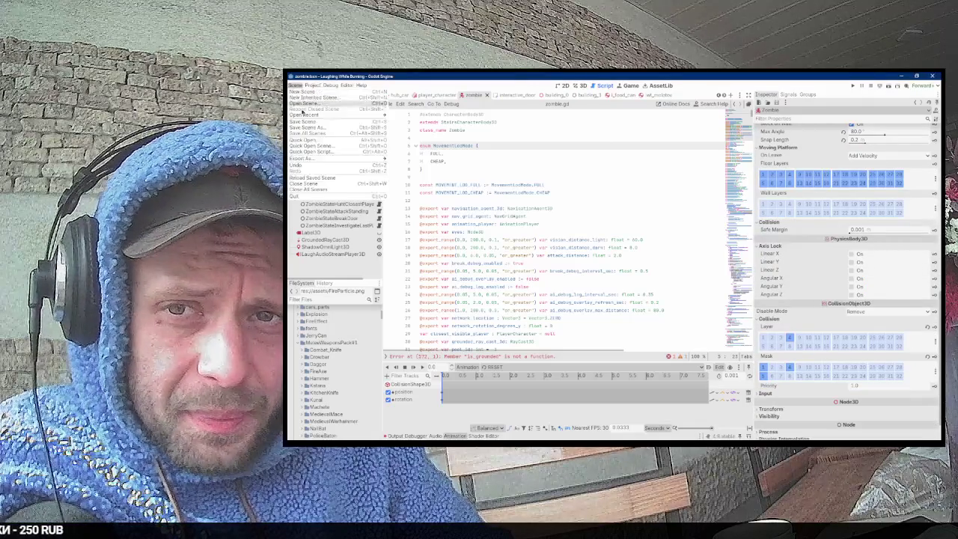
left_click(296, 179)
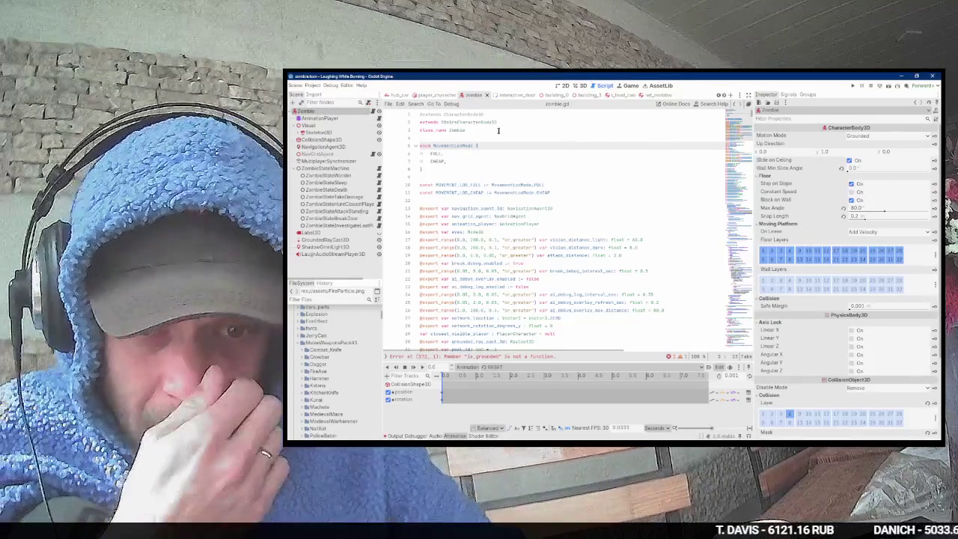
Step: Jump to the is_grounded error on line 572 and inspect the addon's is_grounded definition
left_click(538, 356)
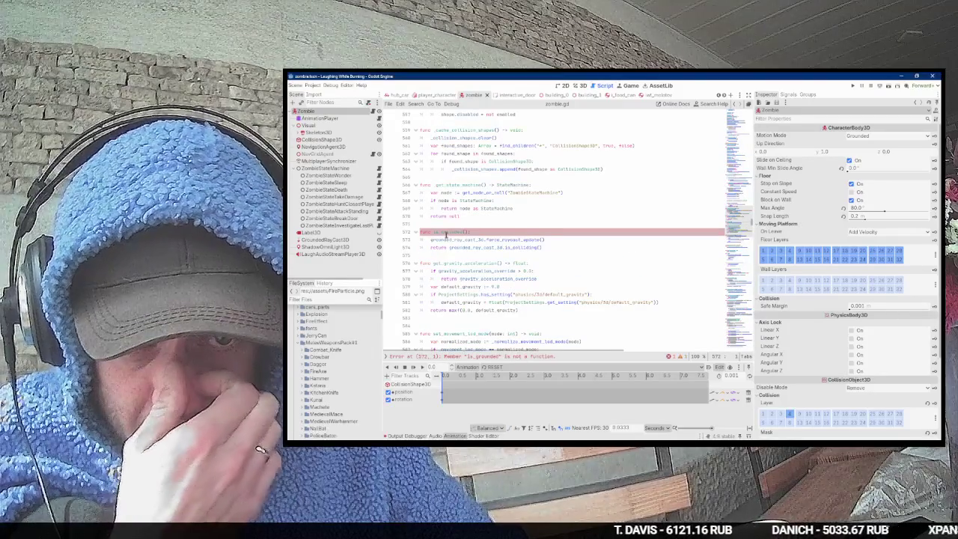
mouse_move(446, 235)
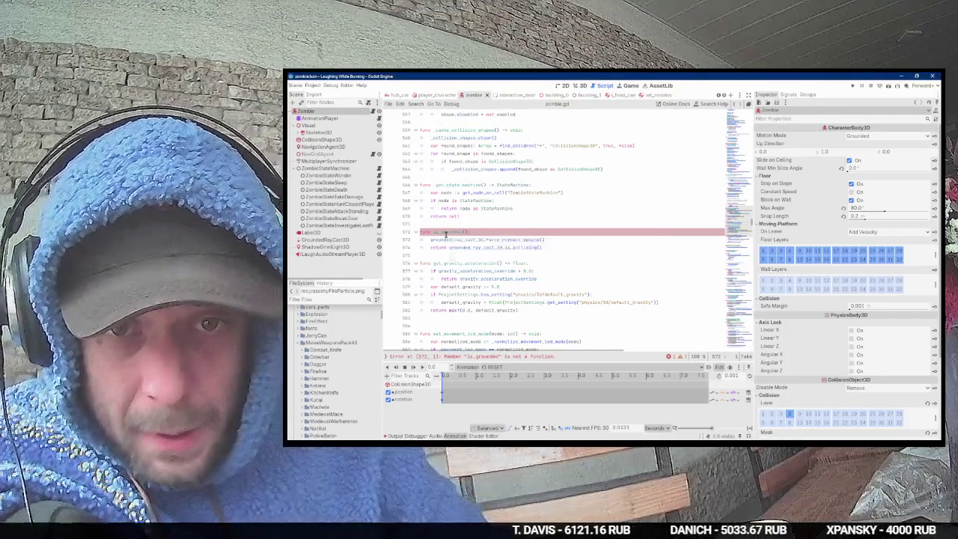
left_click(449, 233, "ctrl")
scroll(494, 226, "down", 3)
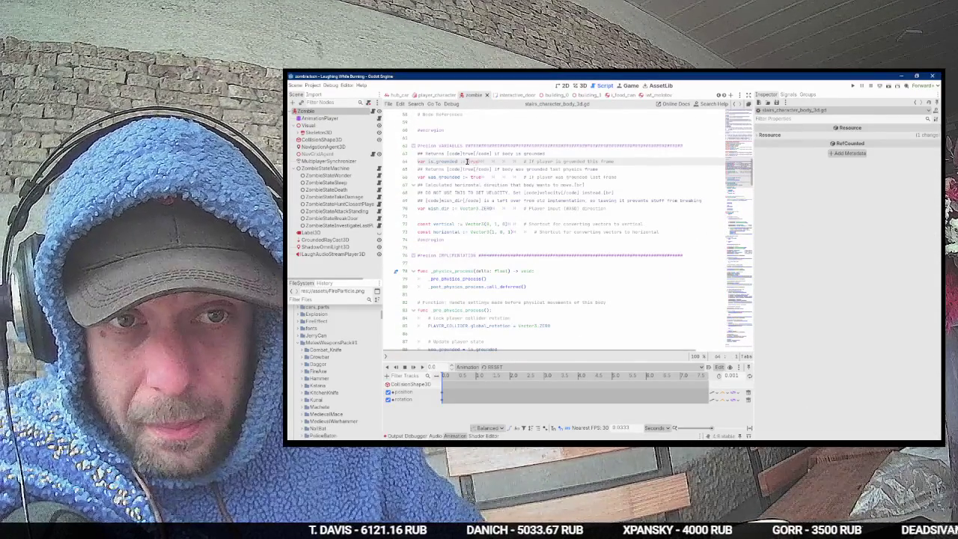
left_click(374, 111)
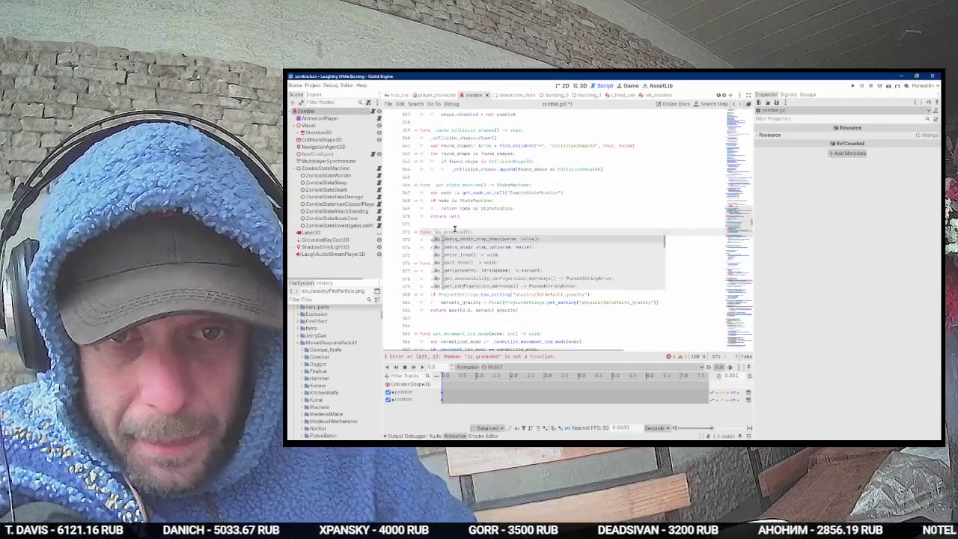
Step: Rename zombie.gd's is_grounded to _is_grounded, fixing calls on lines 629, 635 and 829
double_click(454, 232)
left_click(480, 361)
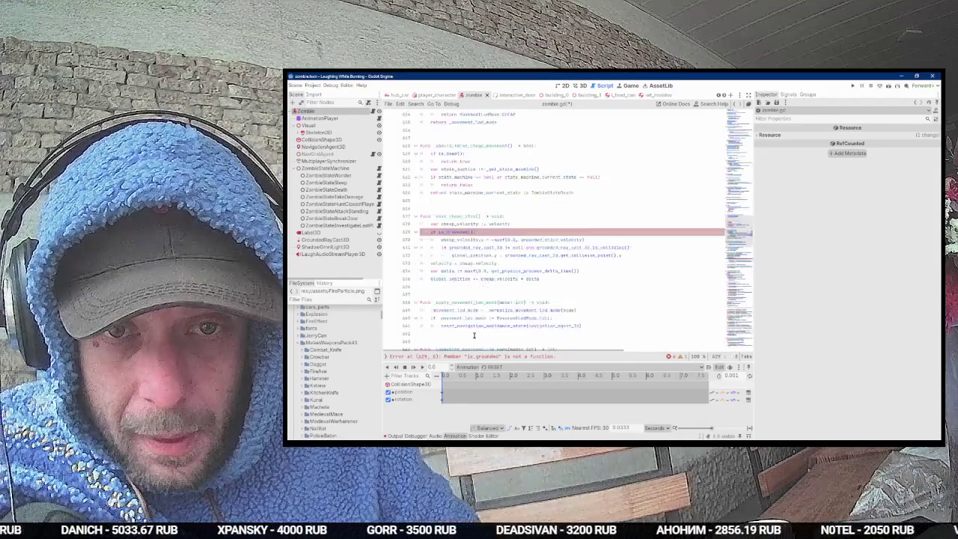
left_click(487, 361)
key("BackSpace")
key("BackSpace")
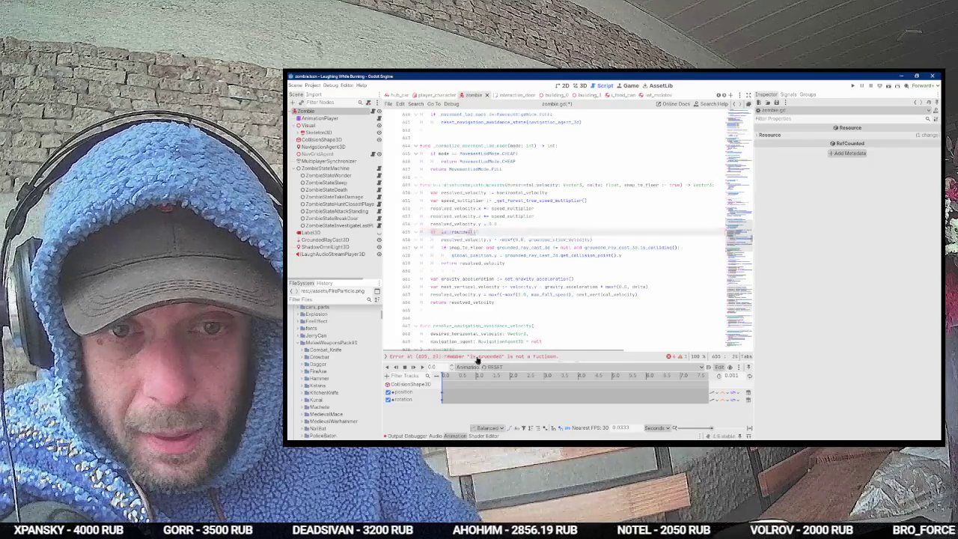
left_click(480, 232)
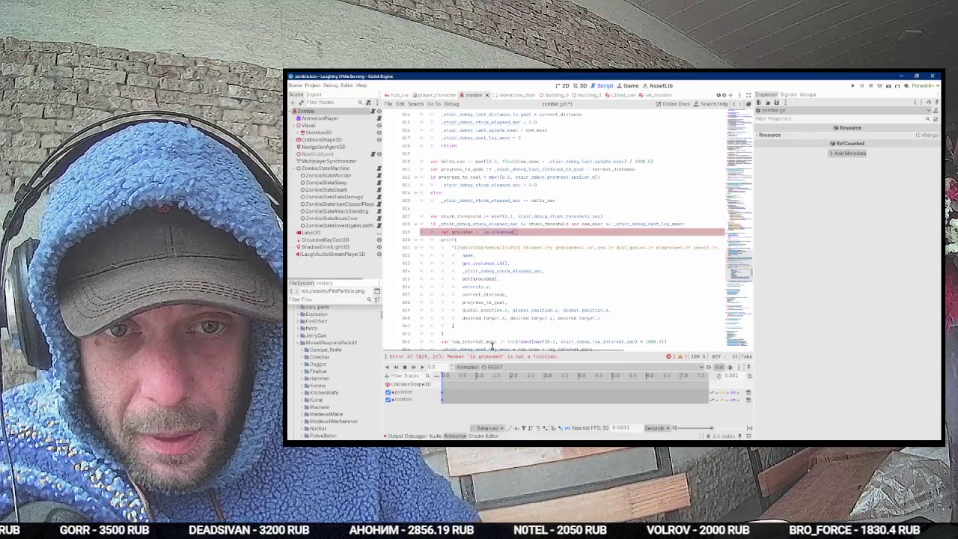
type("_")
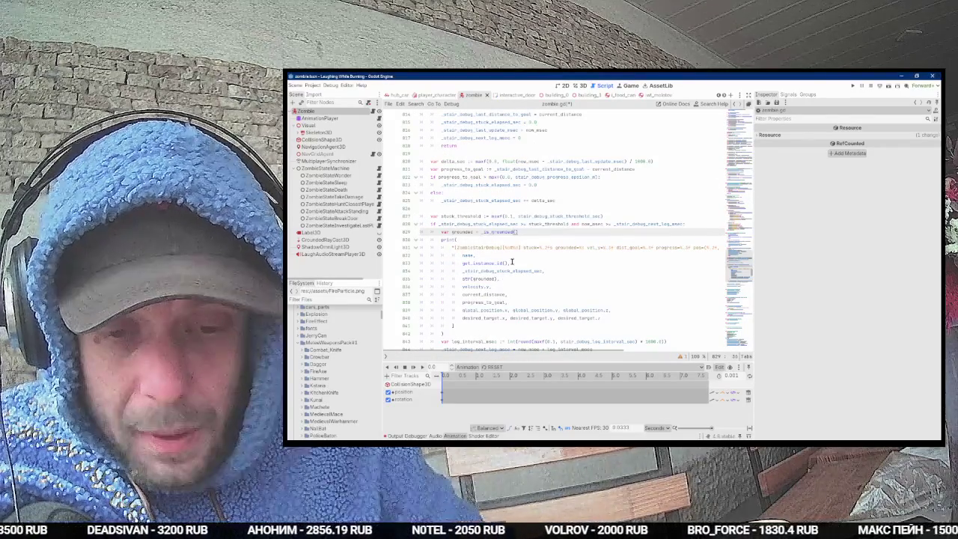
Step: Search all project files for is_grounded, open a result, and save the scene
key("ctrl+shift+f")
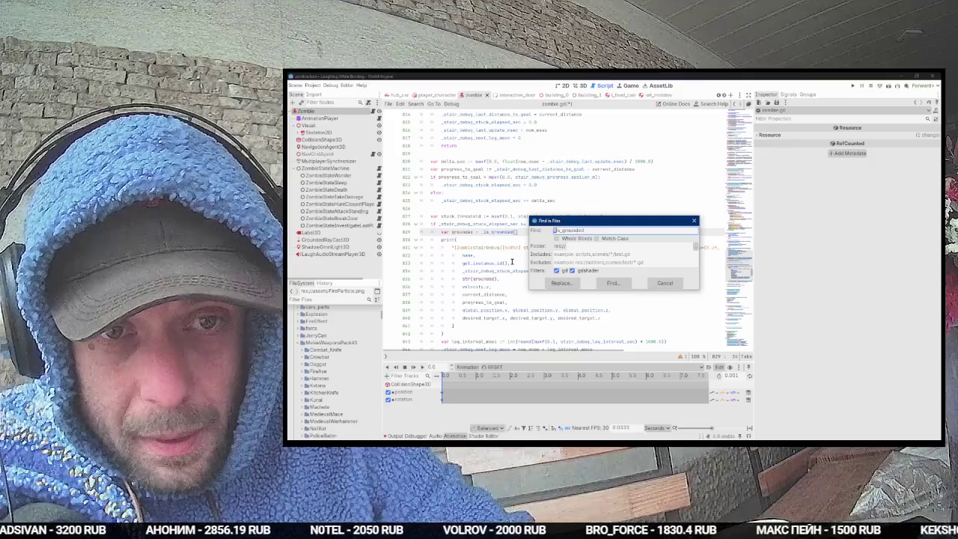
key("Return")
scroll(501, 400, "down", 5)
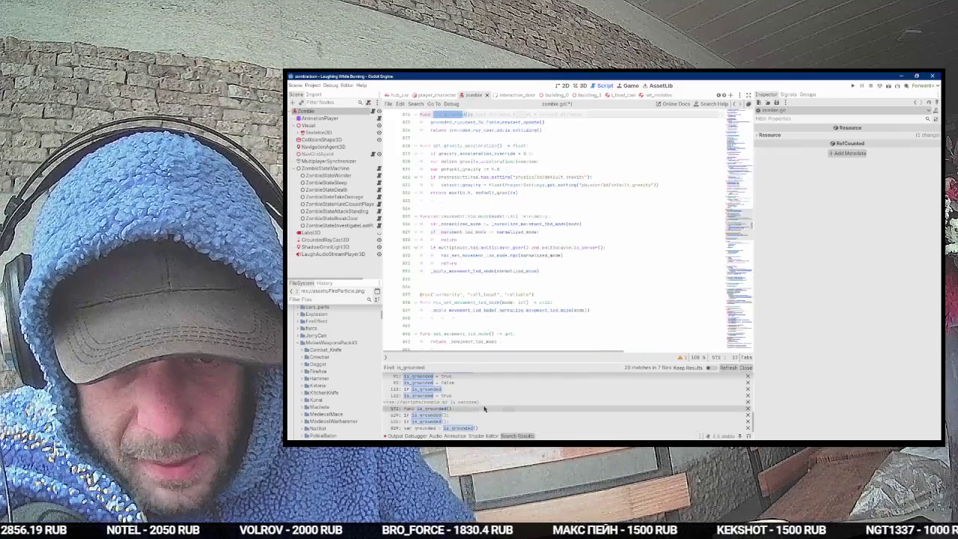
left_click(484, 407)
scroll(528, 308, "up", 2)
key("ctrl+s")
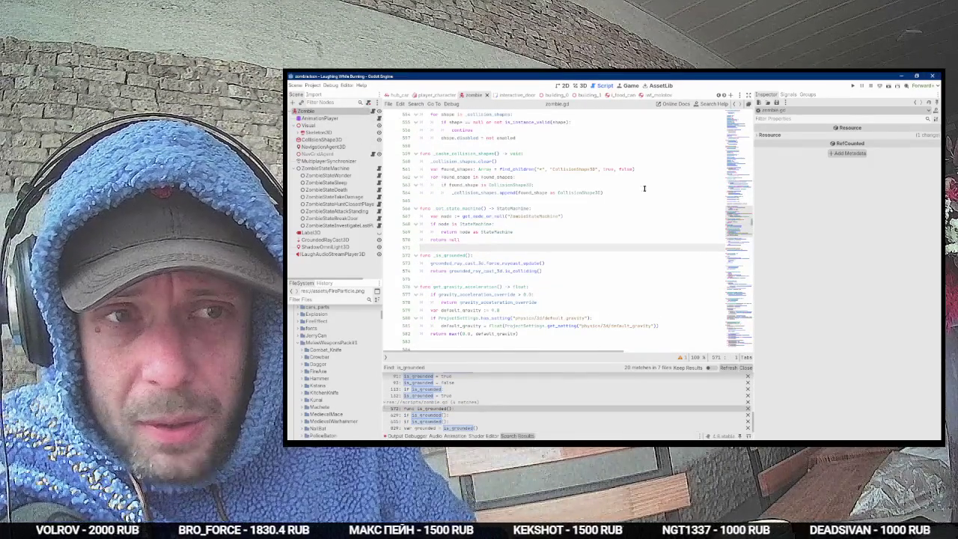
Step: Scroll through zombie.gd and search it for physics_process
scroll(632, 171, "up", 20)
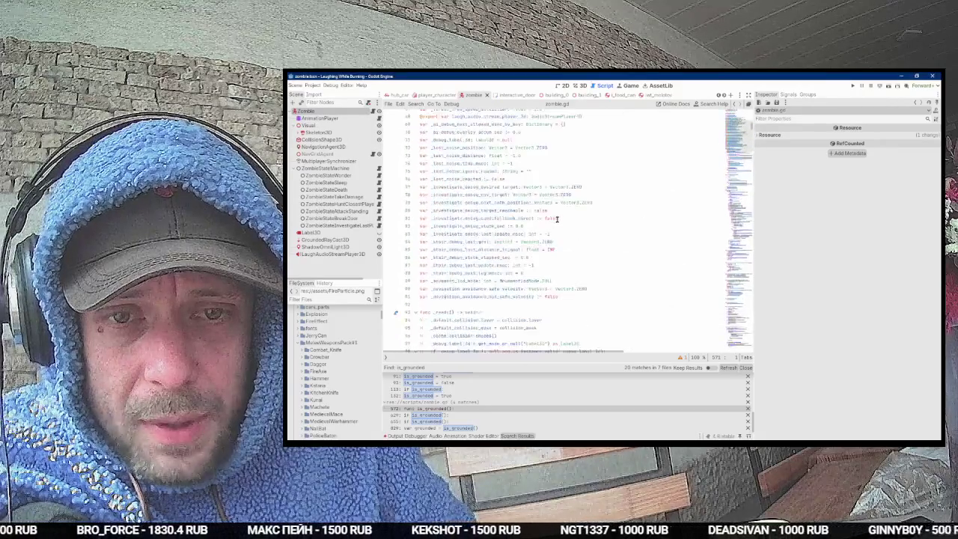
scroll(542, 218, "down", 7)
scroll(514, 174, "down", 19)
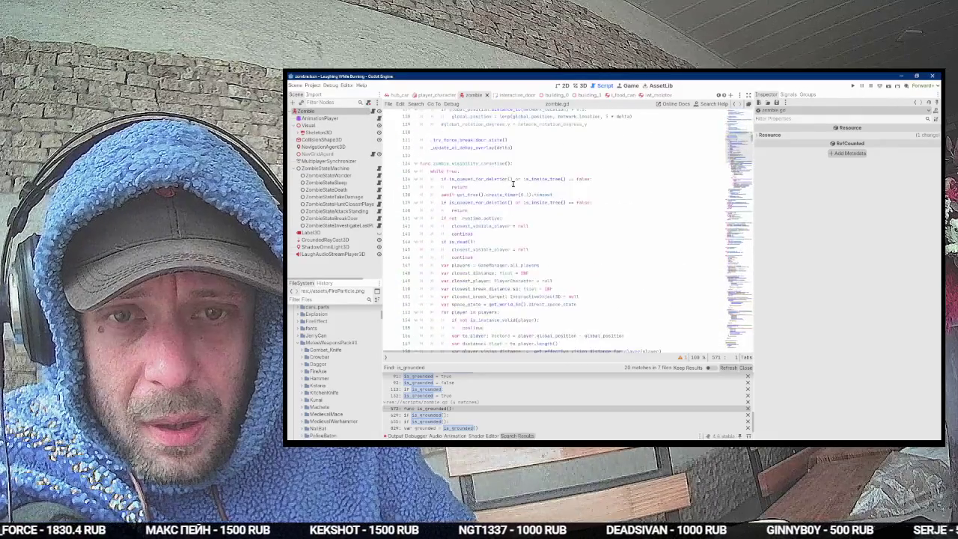
scroll(513, 187, "down", 20)
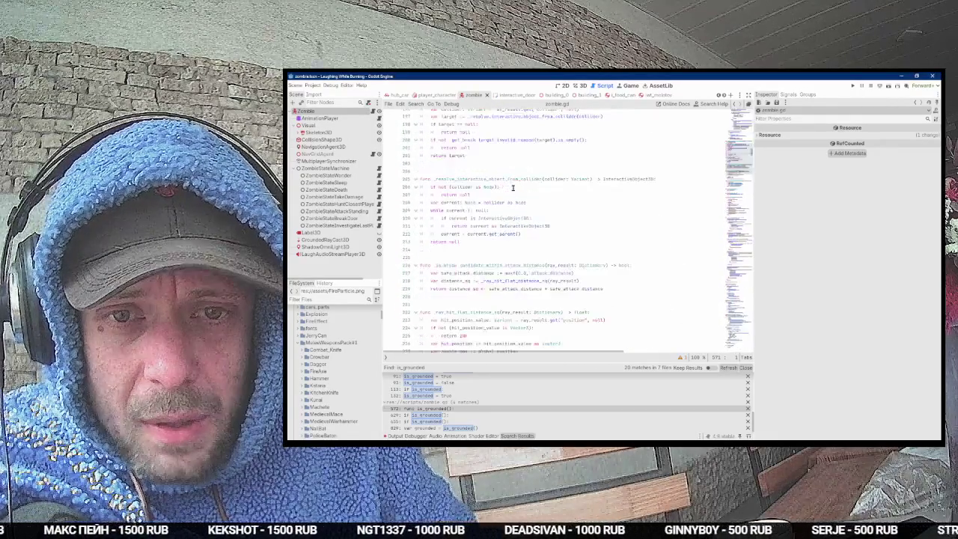
scroll(513, 188, "down", 20)
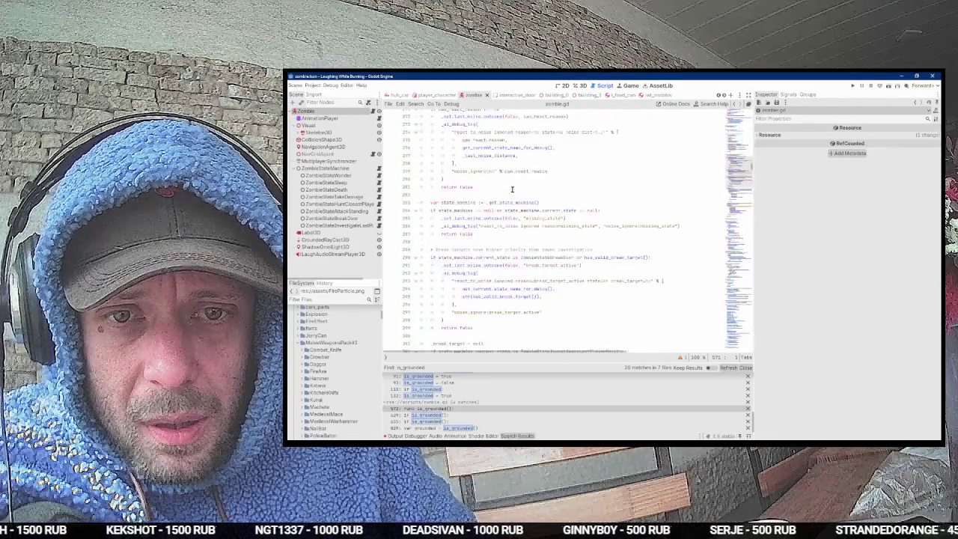
scroll(512, 189, "down", 14)
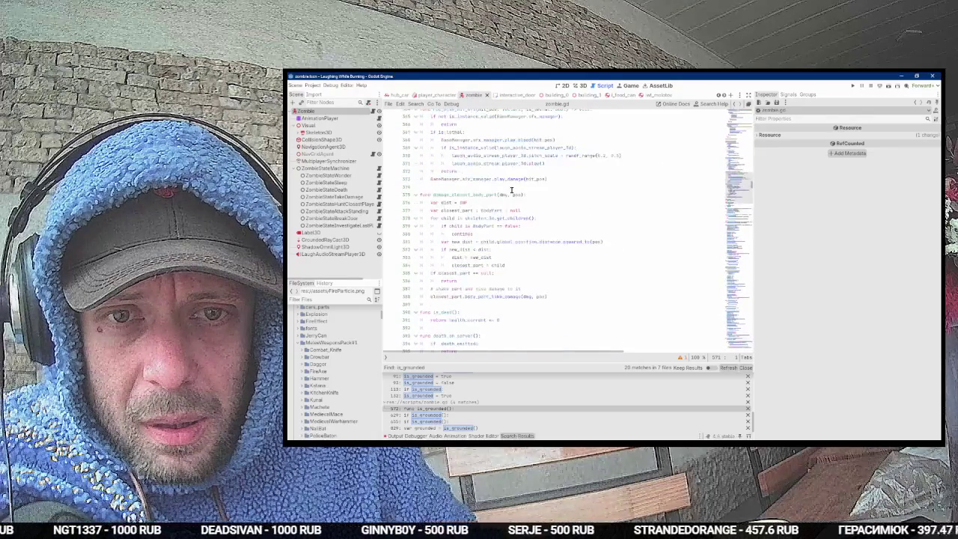
scroll(512, 189, "up", 3)
scroll(512, 189, "down", 18)
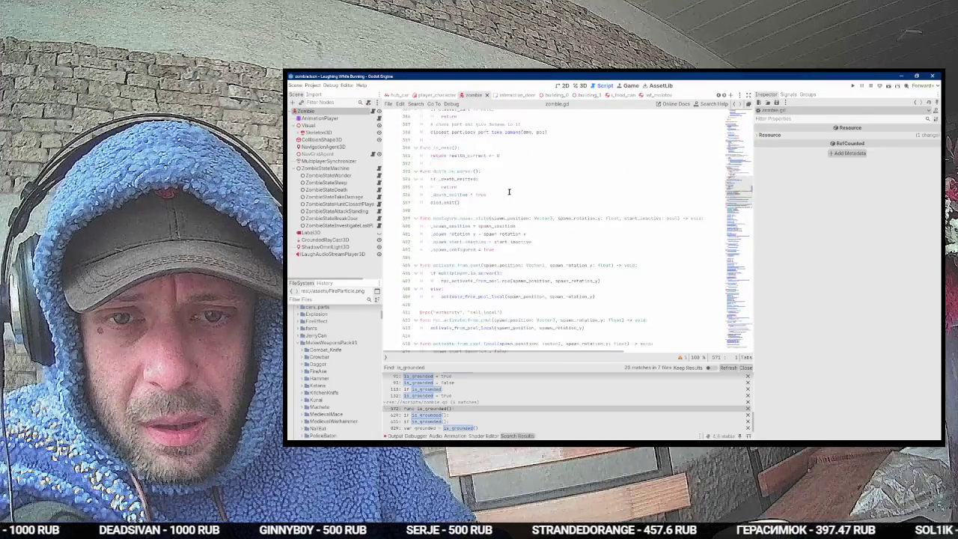
scroll(508, 193, "down", 8)
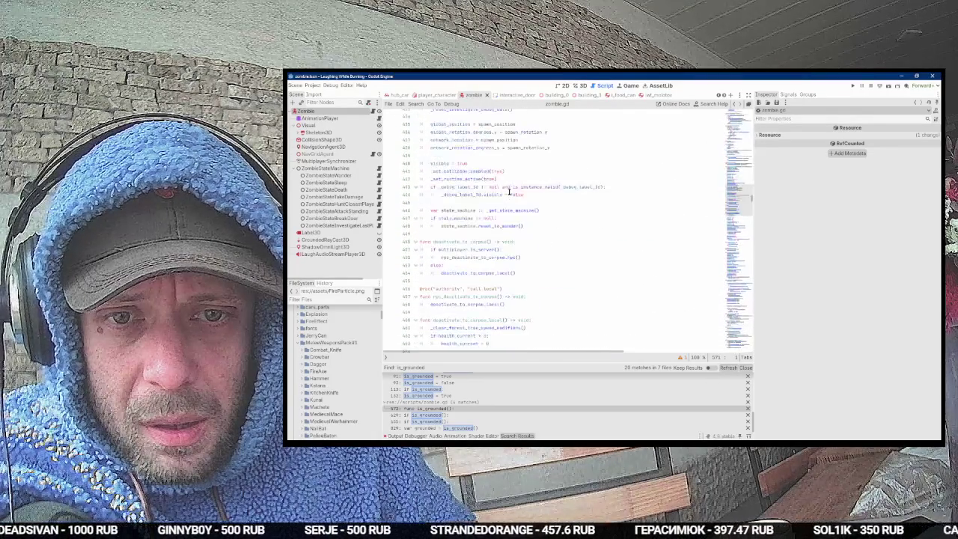
key("ctrl+f")
type("physics")
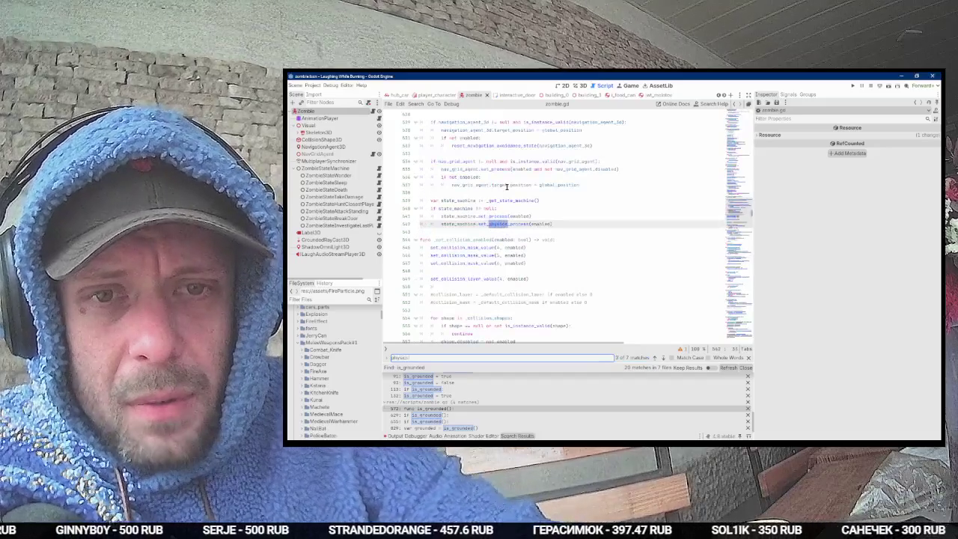
type("proce")
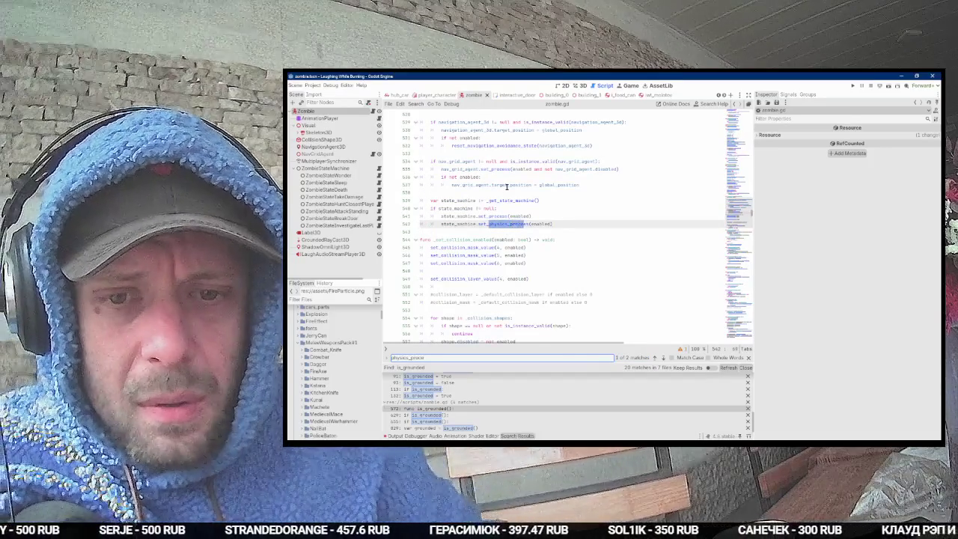
key("alt+Tab")
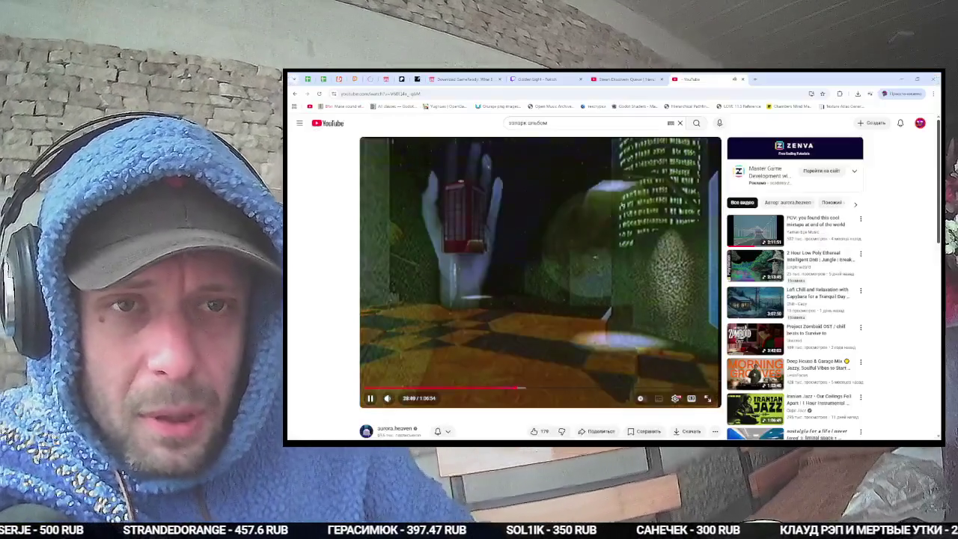
Step: Web-search 'stairscharacterbody3d' and open the Stairs Character asset page
key("alt+Tab")
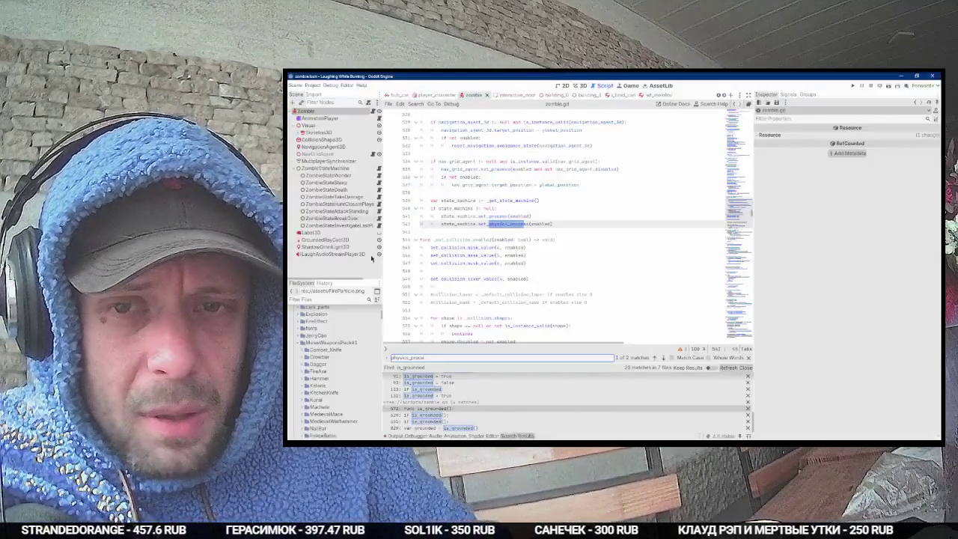
key("alt+Tab")
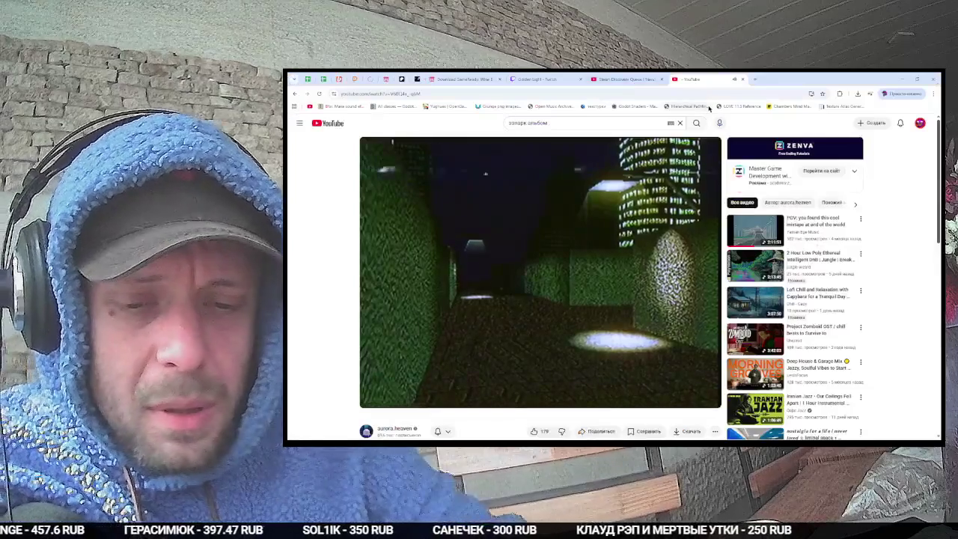
key("ctrl+t")
type("stairscharac")
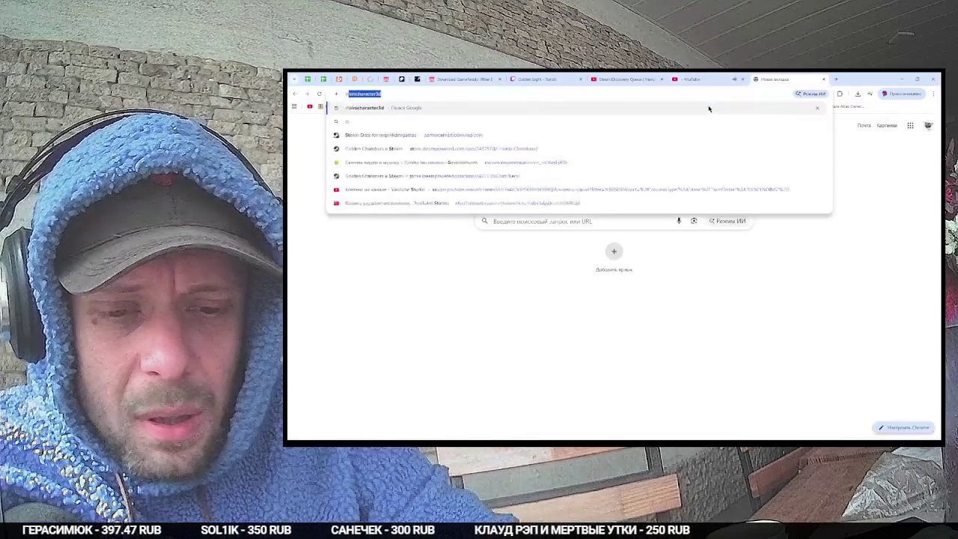
type("terbody3d")
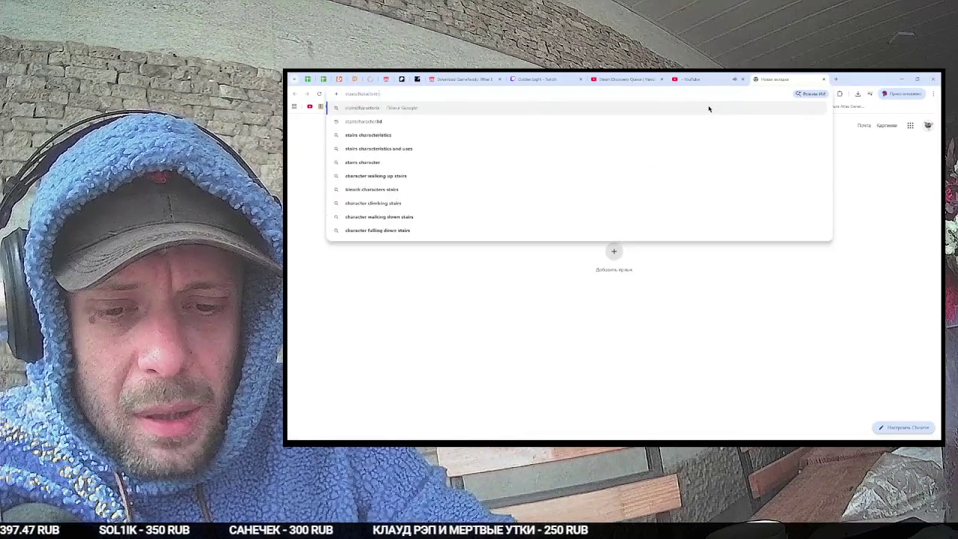
key("Return")
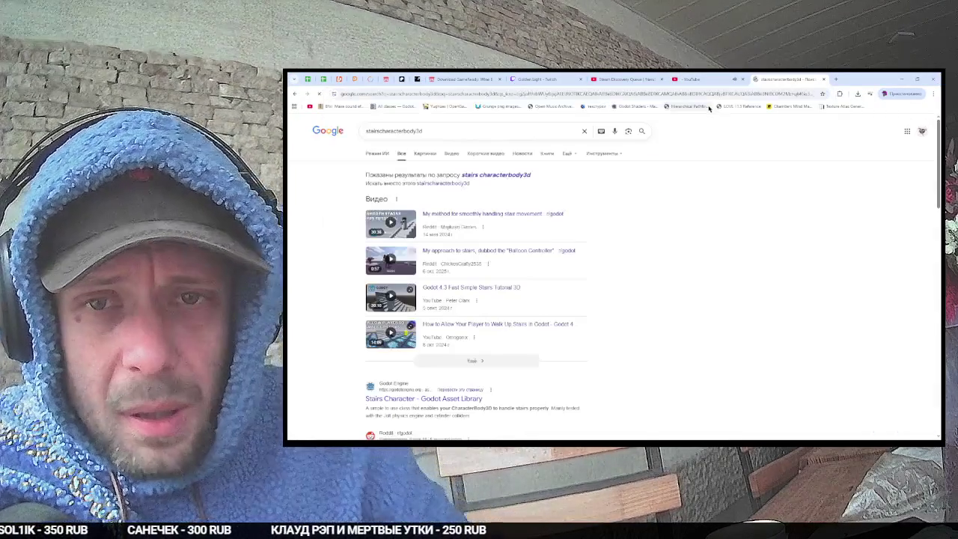
scroll(512, 389, "down", 3)
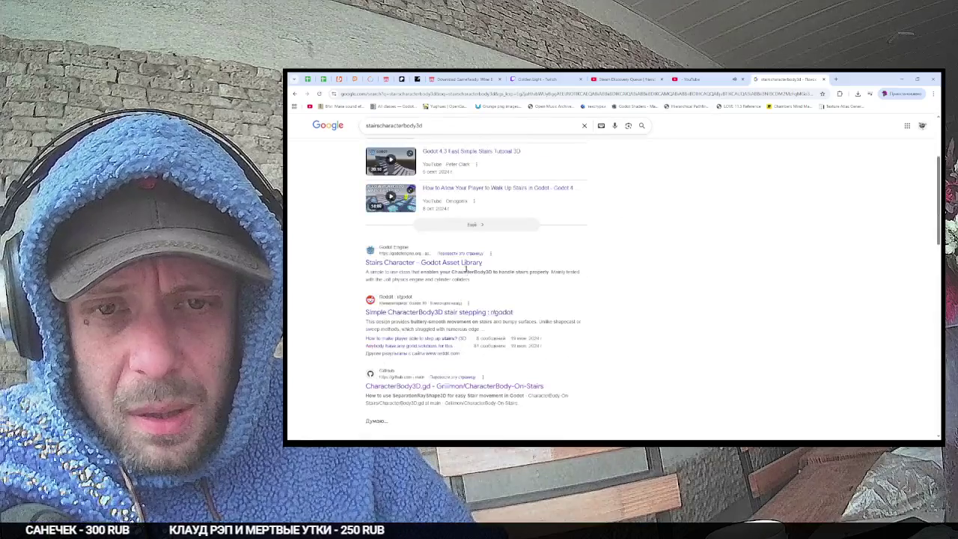
middle_click(408, 262)
left_click(799, 79)
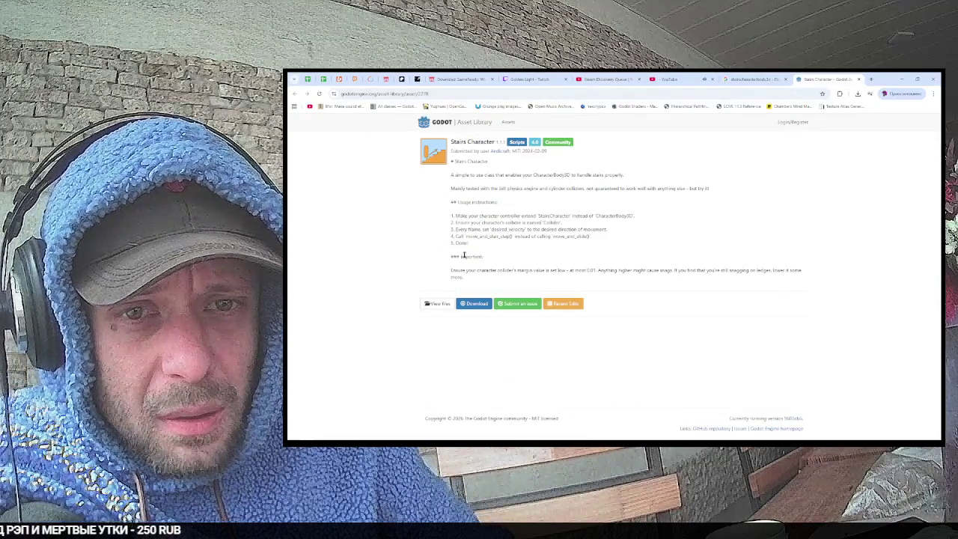
Step: Review the asset's usage instructions, highlighting 'Collider' in step 2
left_click_drag(488, 221, 627, 215)
left_click(569, 215)
right_click(620, 214)
left_click(563, 214)
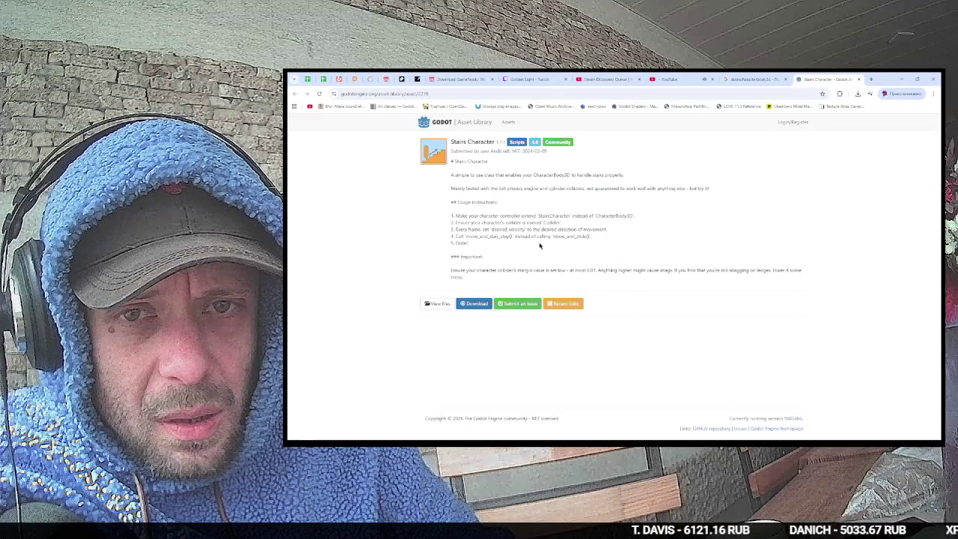
double_click(552, 222)
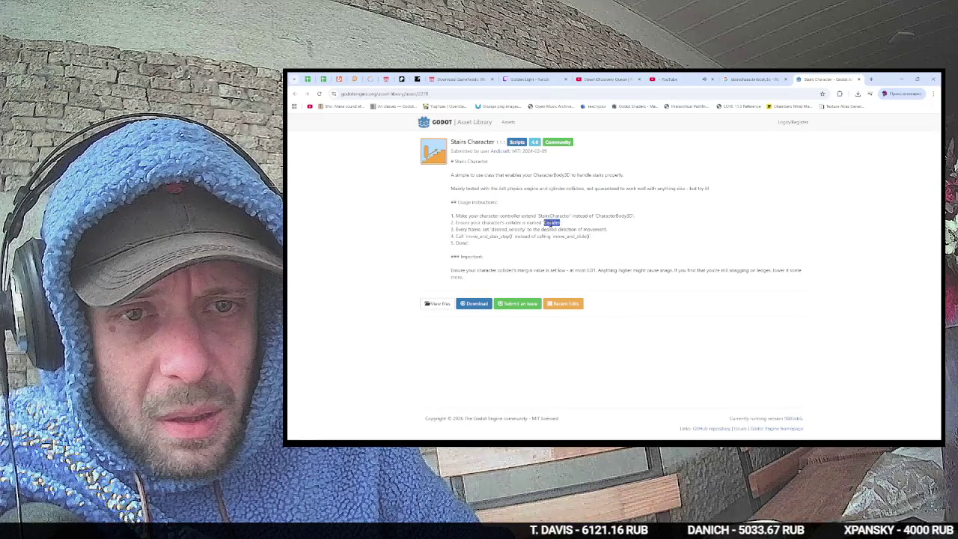
key("alt+Tab")
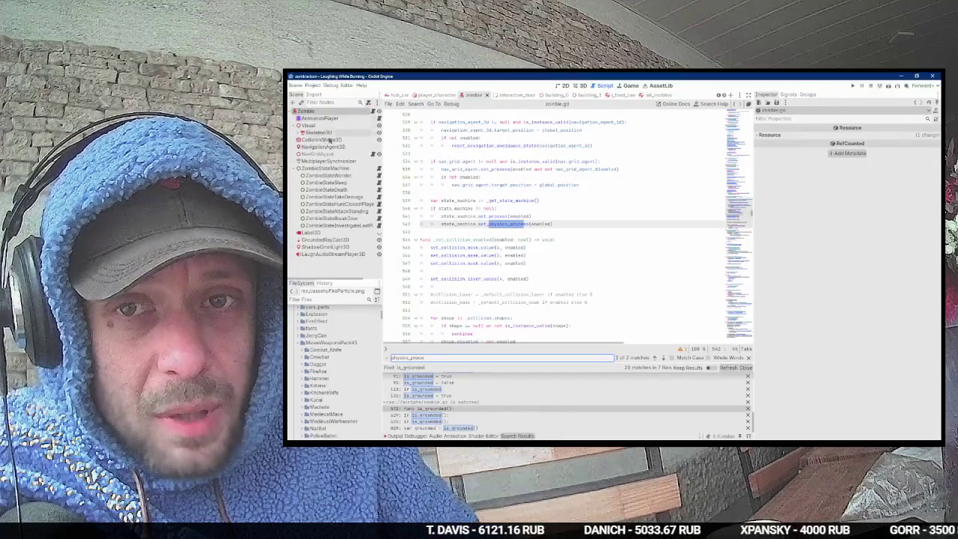
Step: Assign CollisionShape3D as the zombie's Player Collider and save the scene
key("alt+Tab")
key("alt+Tab")
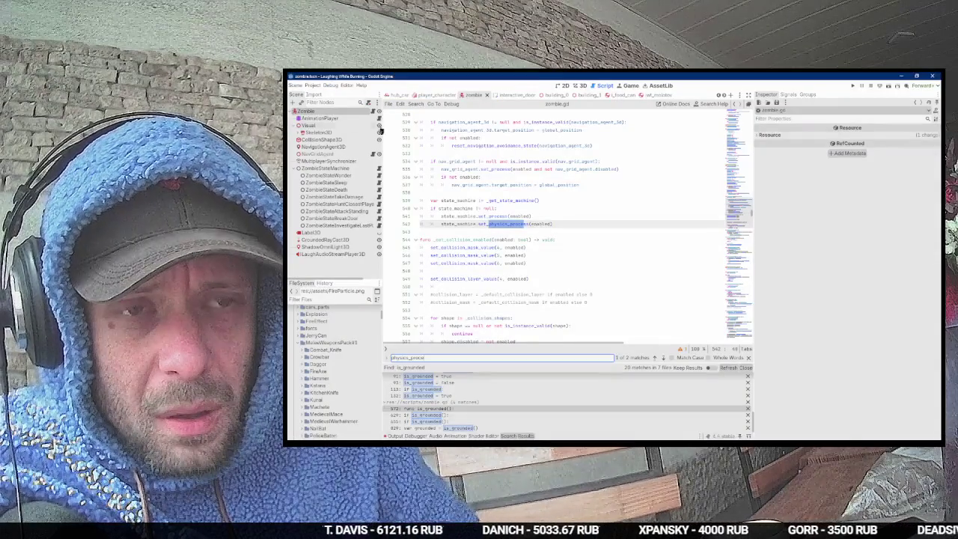
scroll(863, 160, "down", 5)
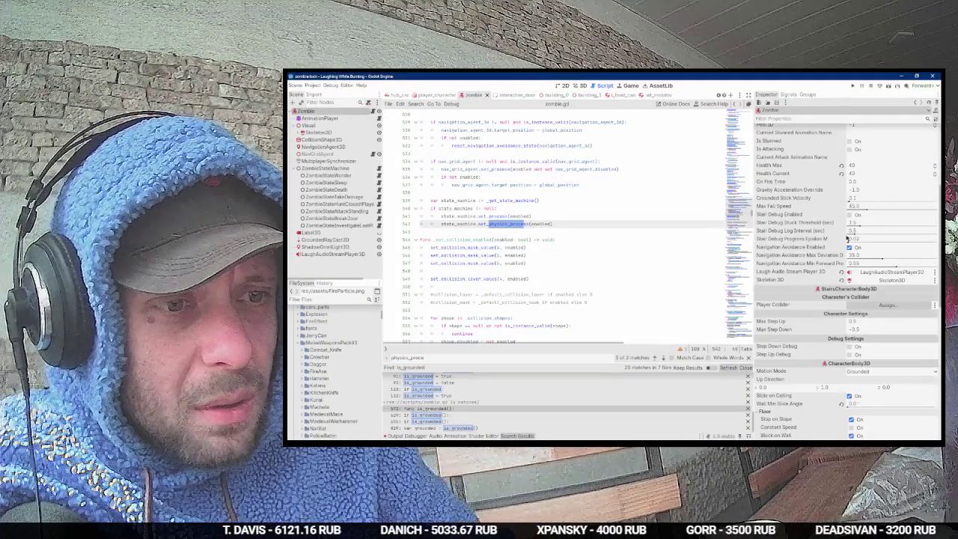
left_click_drag(315, 140, 876, 305)
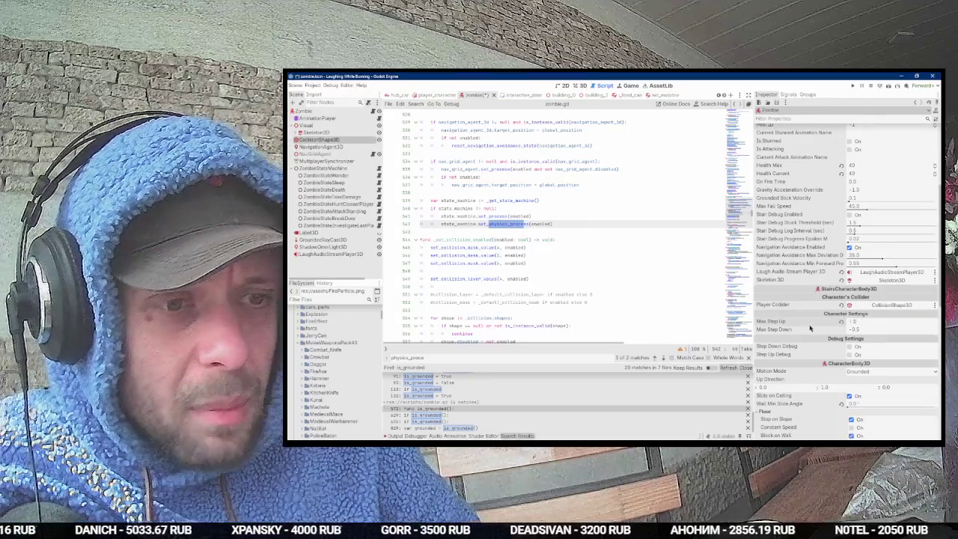
key("ctrl+s")
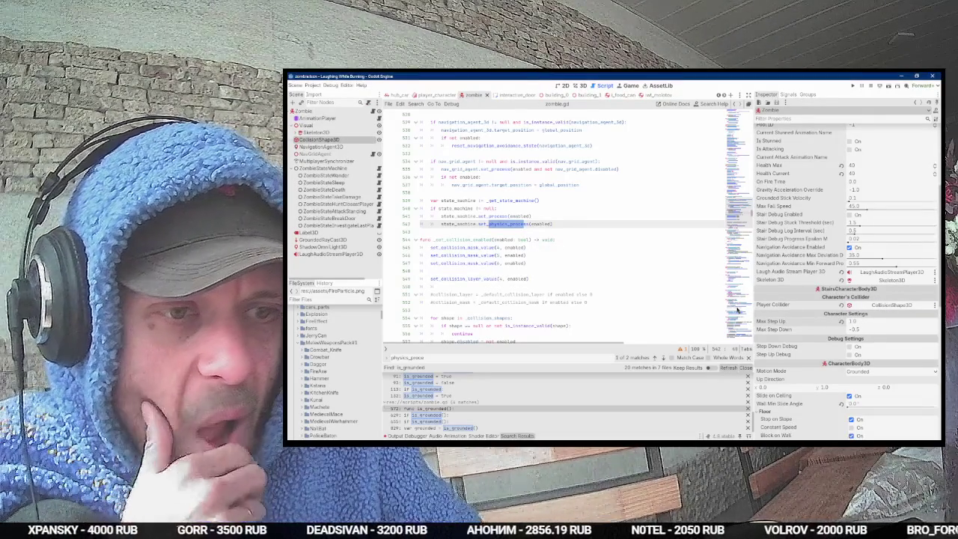
Step: Highlight the asset page's step 4 about calling move_and_stair_step()
scroll(632, 241, "down", 2)
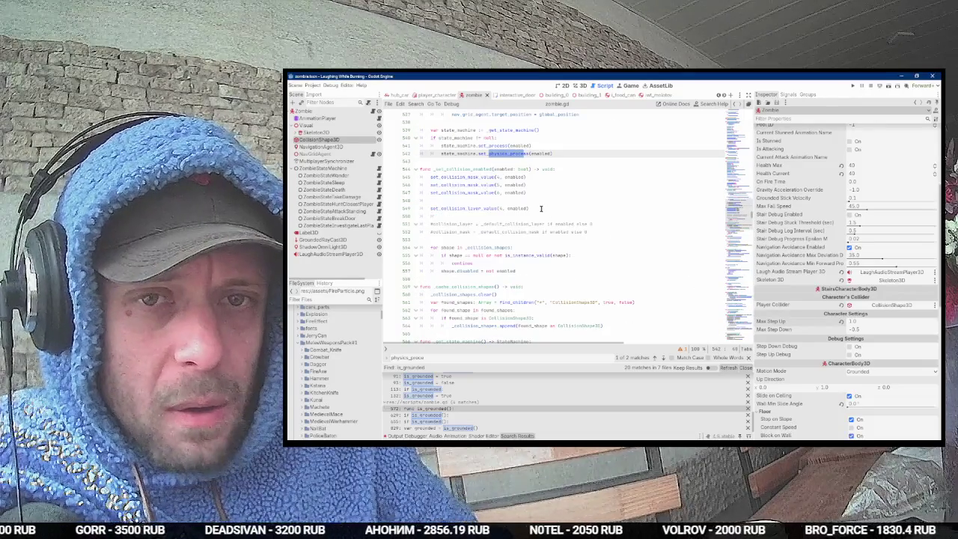
key("alt+Tab")
mouse_move(456, 237)
left_mouse_down()
mouse_move(591, 237)
mouse_move(466, 236)
mouse_move(580, 236)
left_mouse_up()
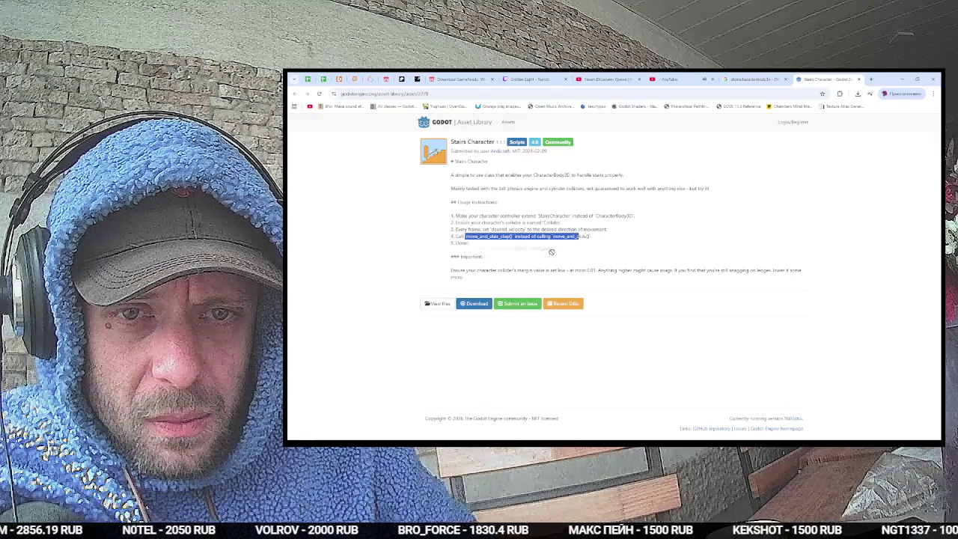
Step: Search the Asset Library for 'Stairs' and open the StairsSteppingBody3D asset page
left_click(524, 264)
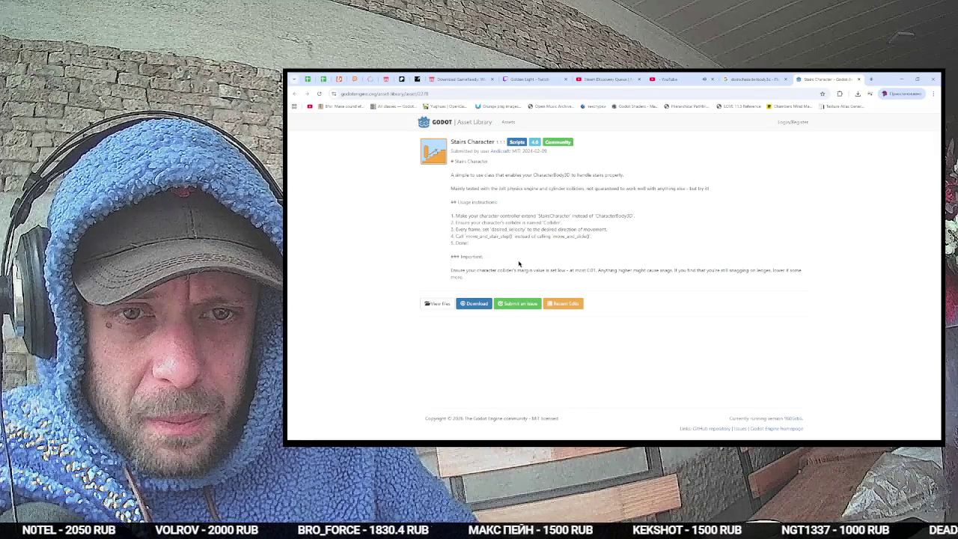
key("alt+Tab")
key("alt+Tab")
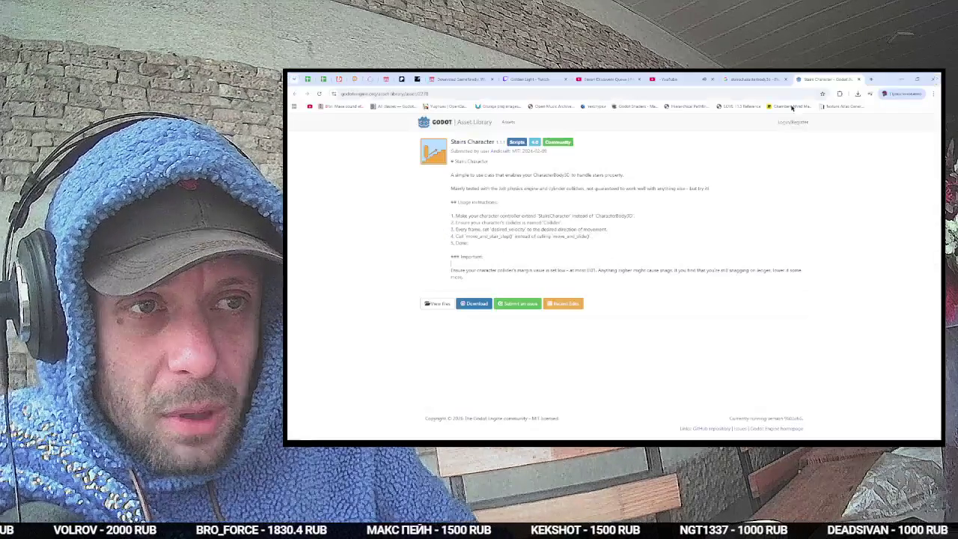
left_click(475, 123)
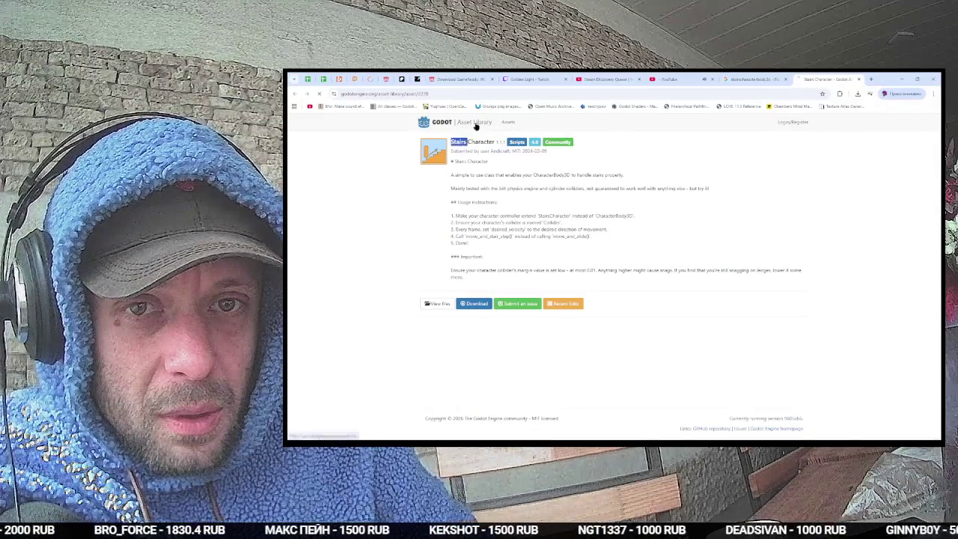
type("Stairs")
key("Return")
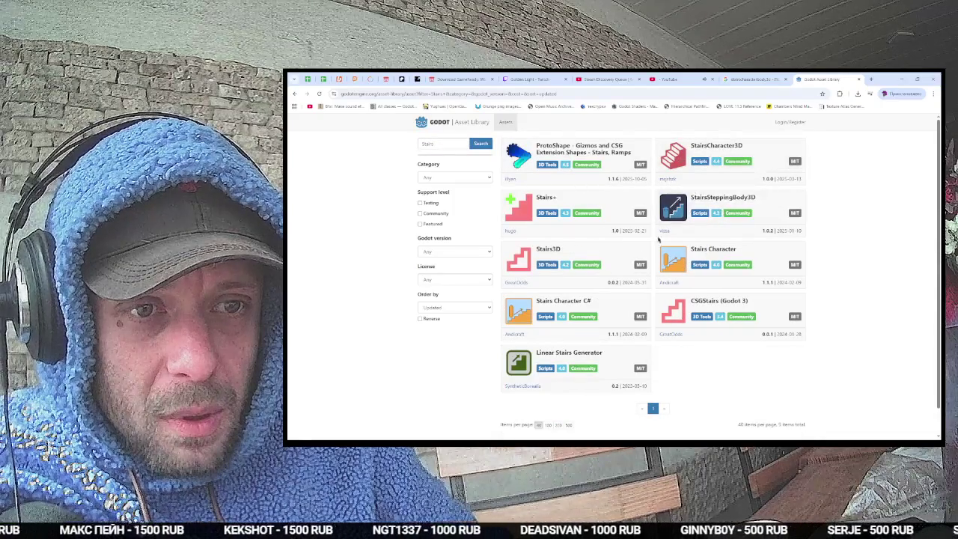
left_click(728, 201)
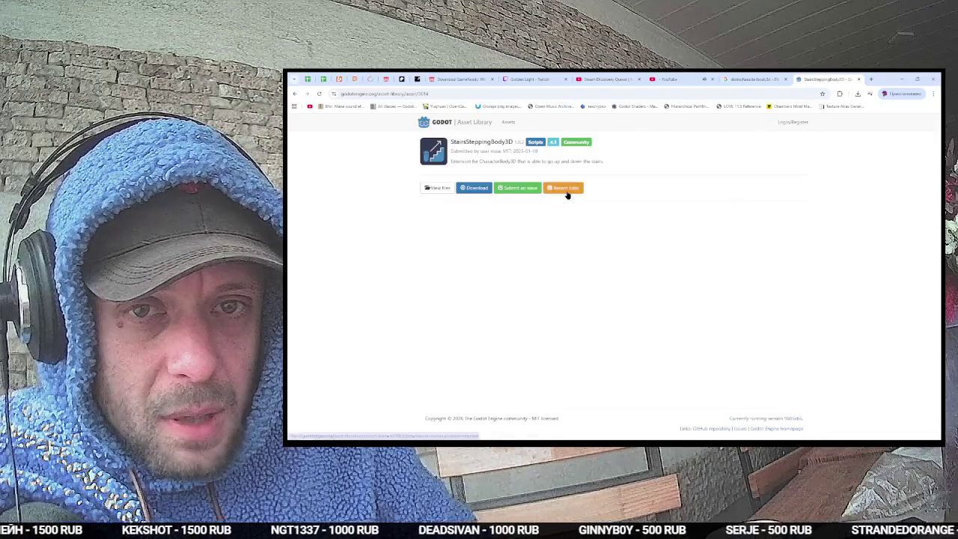
key("alt+Tab")
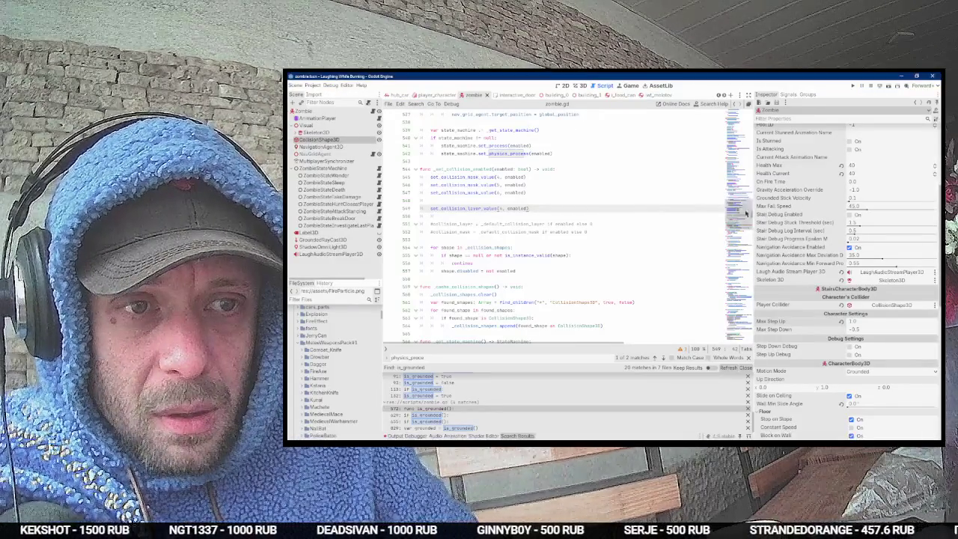
Step: Open stairs_character_body_3d.gd and expand the StairsCharacter and stairs-body addon folders
left_click_drag(736, 215, 733, 114)
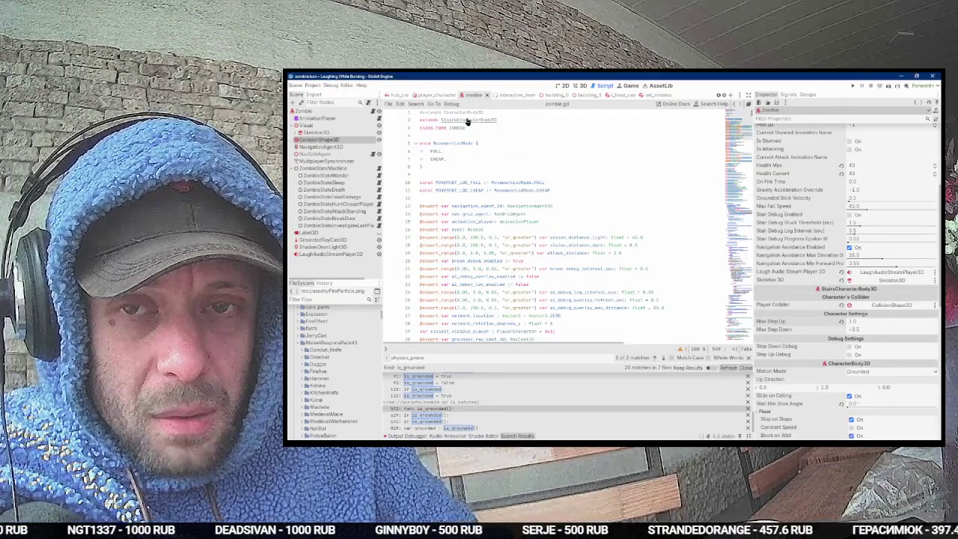
left_click(473, 121, "ctrl")
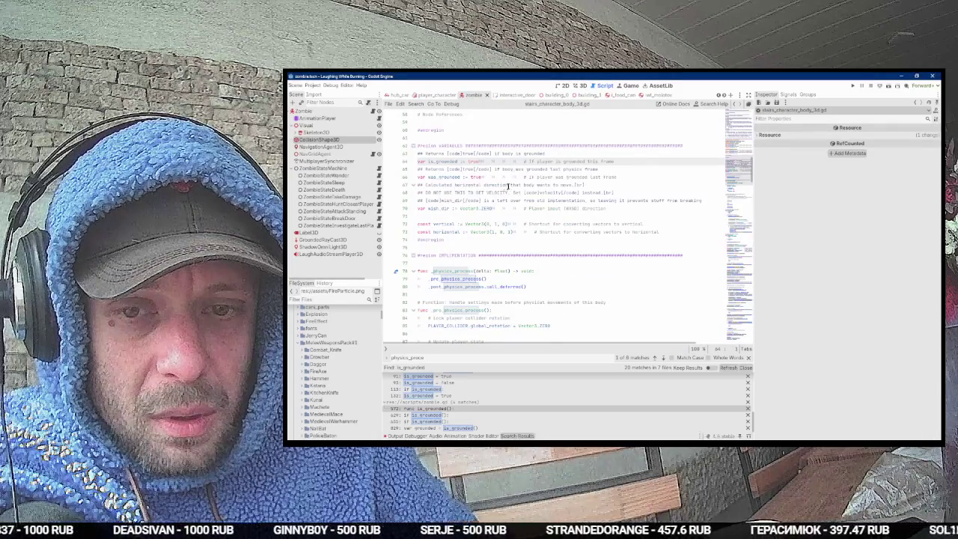
scroll(327, 331, "up", 2)
scroll(327, 331, "up", 5)
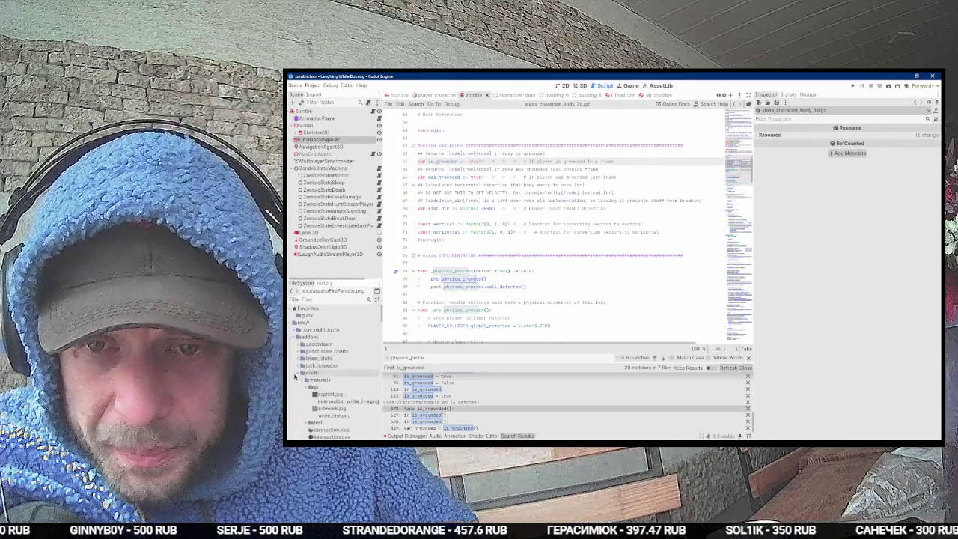
left_click(296, 373)
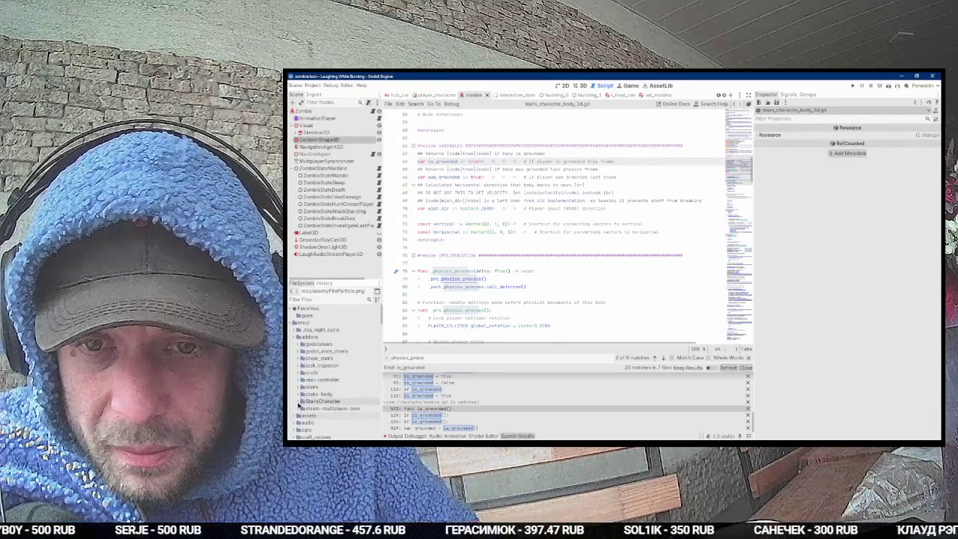
left_click(301, 402)
scroll(313, 389, "down", 3)
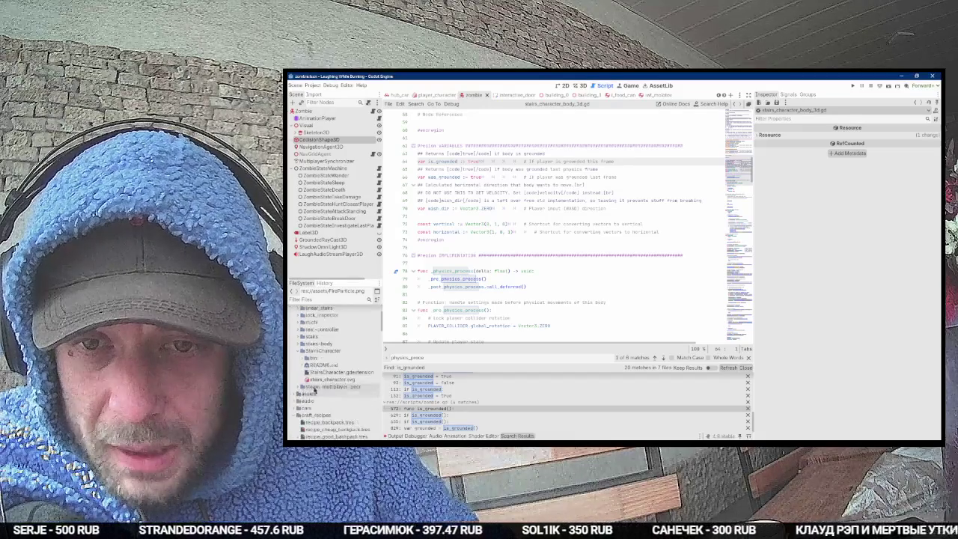
left_click(300, 343)
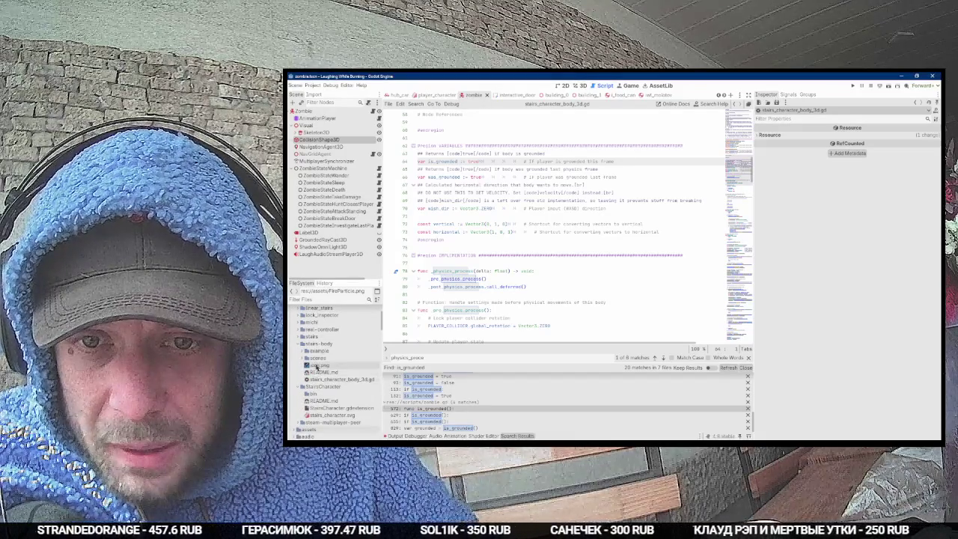
Step: Open the StairsSteppingBody3D GitHub repository in the browser and scroll to 'How to use'
key("alt+Tab")
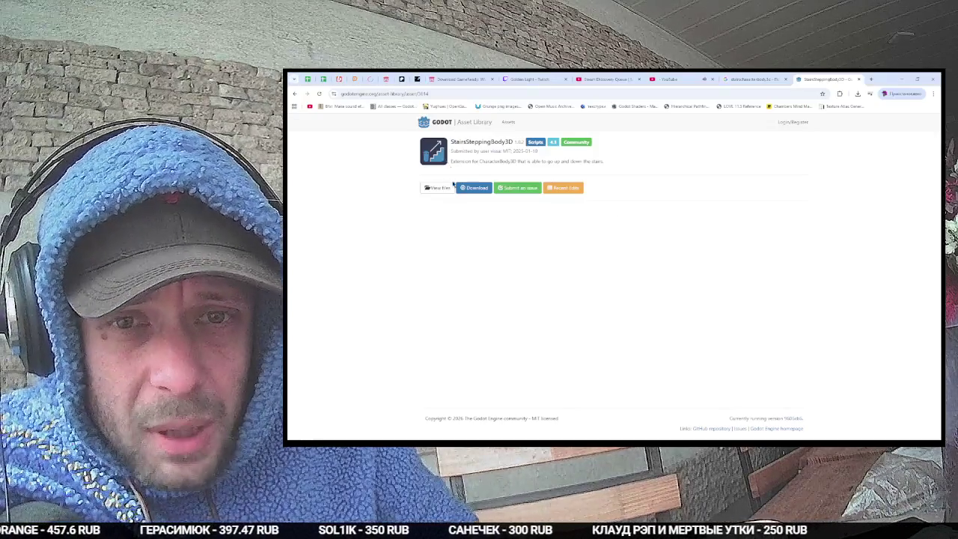
left_click(437, 188)
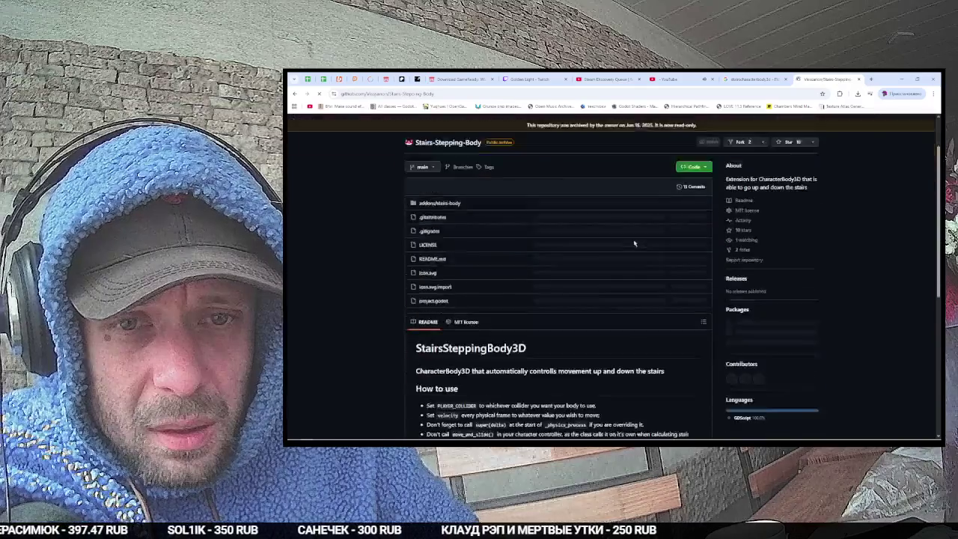
scroll(633, 243, "down", 5)
Step: Highlight the usage notes on PLAYER_COLLIDER, setting velocity and super(delta), then return to Godot
left_click_drag(425, 177, 611, 183)
left_click(528, 179)
left_click_drag(417, 187, 602, 187)
left_click(518, 187)
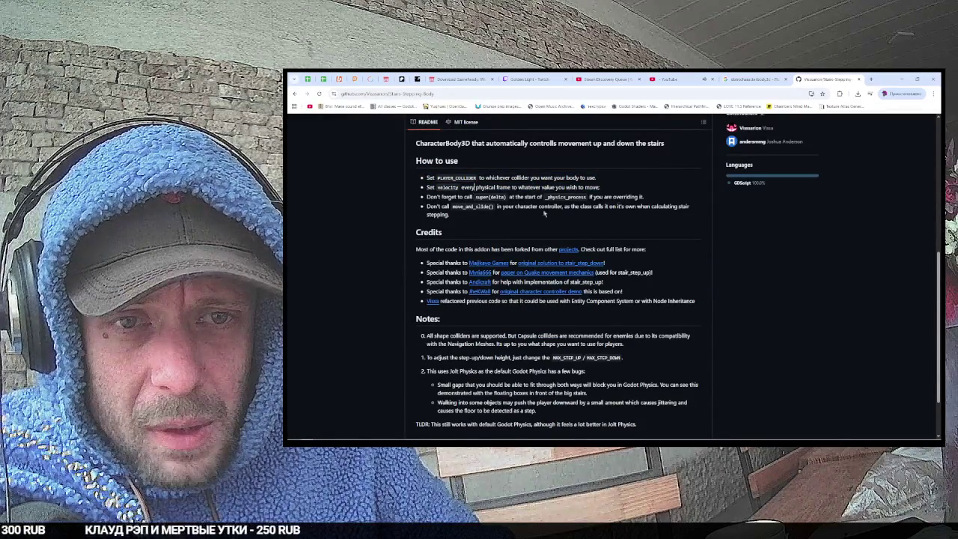
left_click_drag(419, 197, 643, 197)
double_click(566, 197)
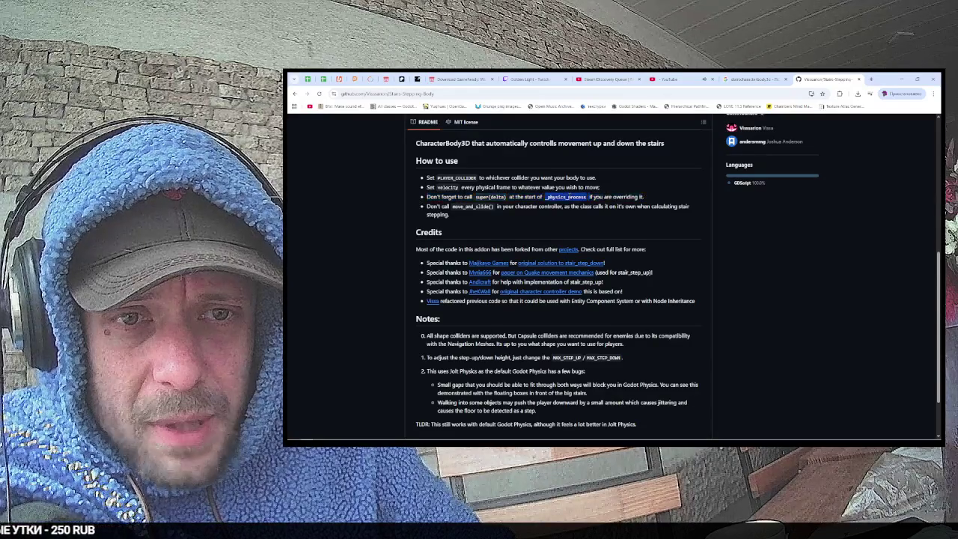
key("alt+Tab")
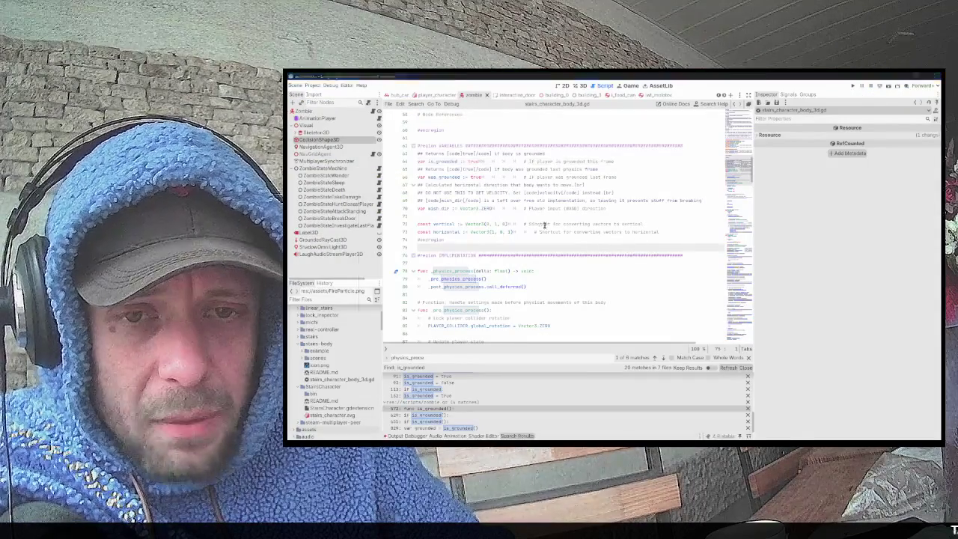
Step: Open the ZombieStateMachine's state_machine.gd script and look at its _process code
key("alt+Tab")
key("alt+Tab")
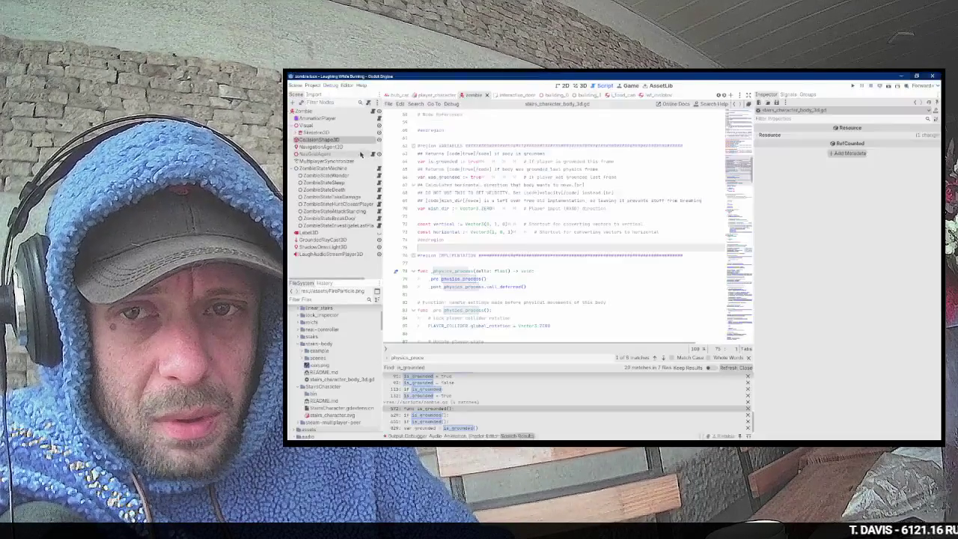
left_click(358, 167)
left_click(379, 168)
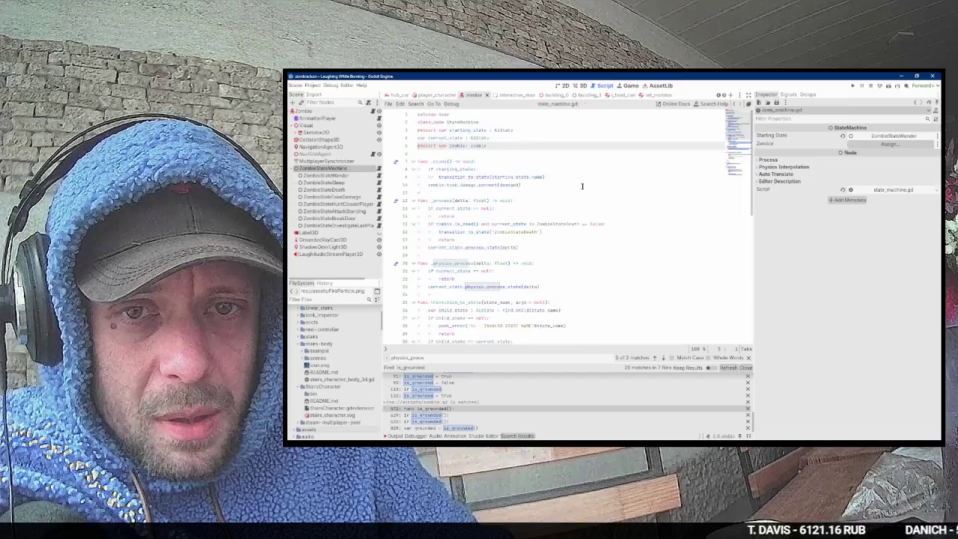
left_click(468, 224)
Step: Inspect process_state in the base state, then browse zombie_state_hunt_closest_player.gd
key("alt+Tab")
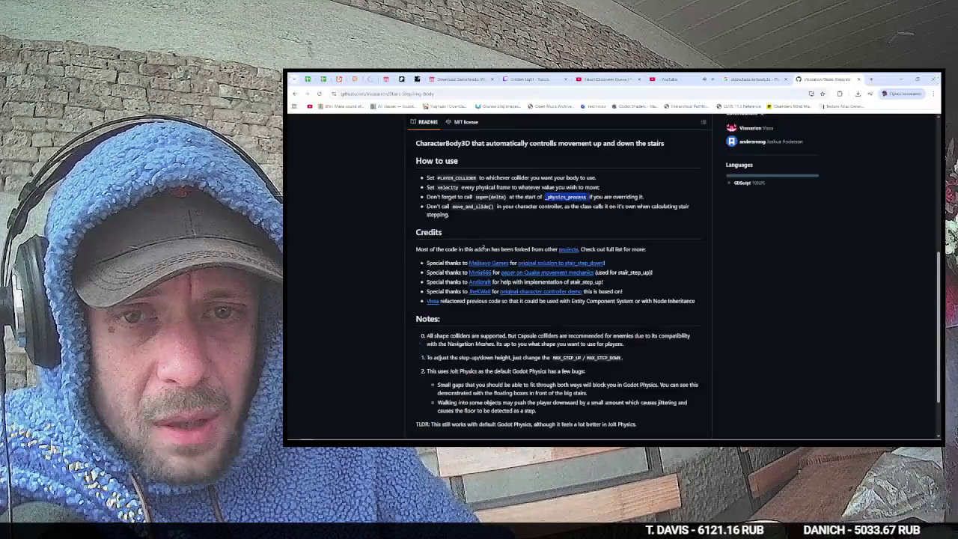
key("alt+Tab")
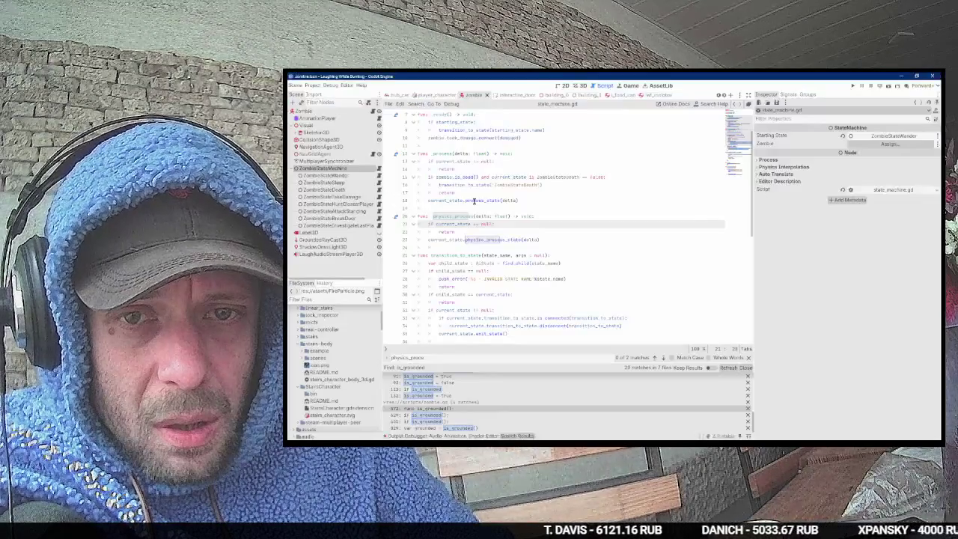
left_click(476, 201, "ctrl")
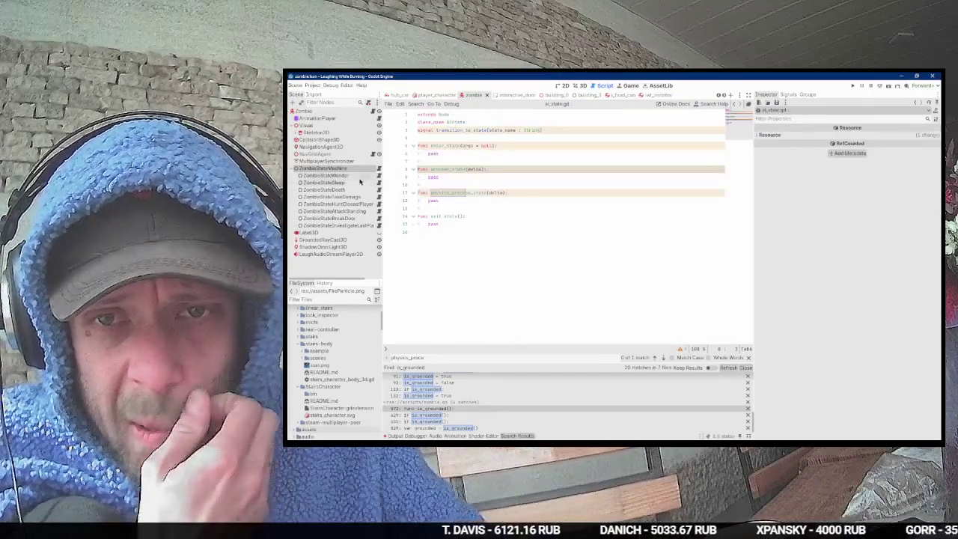
left_click(380, 205)
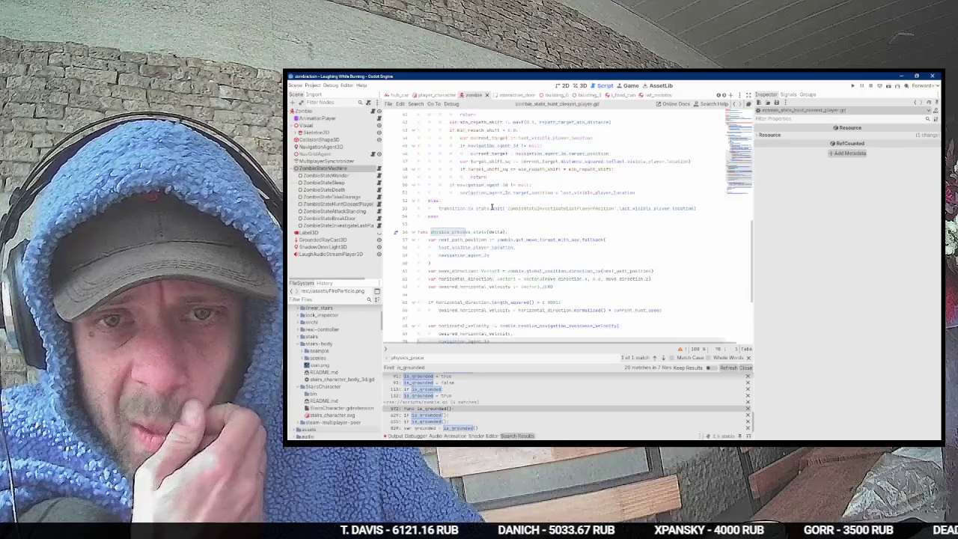
scroll(520, 231, "up", 5)
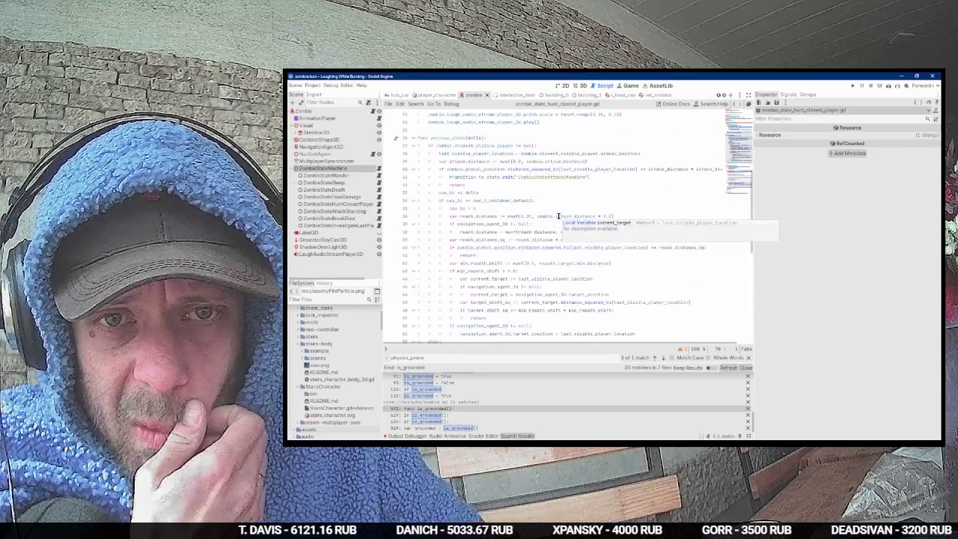
scroll(558, 216, "down", 5)
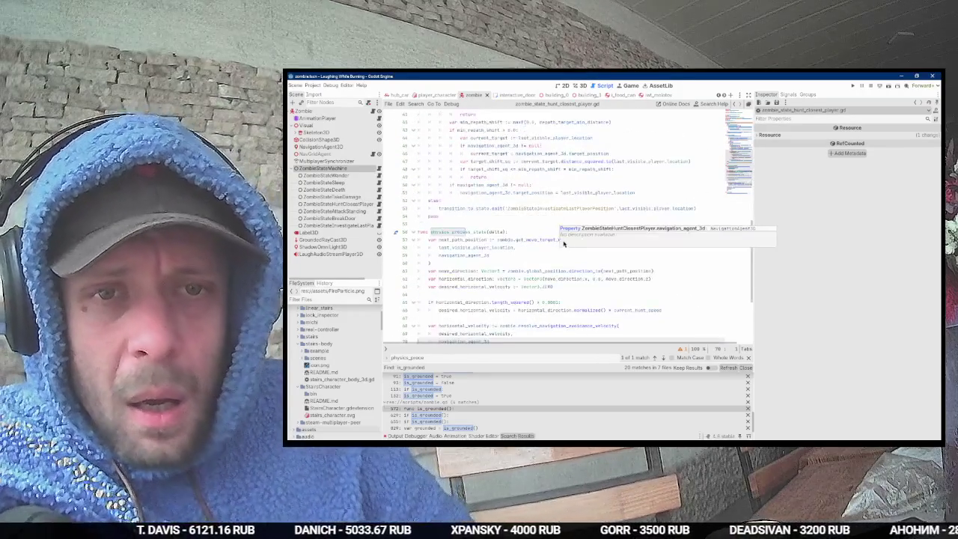
scroll(636, 188, "up", 4)
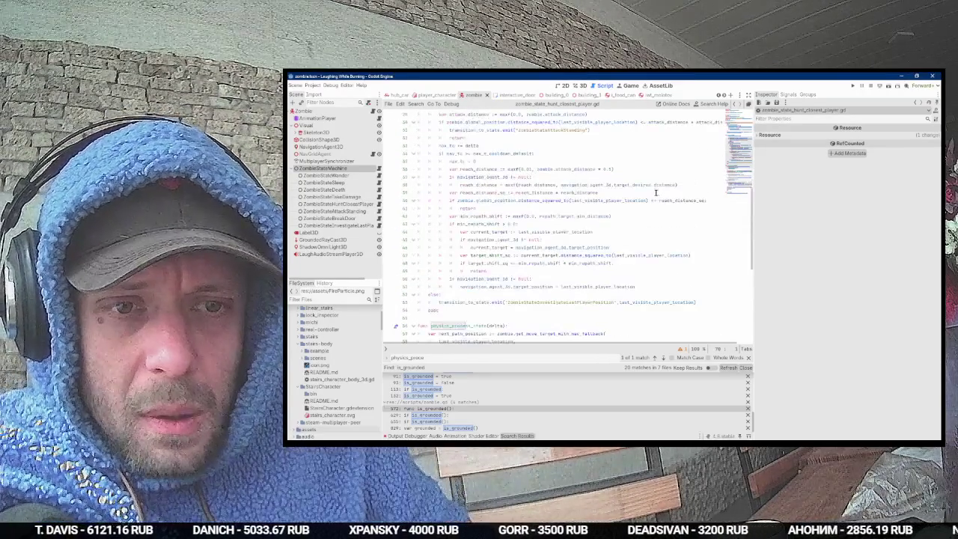
scroll(649, 196, "up", 1)
Step: Reread the README's usage note about calling move_and_slide() in the browser
key("alt+Tab")
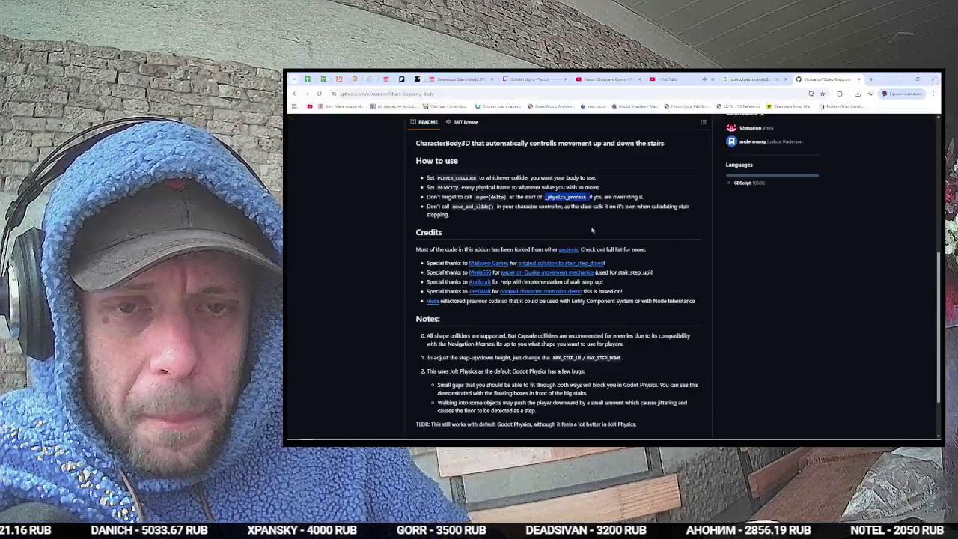
double_click(471, 207)
key("ctrl+c")
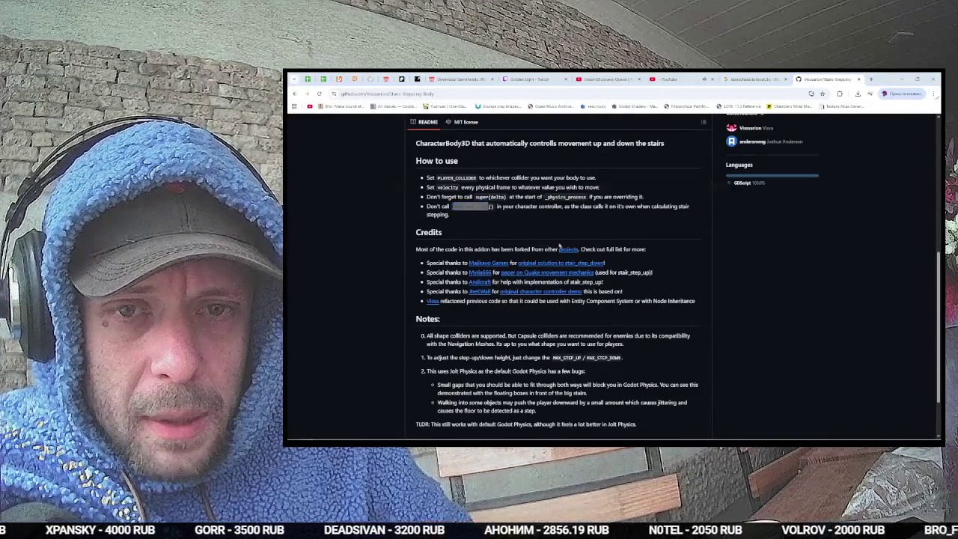
key("alt+Tab")
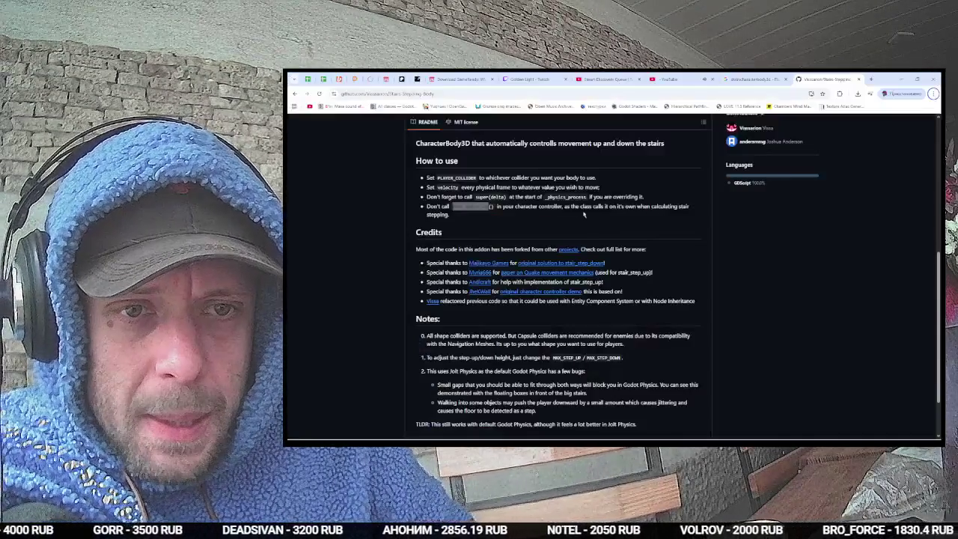
left_click(670, 206)
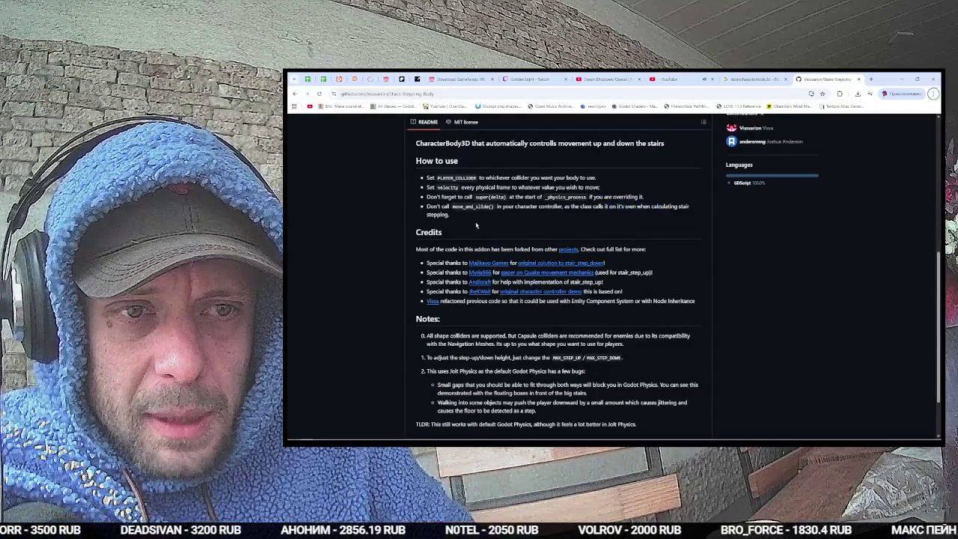
key("alt+Tab")
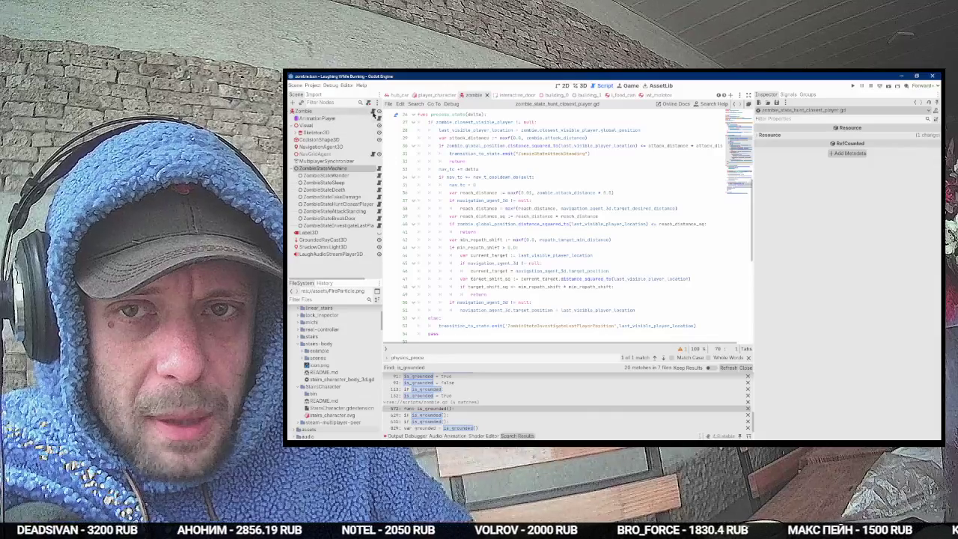
Step: Open zombie.gd in the script editor and bring up its search field
left_click(376, 111)
scroll(587, 204, "down", 5)
left_click(596, 200)
key("ctrl+f")
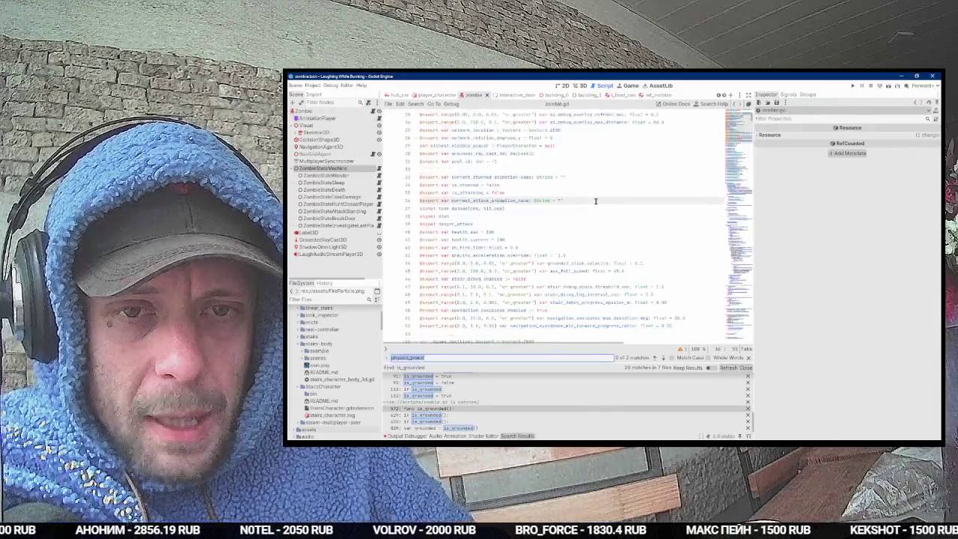
Step: Find move_and_slide, insert an early 'return' at the top of move(), and run the project
key("ctrl+v")
left_click(494, 225)
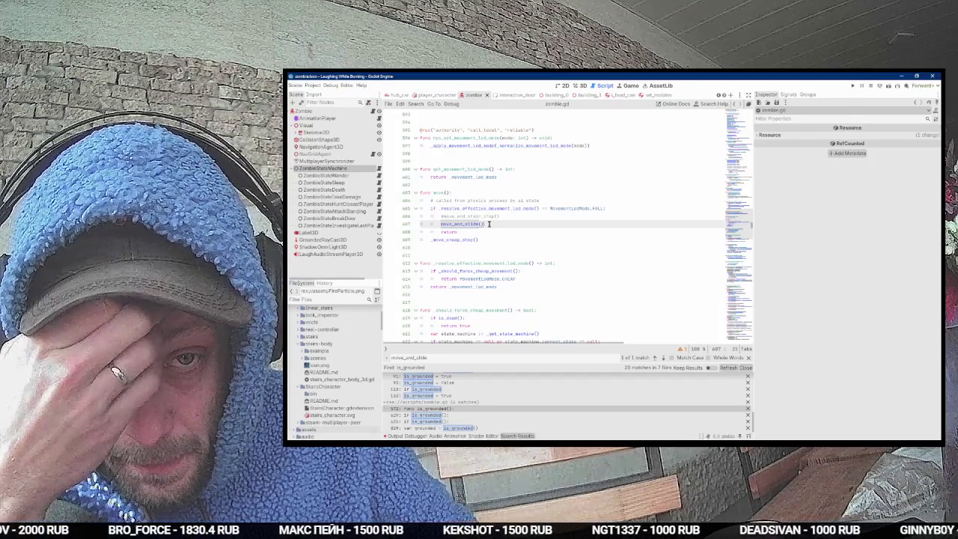
left_click(485, 192)
key("Return")
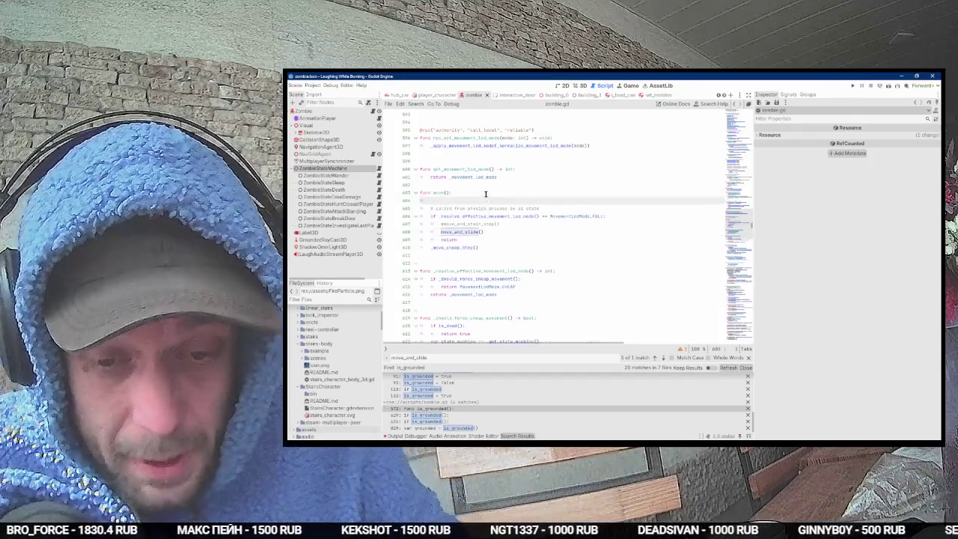
type("return")
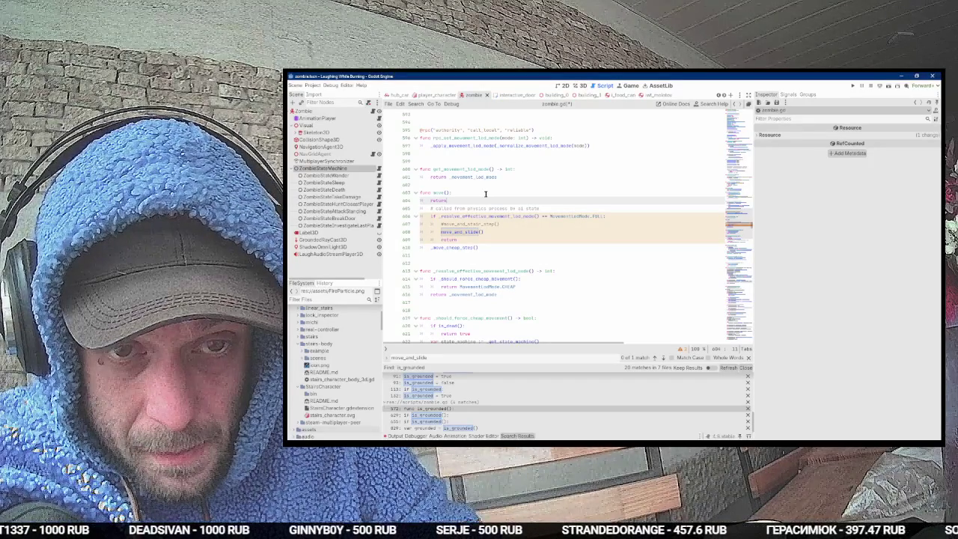
key("F5")
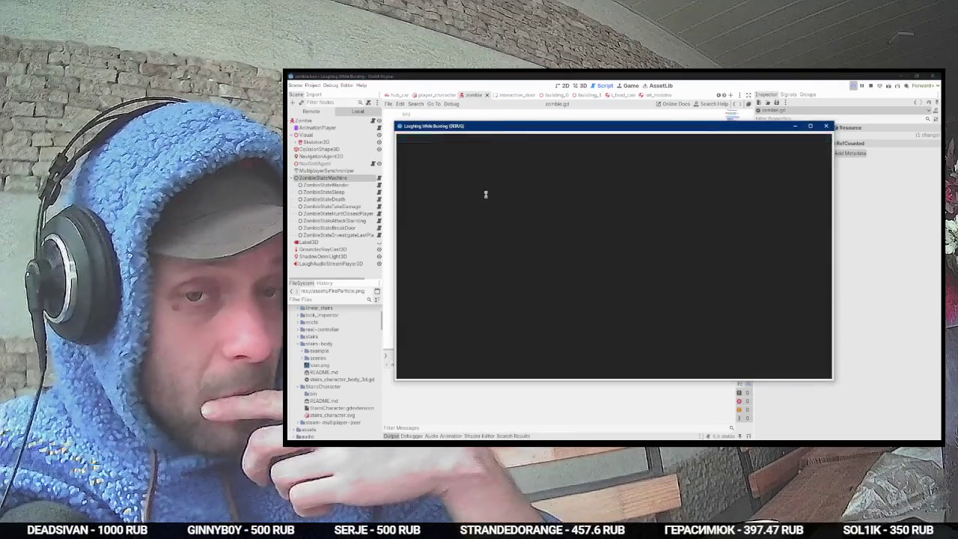
Step: Bring the game window forward and press START in the lobby, triggering the took_damage crash
key("alt+Tab")
key("Tab")
key("Tab")
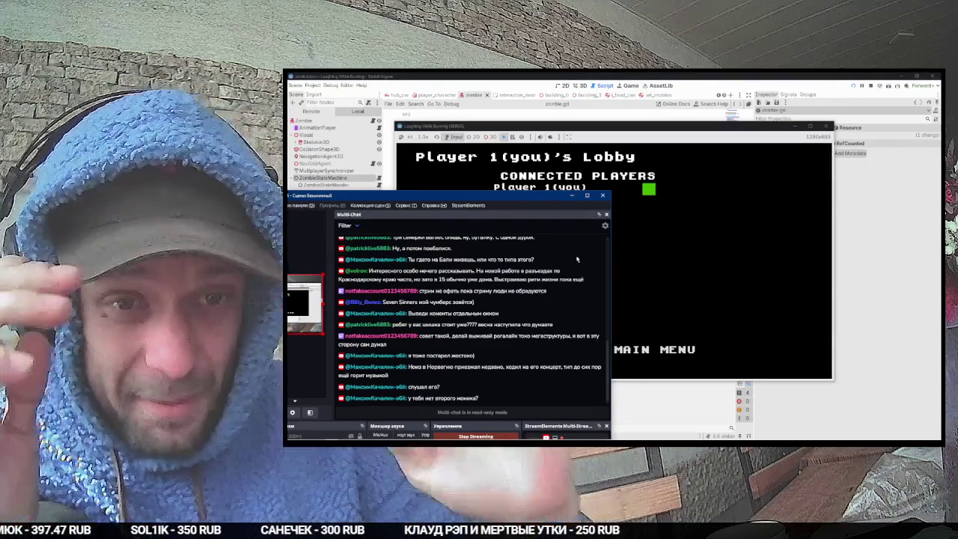
left_click(627, 148)
left_click(451, 273)
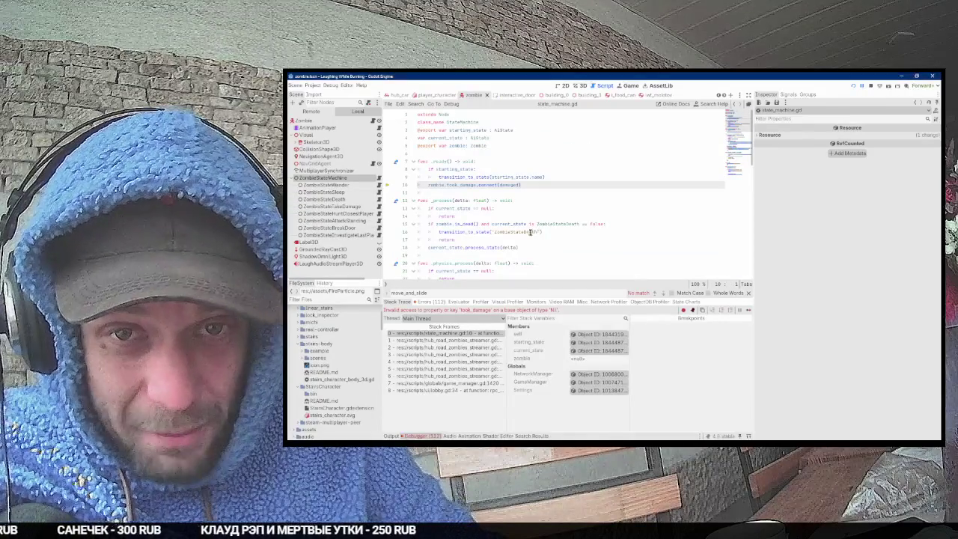
Step: Stop debugging and drag Zombie into the Zombie property of AnimationPlayer and every state node
key("F8")
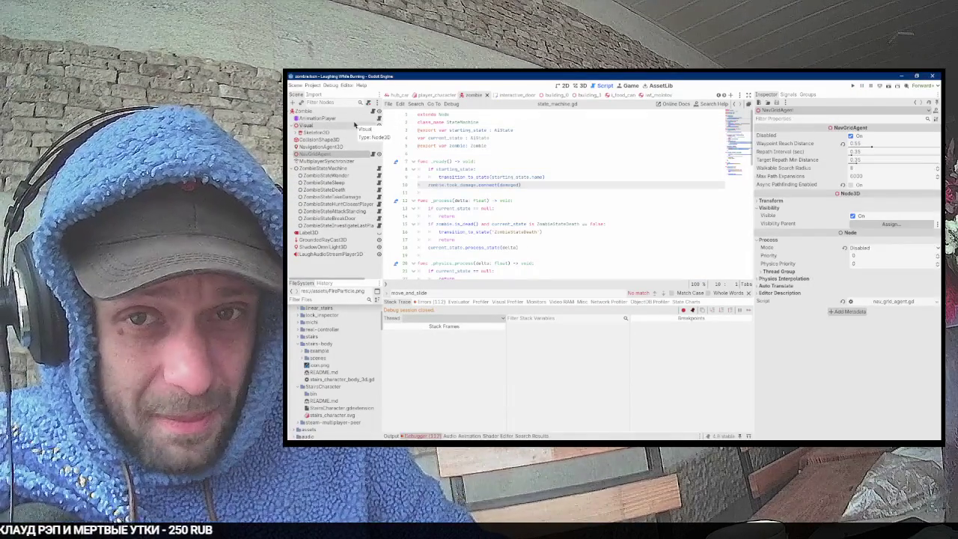
left_click(352, 118)
mouse_move(303, 111)
left_mouse_down()
mouse_move(861, 142)
mouse_move(886, 135)
left_mouse_up()
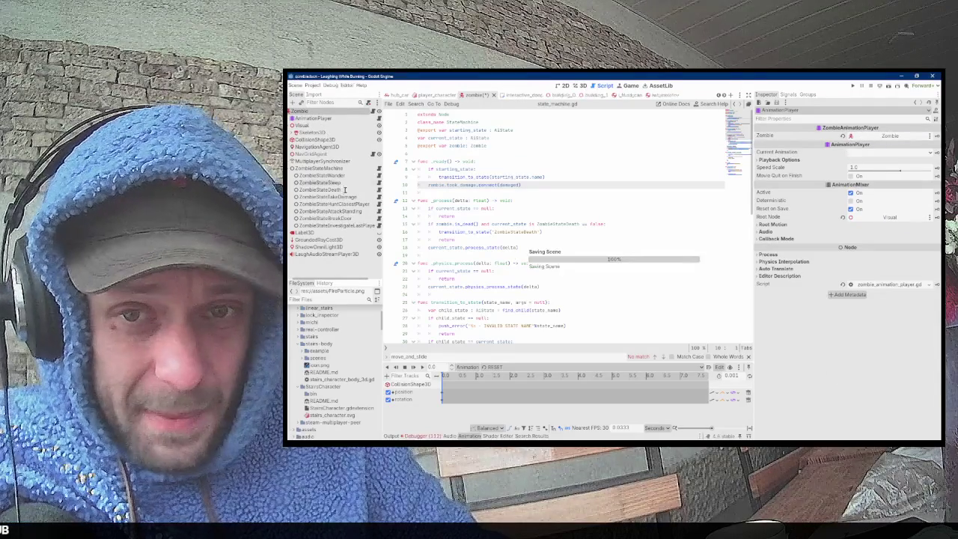
left_click(337, 168)
left_click(329, 225, "shift")
left_click_drag(299, 111, 885, 128)
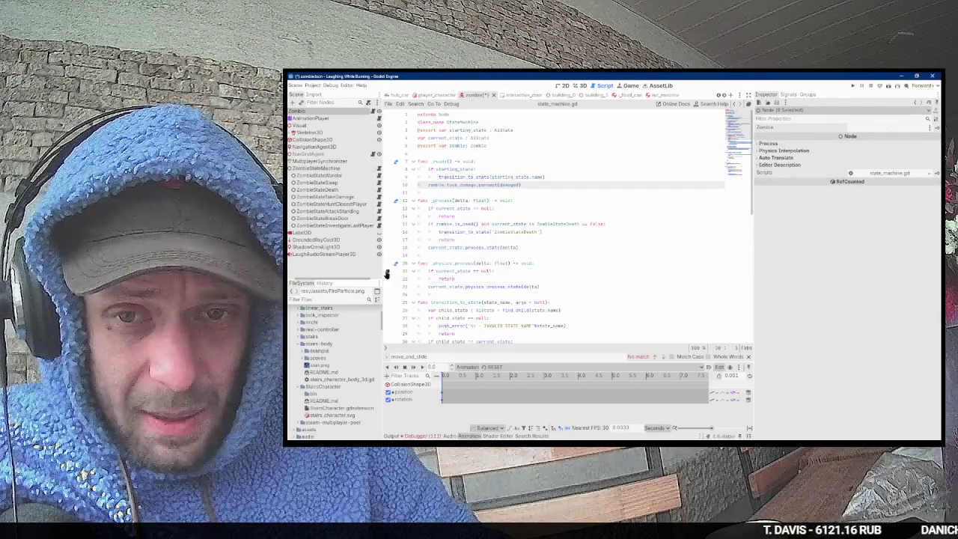
left_click_drag(382, 275, 405, 269)
Step: Save the zombie scene, check the state machine and Zombie node properties, and relaunch the game
key("ctrl+s")
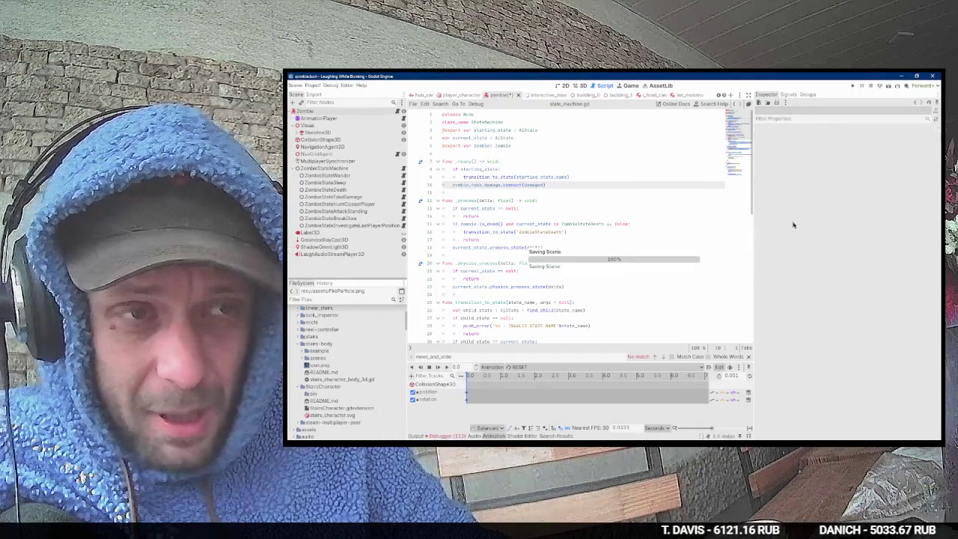
left_click(325, 283)
left_click(302, 283)
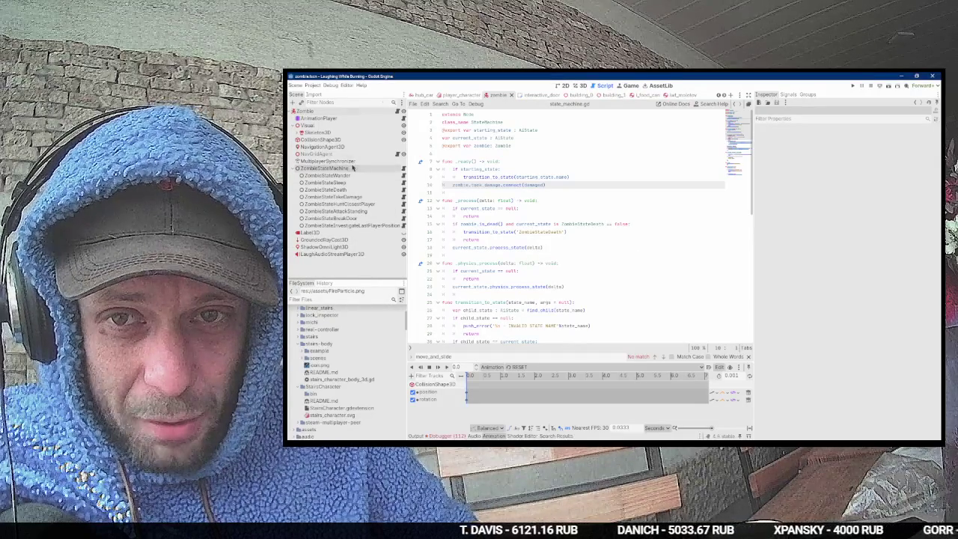
left_click(323, 167)
left_click(305, 111)
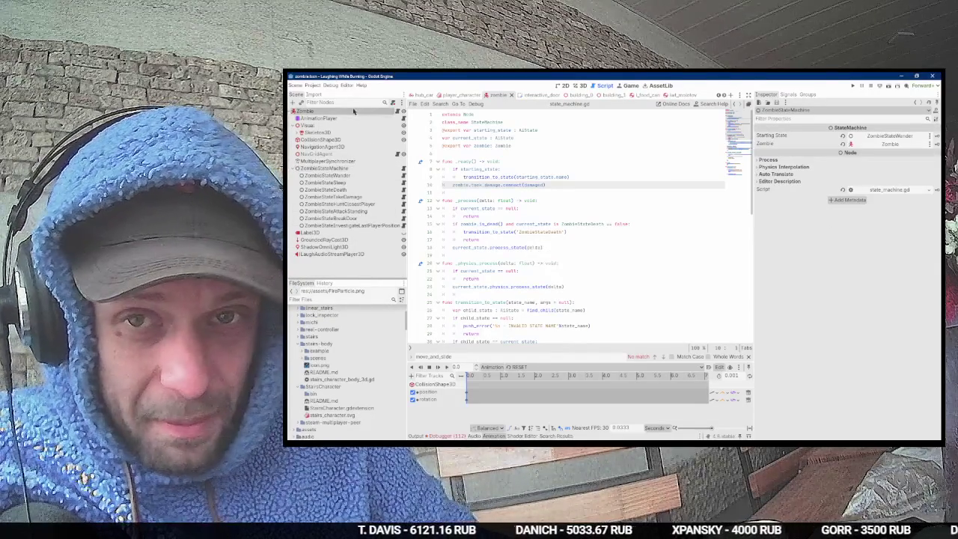
scroll(807, 197, "up", 5)
left_click(680, 200)
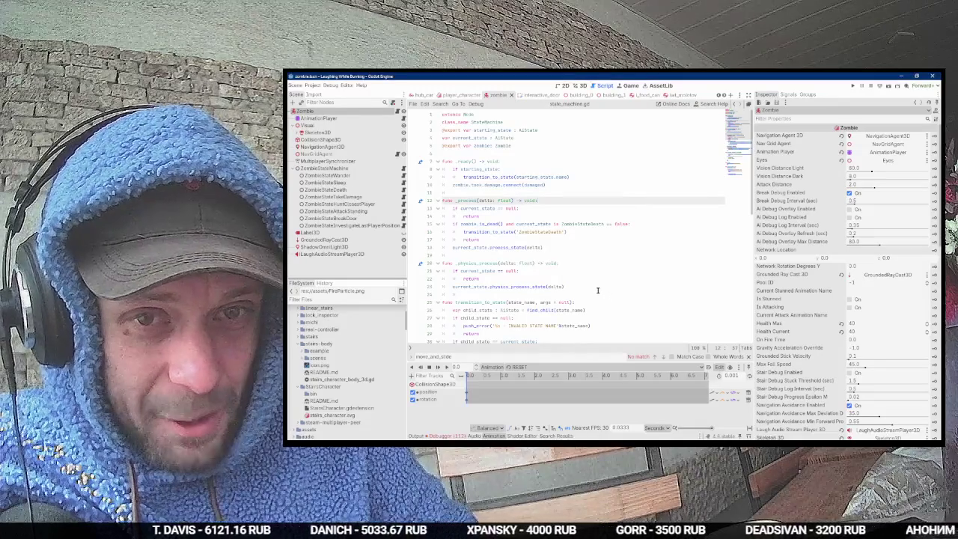
key("F5")
key("alt+Tab")
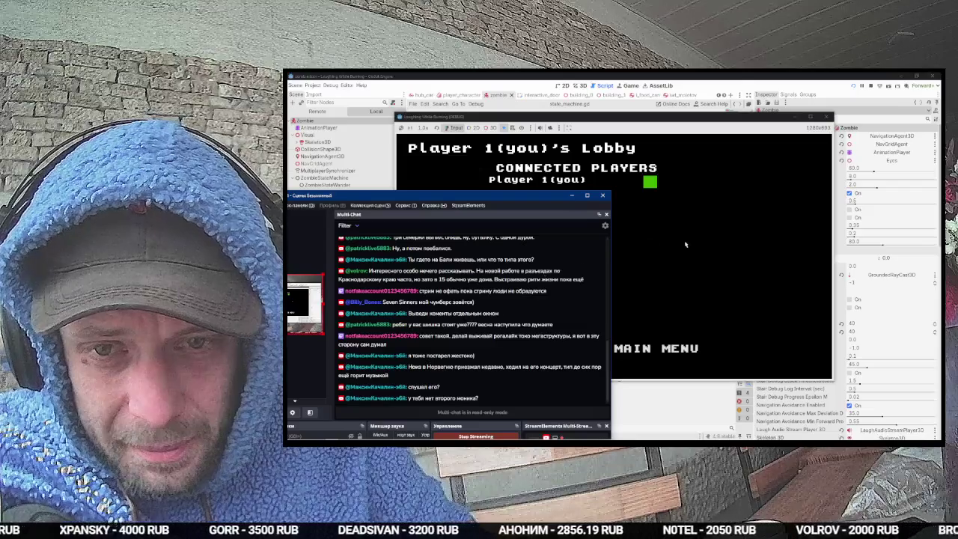
Step: Start the game from the lobby, loot the car with E, and close the loot panel
left_click(571, 195)
left_click(449, 266)
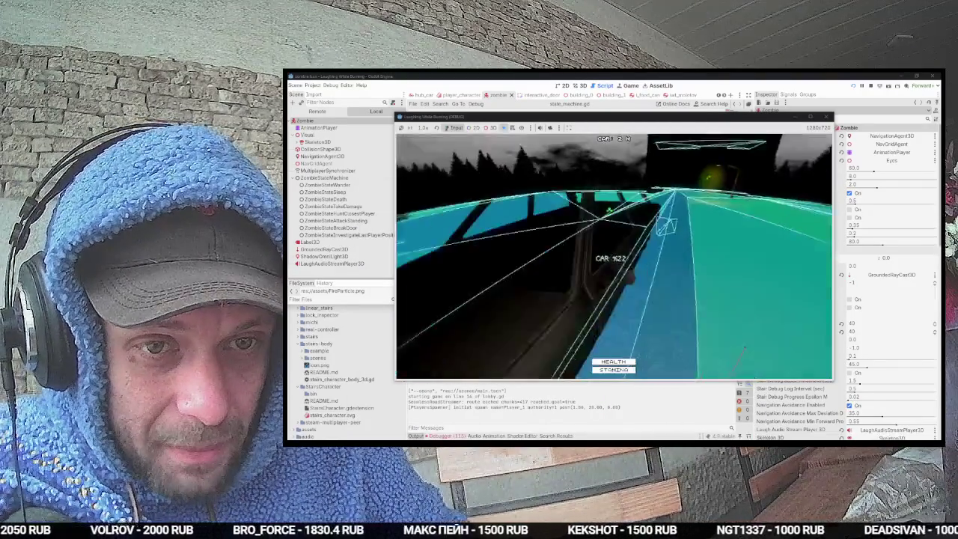
key("e")
mouse_move(731, 222)
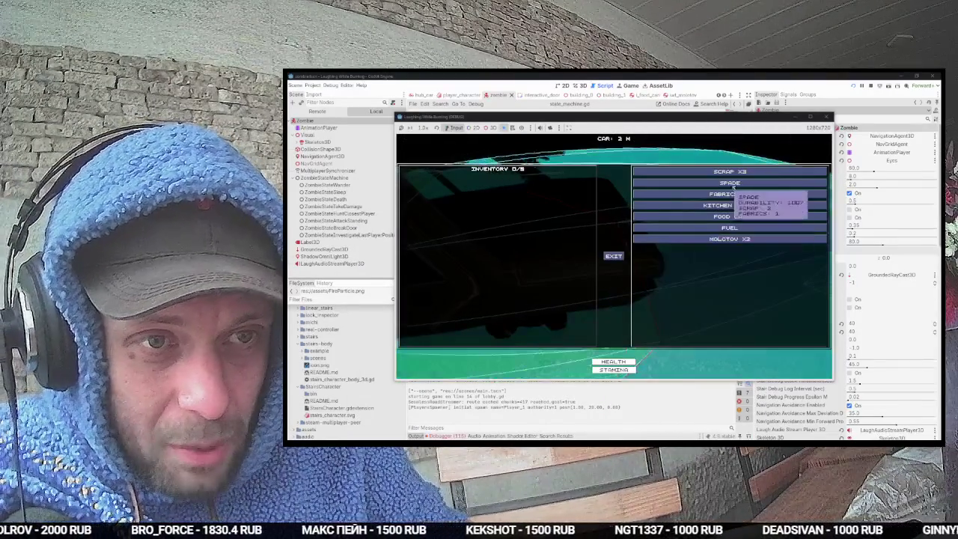
left_click(560, 179)
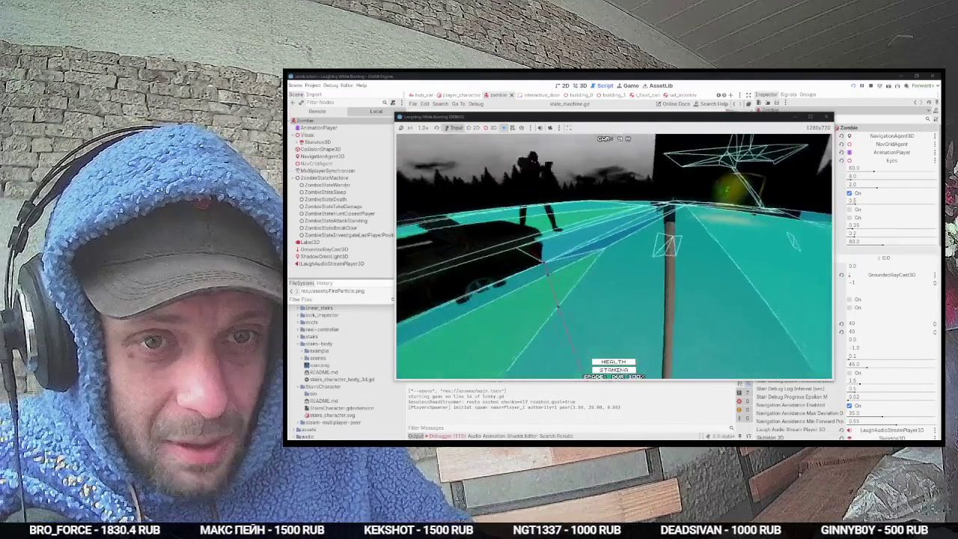
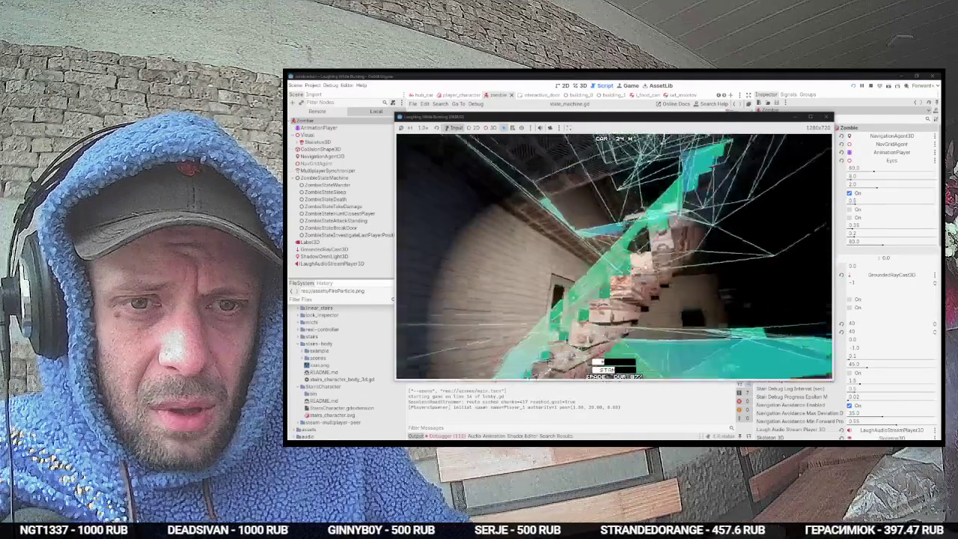
Step: Stop the game, set the zombie's Max Step Down to 1.0, save, and switch to Fork
key("F8")
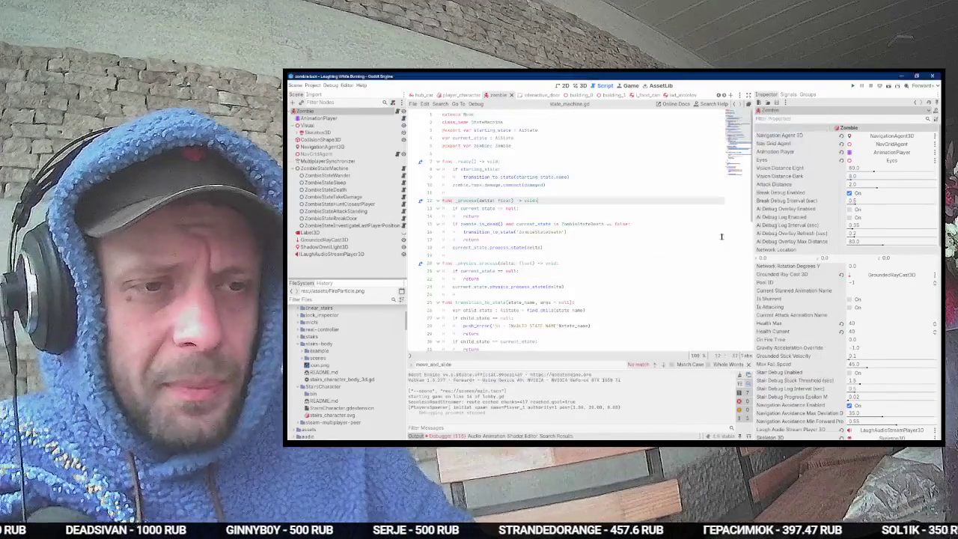
scroll(867, 284, "down", 5)
left_click_drag(868, 250, 873, 250)
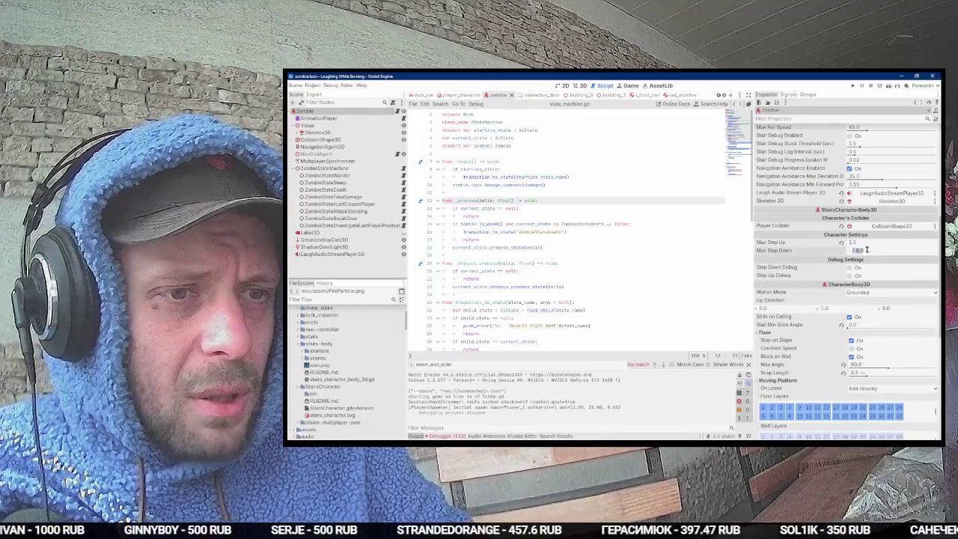
key("ctrl+s")
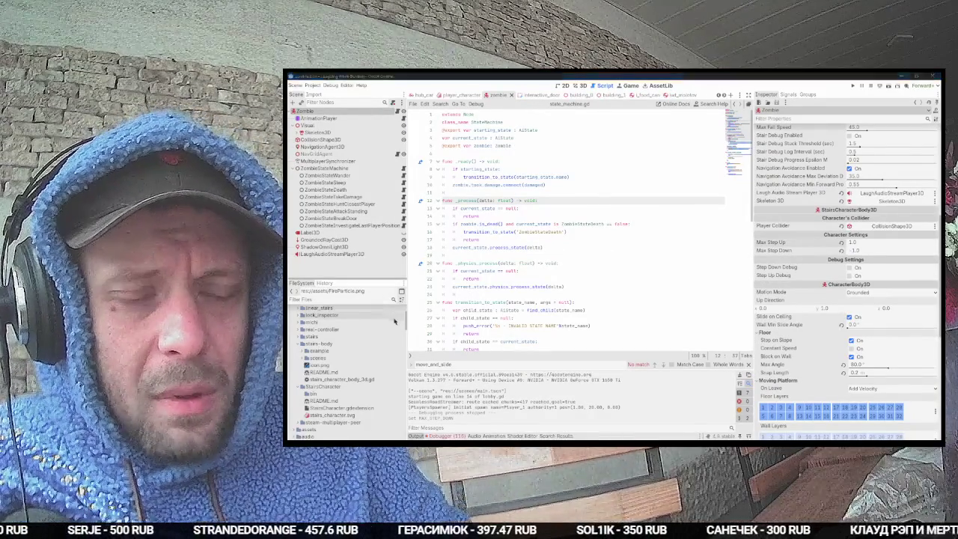
key("alt+Tab")
key("Tab")
key("Tab")
key("Tab")
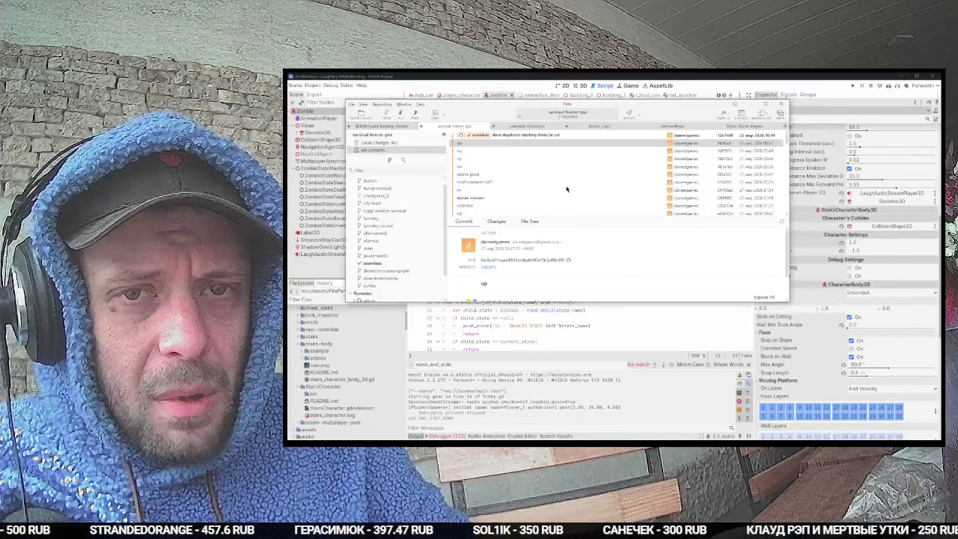
Step: Stage all 45 changed files, type a zombie commit subject, and return to Godot
left_click(592, 142)
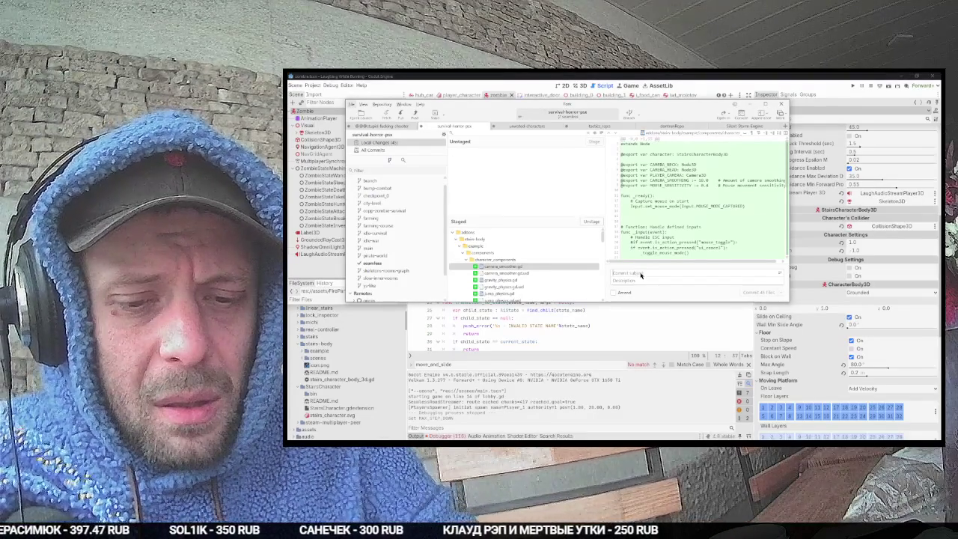
left_click(640, 274)
type("zombies sta")
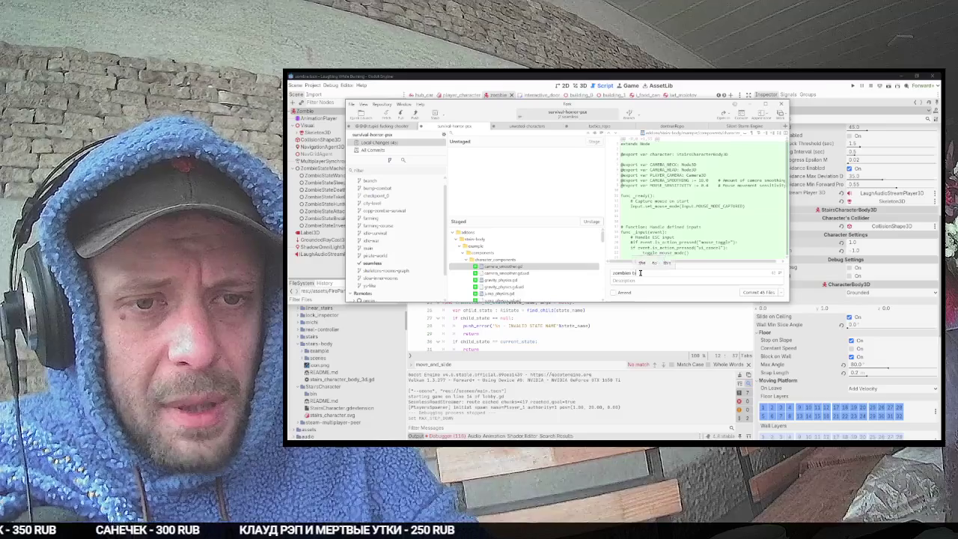
type("tep")
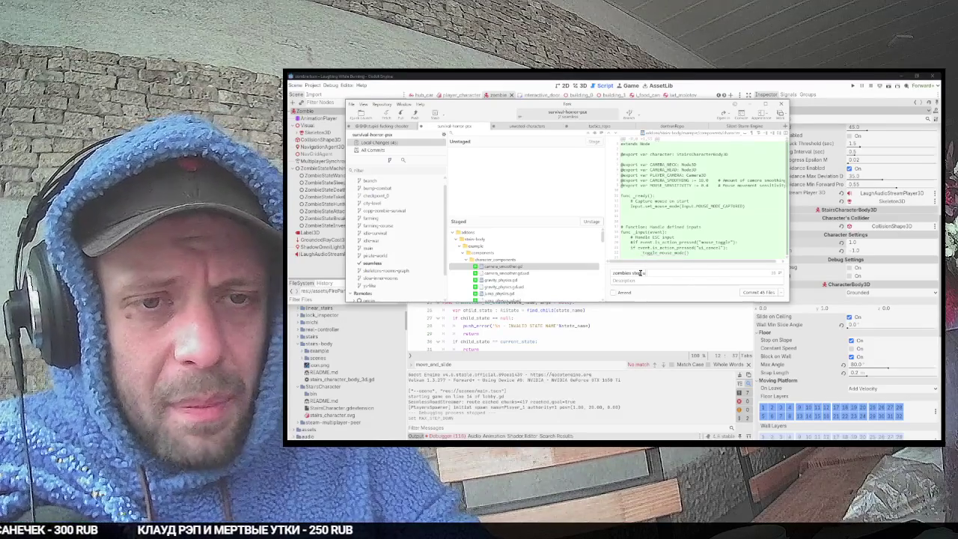
type("ugfix")
left_click(327, 85)
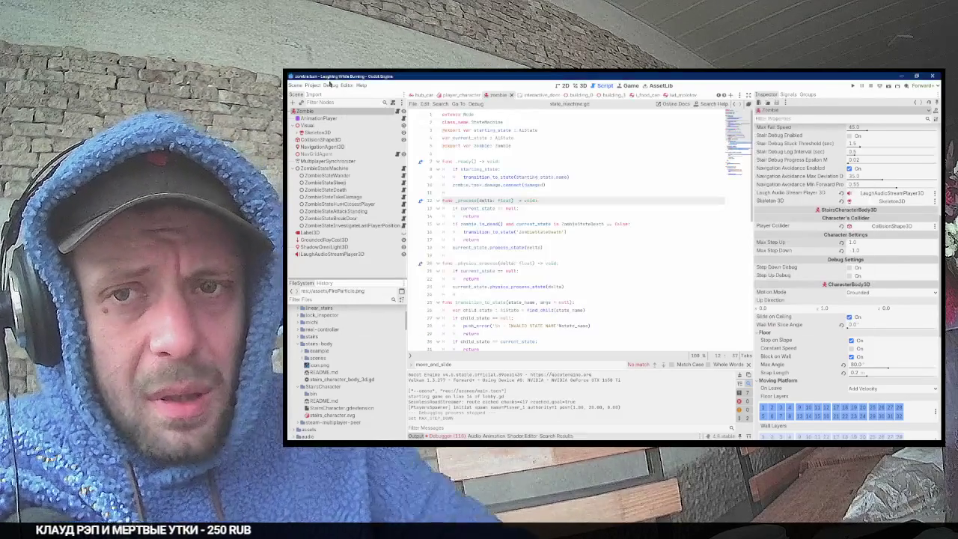
Step: Select the NavigationAgent3D node and collapse its Debug section in the Inspector
left_click(329, 85)
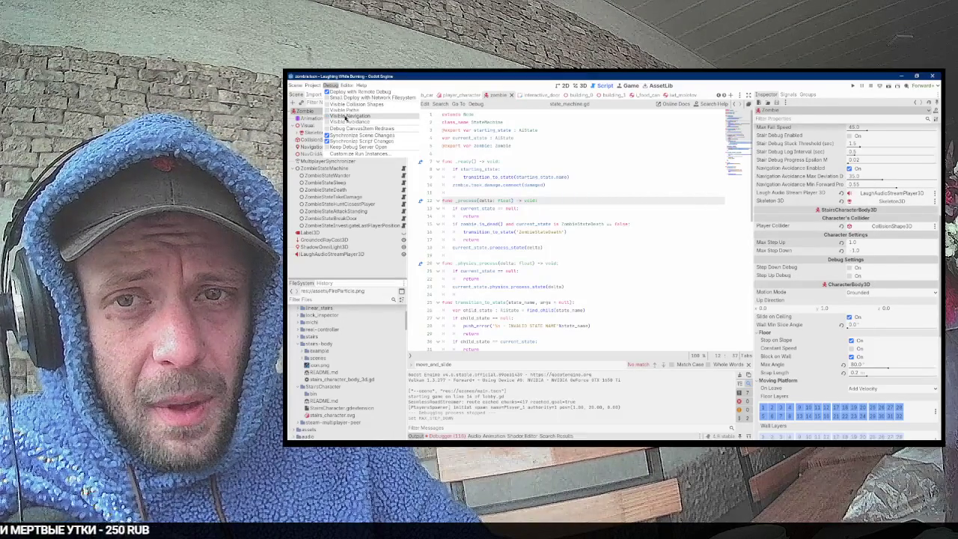
left_click(395, 118)
left_click(320, 139)
left_click(322, 147)
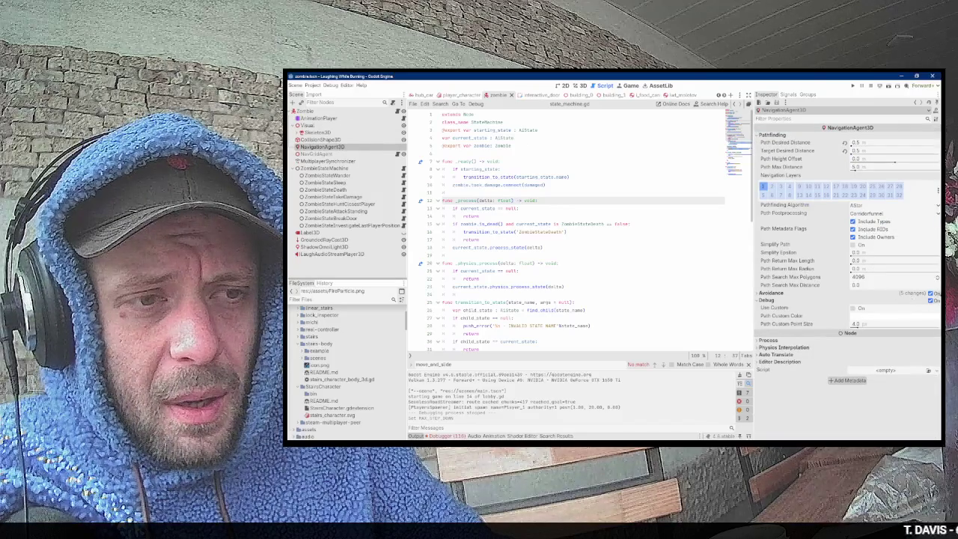
left_click(936, 299)
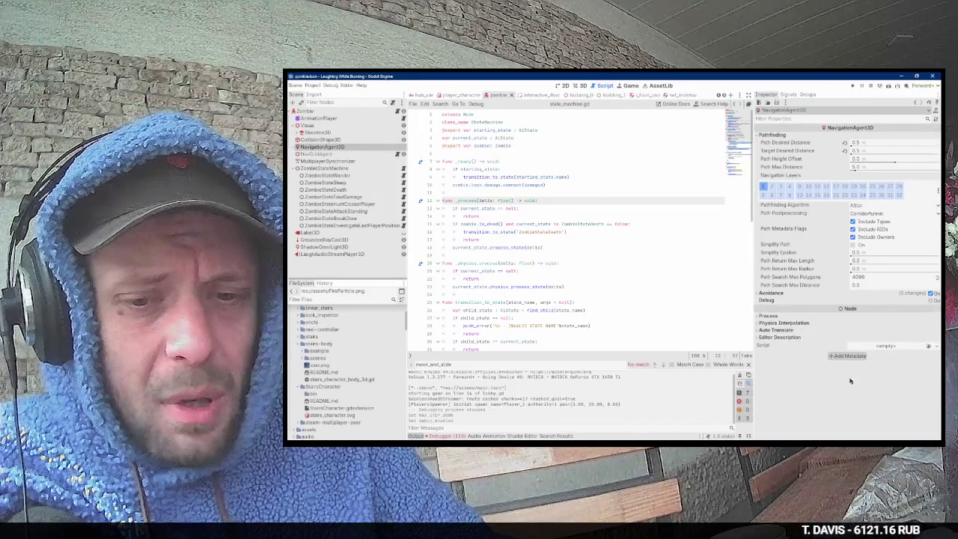
key("alt+Tab")
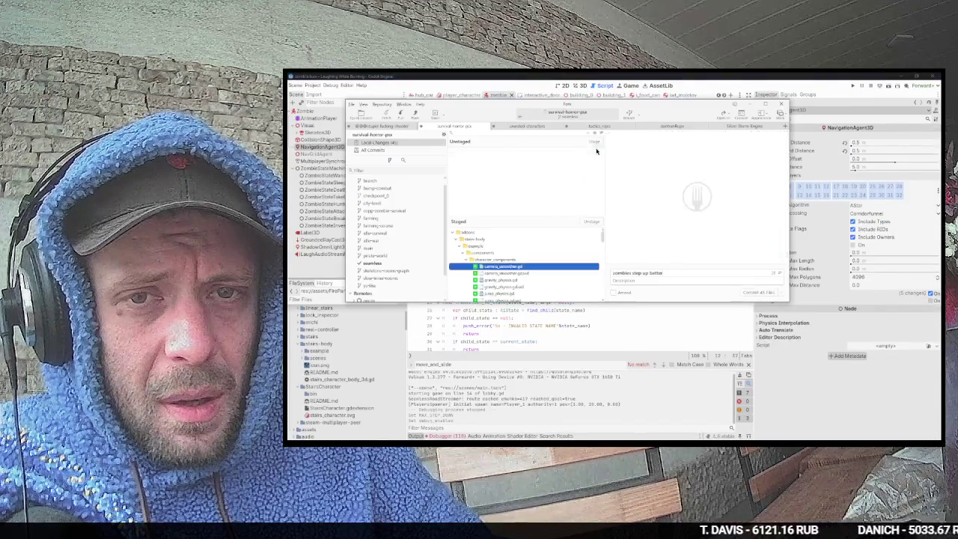
Step: Commit the staged changes as 'zombies step up better' and push them to origin
left_click(757, 292)
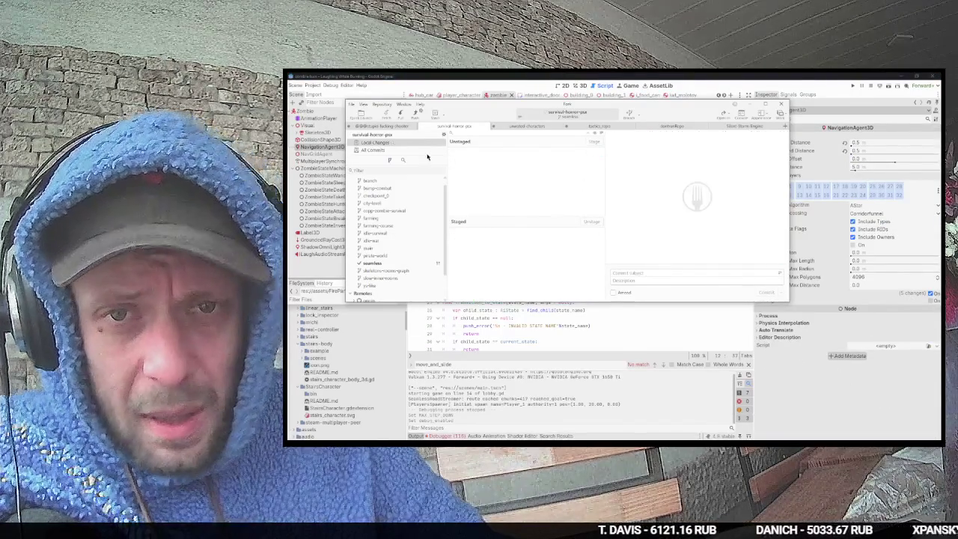
left_click(372, 149)
left_click(416, 112)
key("Return")
Step: Widen the OBS chat, move the OBS window down-left, and return to Godot
key("alt+Tab")
key("alt+Tab")
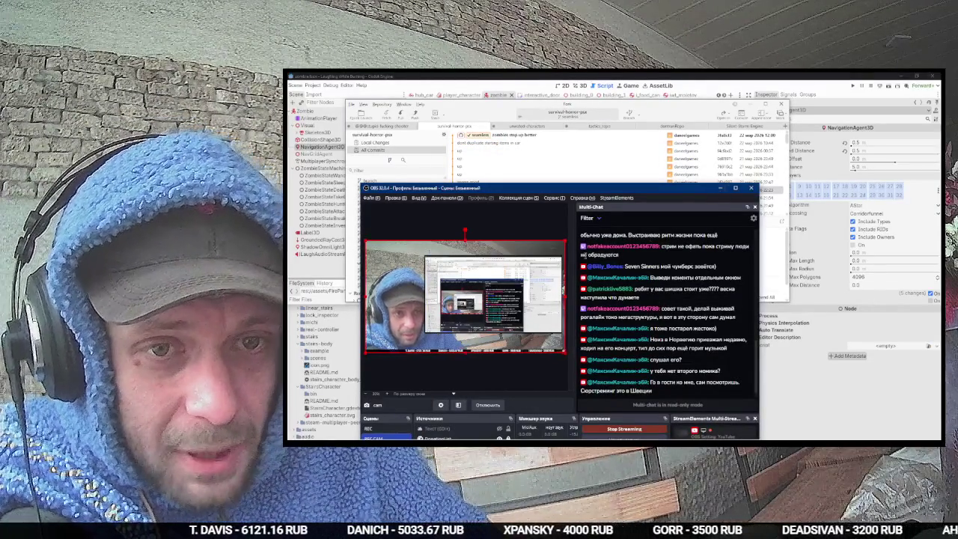
mouse_move(576, 254)
left_mouse_down()
mouse_move(509, 262)
mouse_move(581, 263)
left_mouse_up()
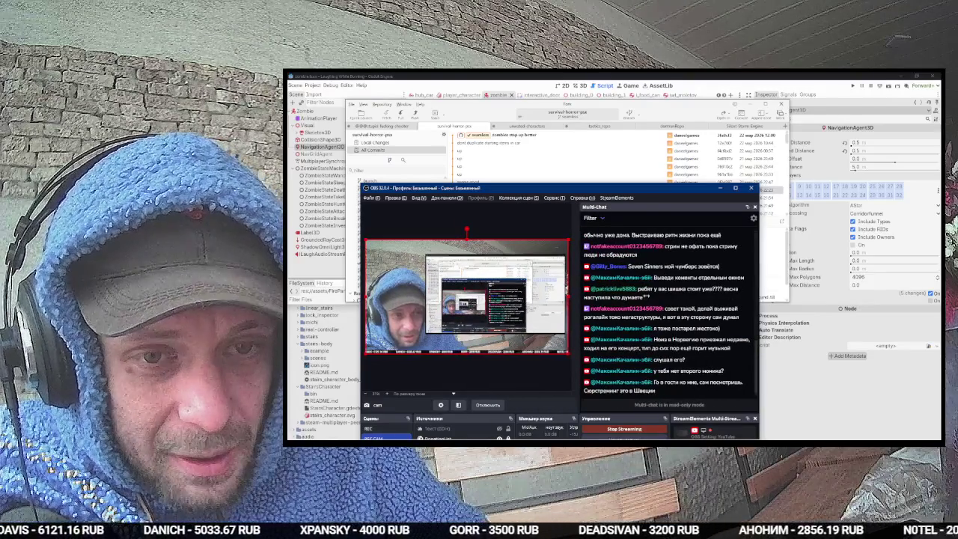
mouse_move(723, 195)
left_mouse_down()
mouse_move(696, 235)
mouse_move(649, 358)
left_mouse_up()
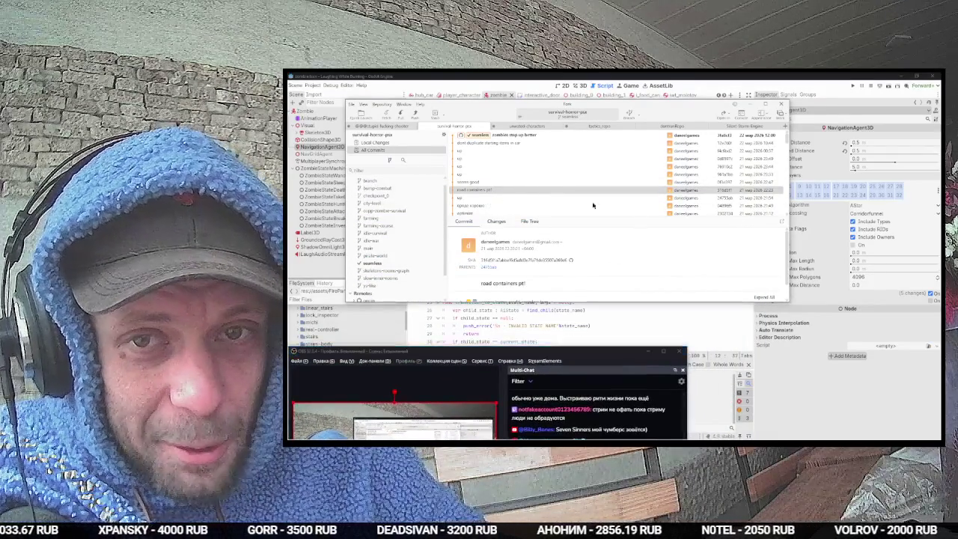
left_click(799, 385)
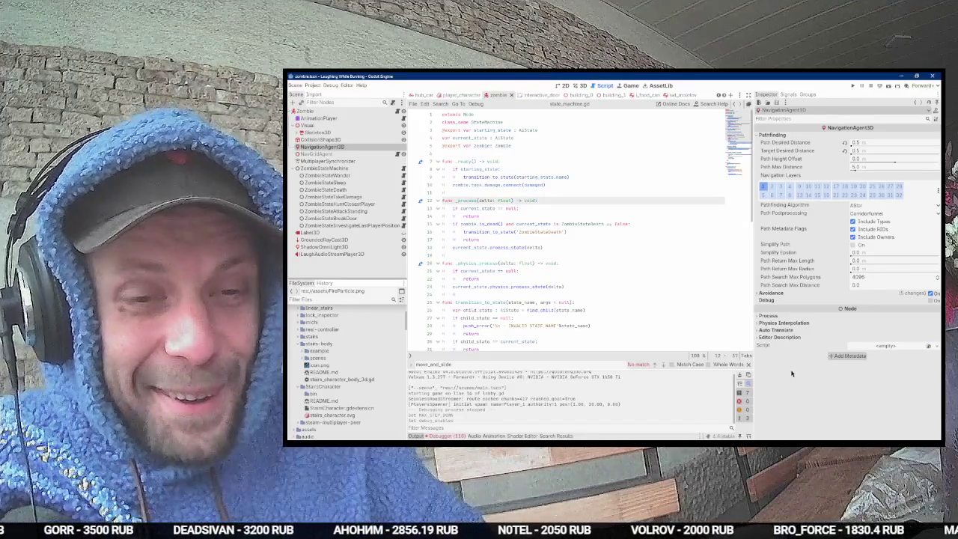
Step: Review lines 27–31 of state_machine.gd, save, and run the project with F5
left_click(637, 318)
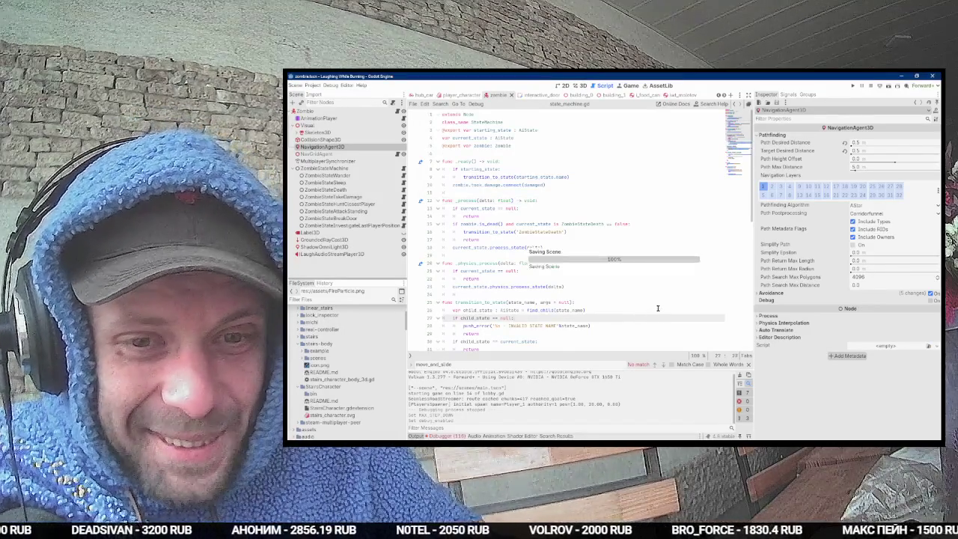
scroll(647, 314, "down", 4)
scroll(666, 240, "down", 8)
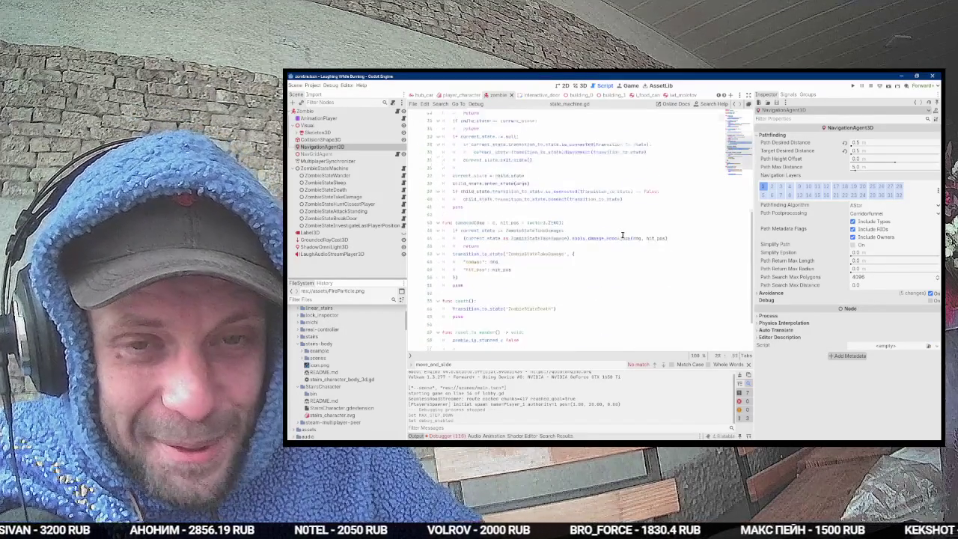
scroll(715, 245, "up", 12)
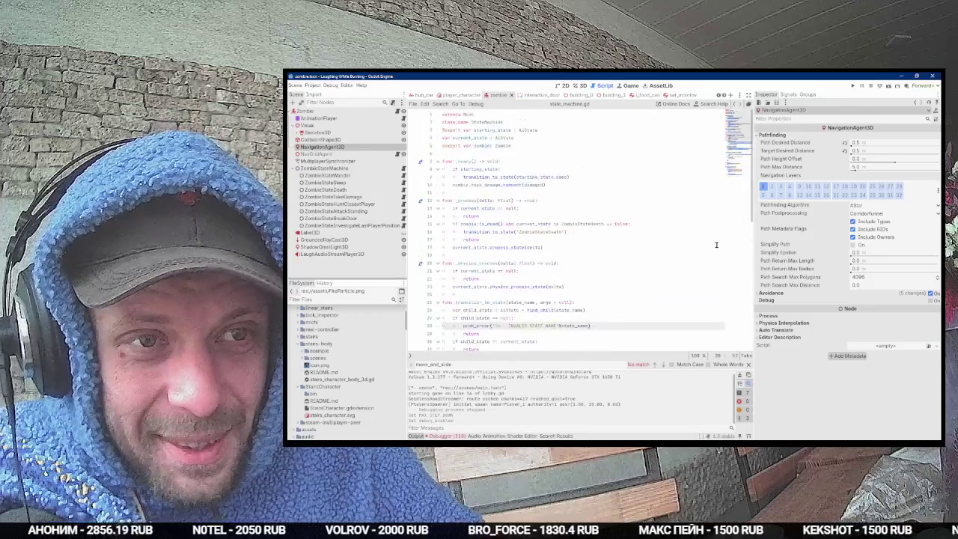
left_click(751, 349)
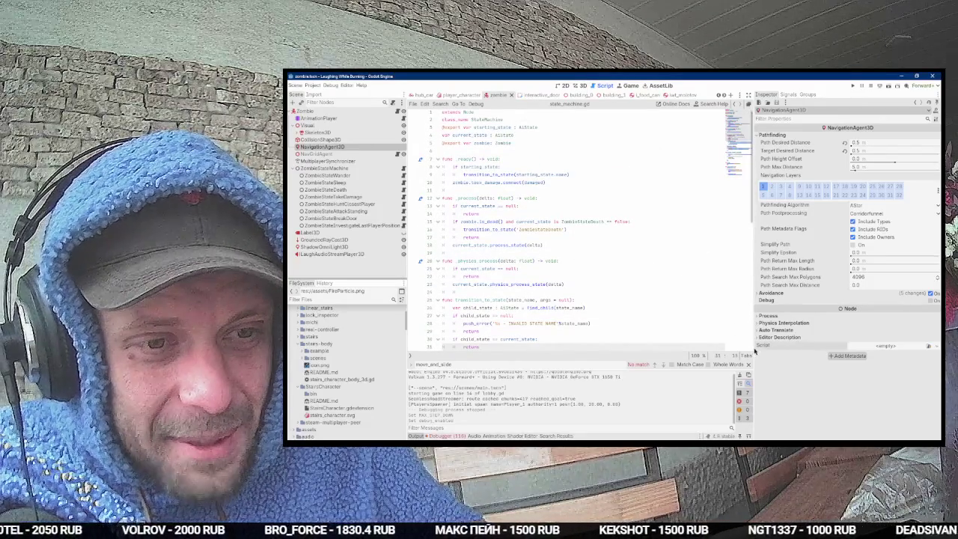
scroll(754, 351, "down", 10)
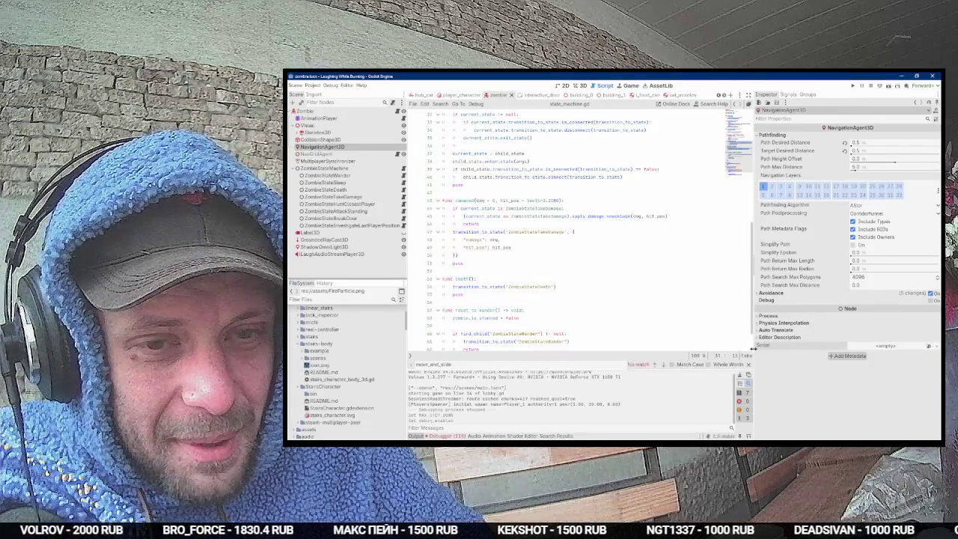
key("ctrl+s")
left_click(740, 327)
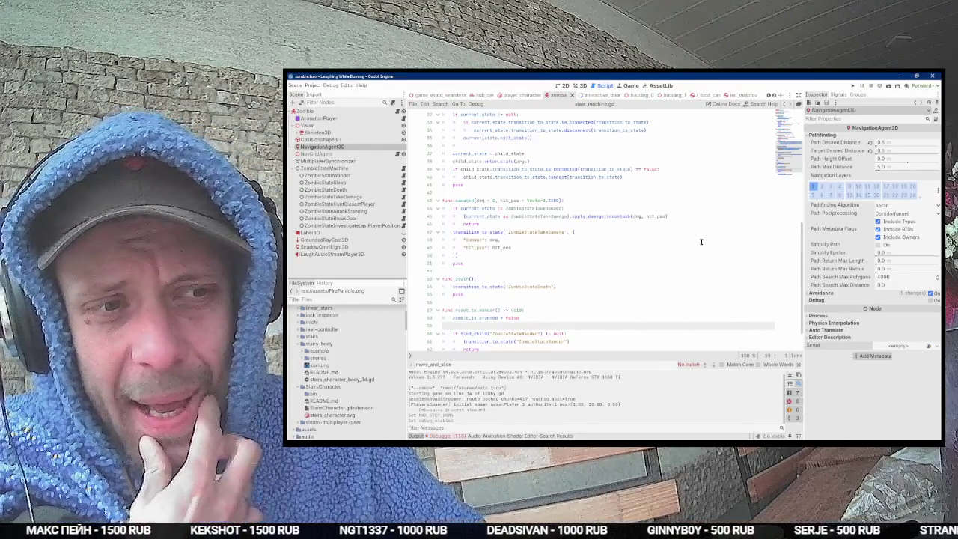
key("F5")
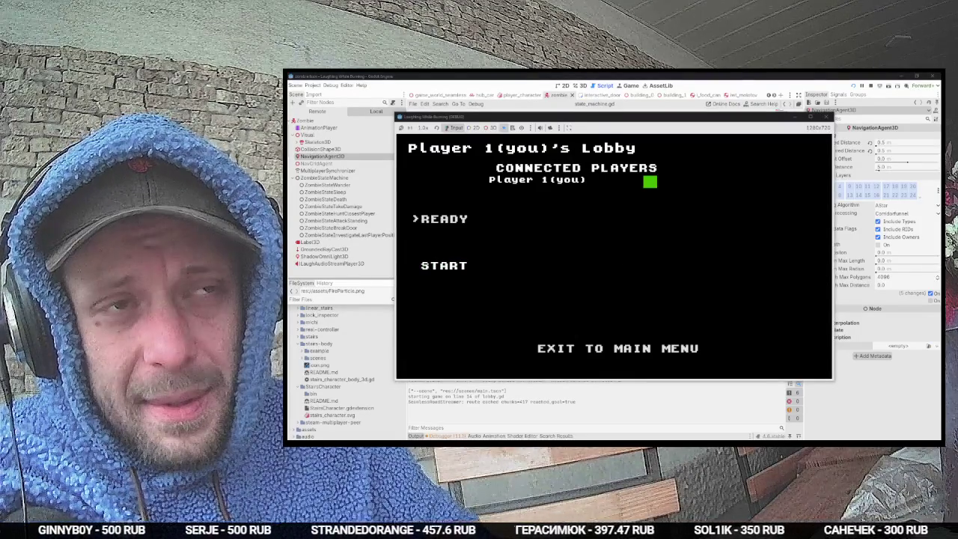
Step: Start the match from the lobby and take the spade from the car's inventory
key("Return")
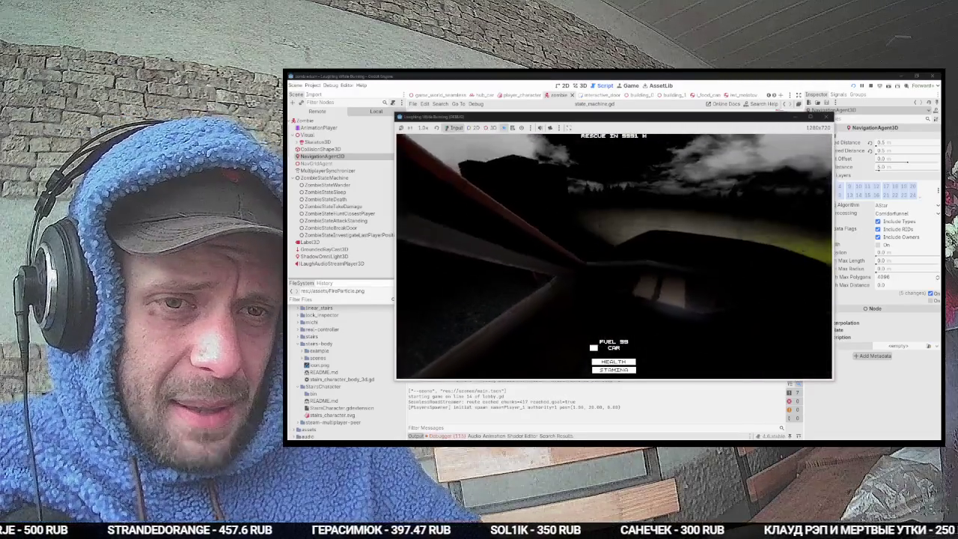
key("e")
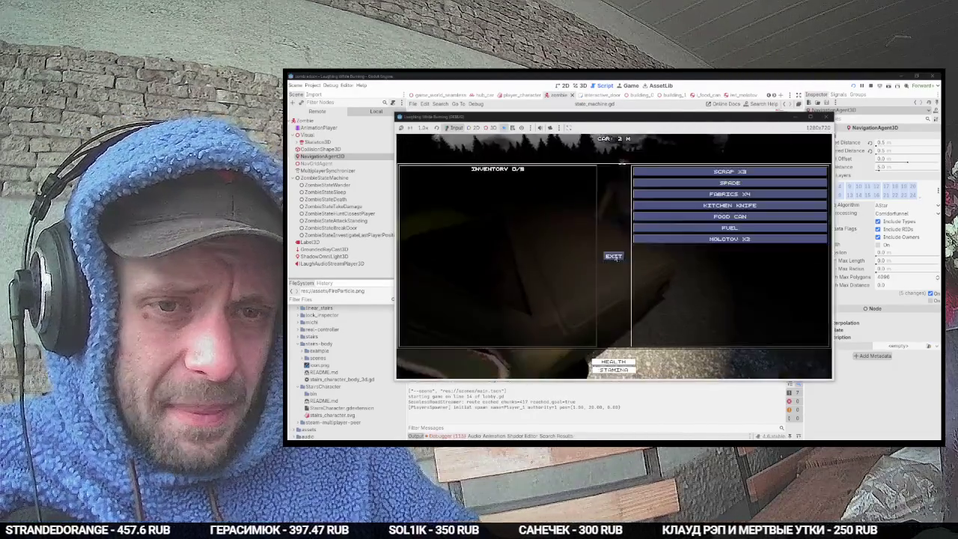
left_click(725, 183)
left_click(612, 256)
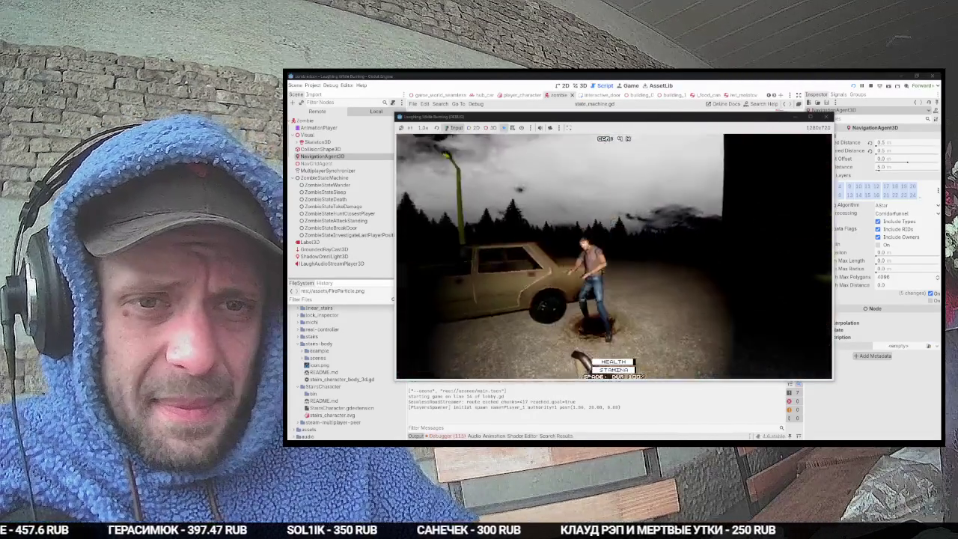
Step: Drive the car briefly, get out on foot, and open then close the crafting menu
key("w")
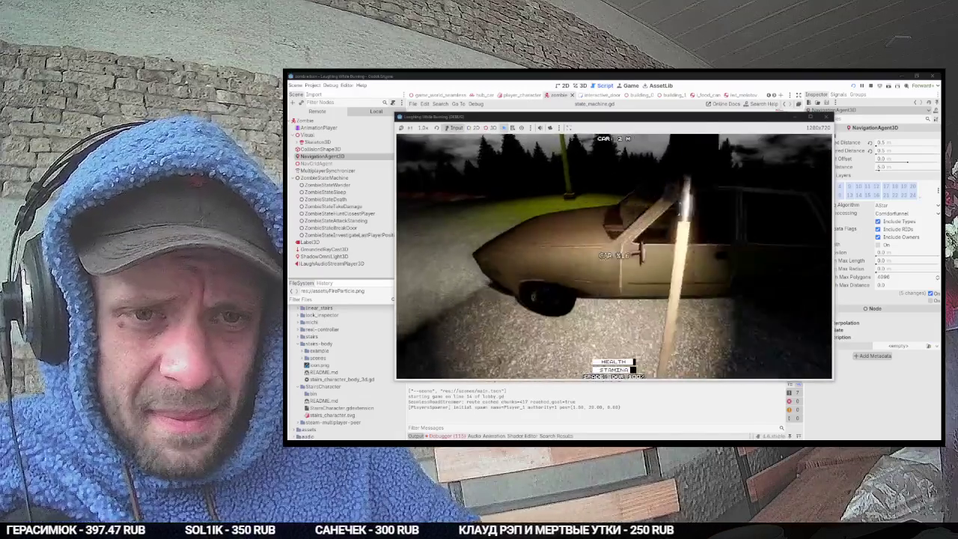
key("e")
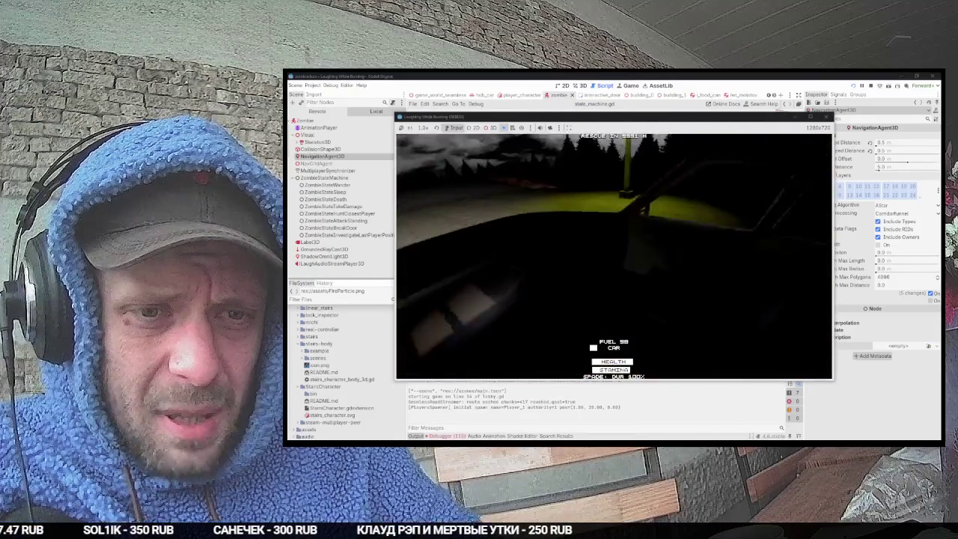
key("w")
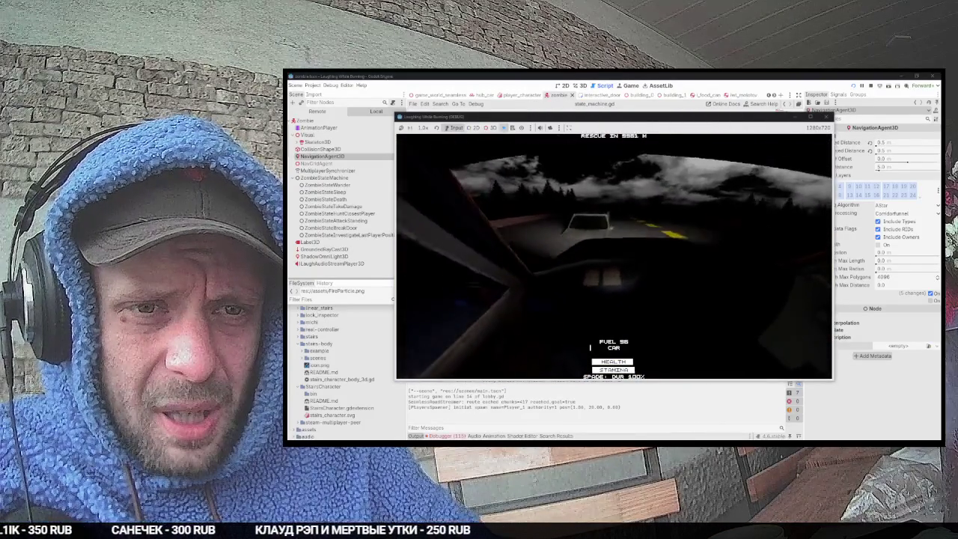
key("e")
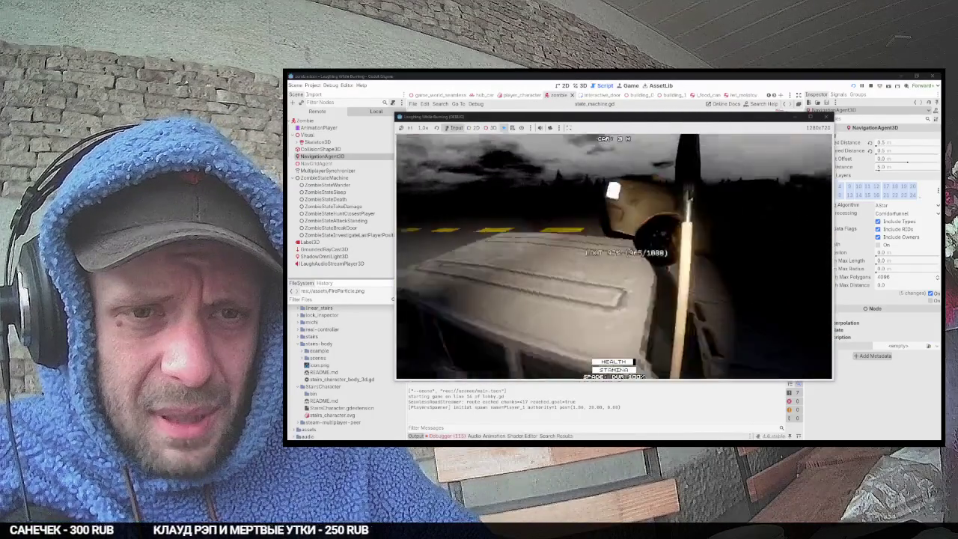
key("e")
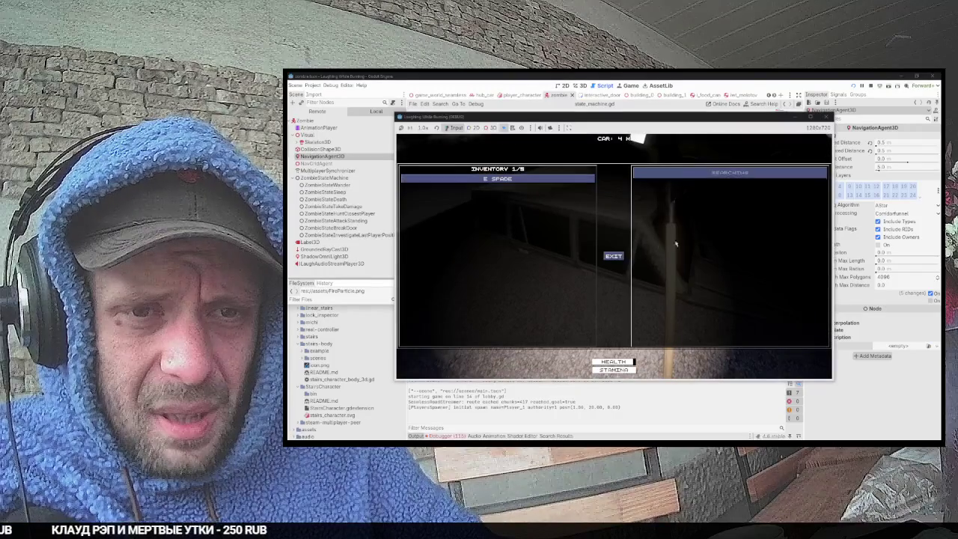
key("e")
key("c")
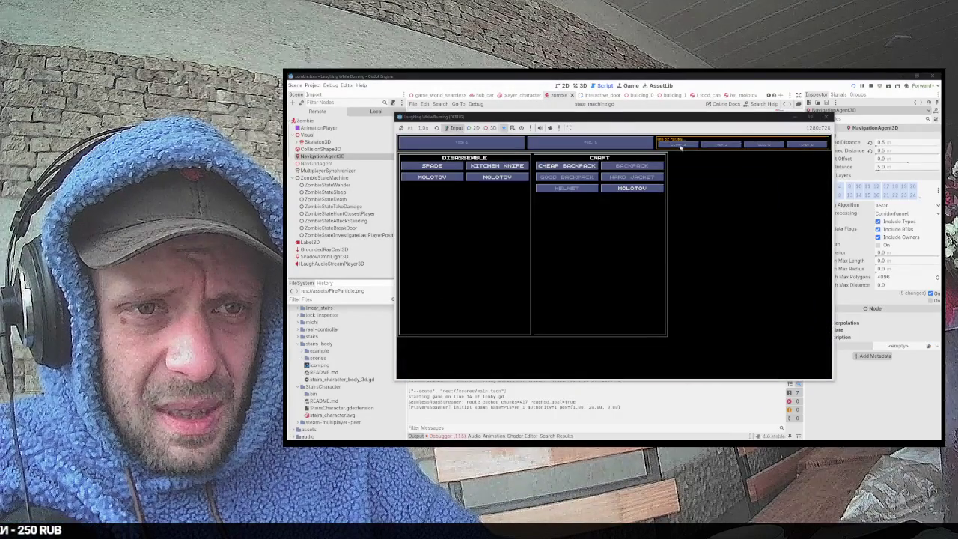
key("c")
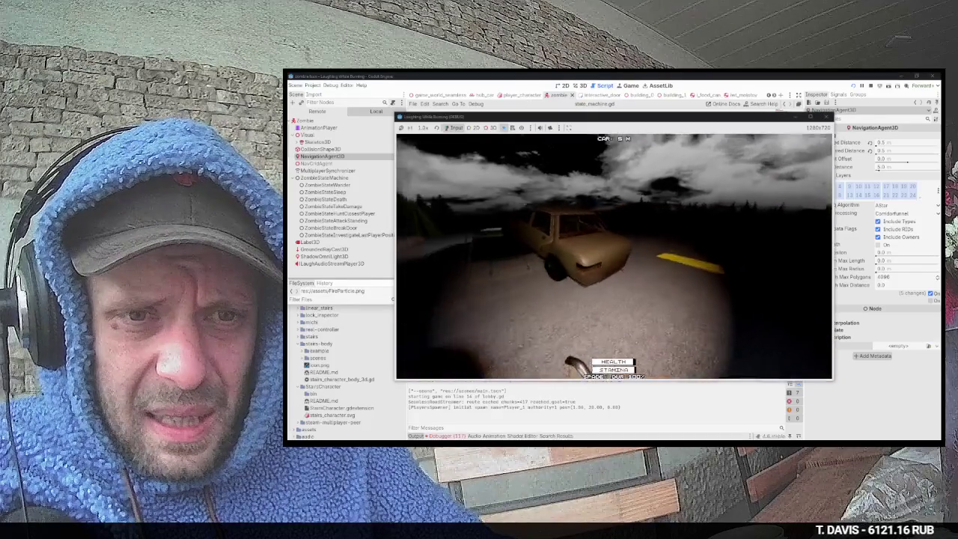
Step: Drive the car down the road, get out, and walk near the zombie group
key("e")
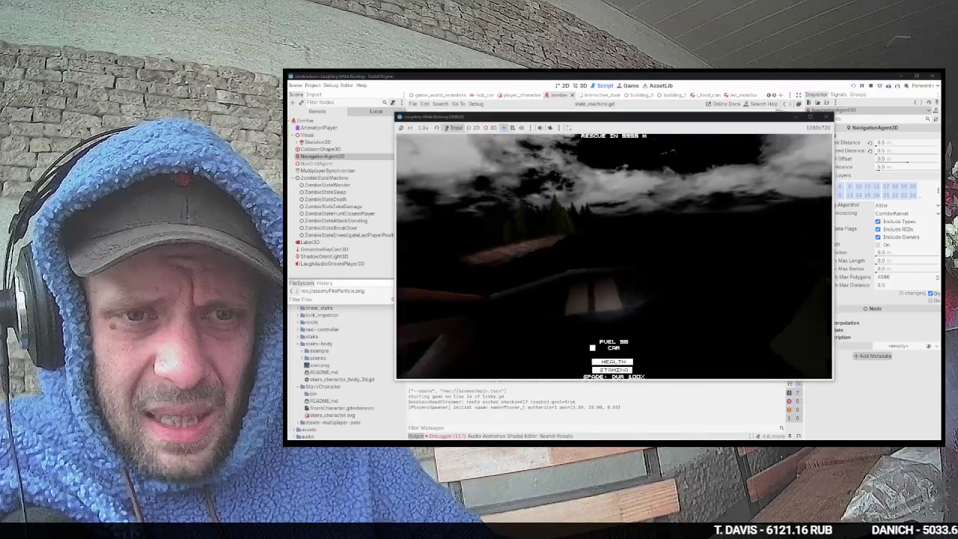
key("w")
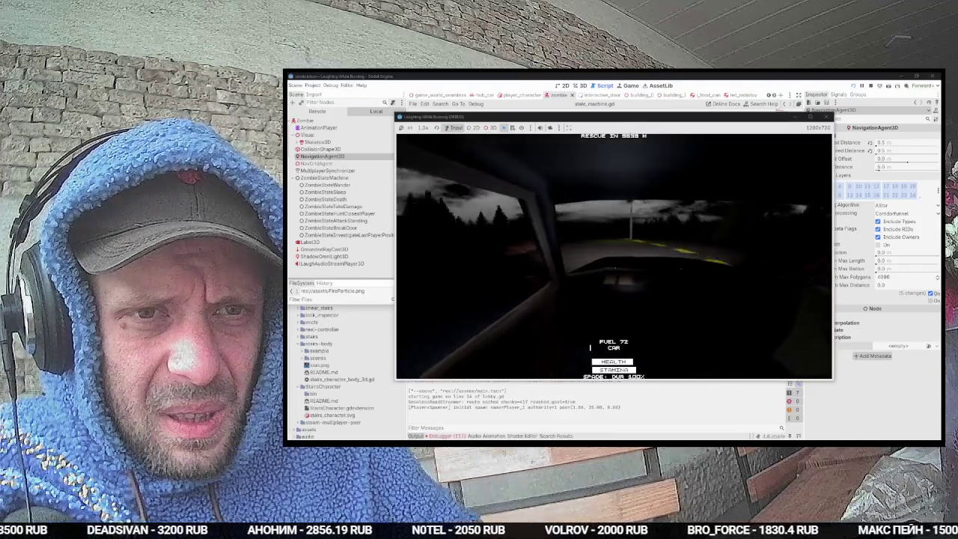
key("e")
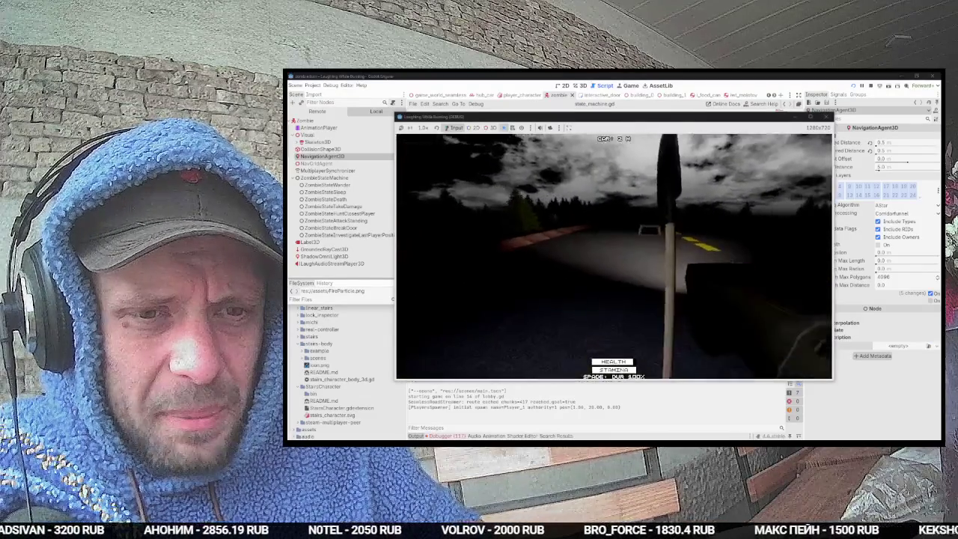
key("w")
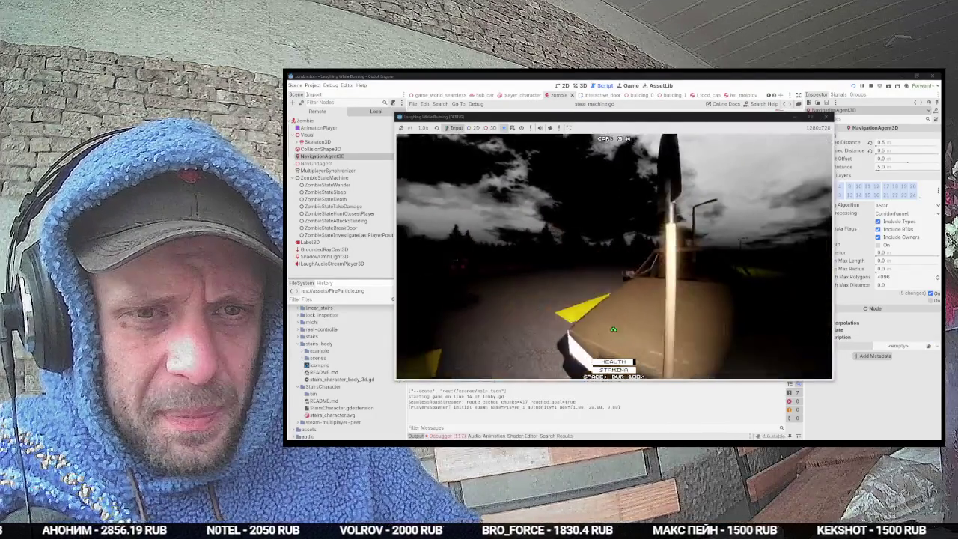
key("s")
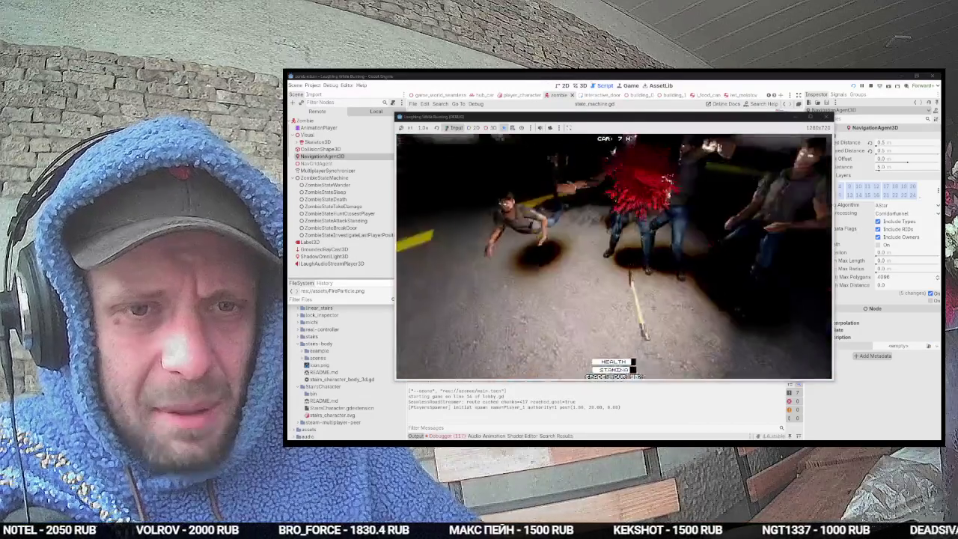
key("w")
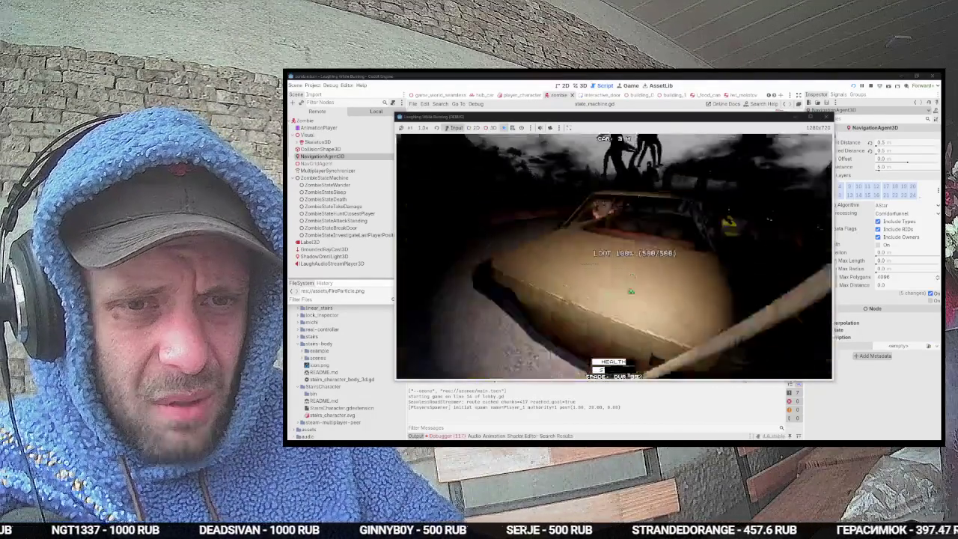
Step: Check the inventory's spade and two Molotovs, then throw a Molotov at the zombies
key("Tab")
key("Tab")
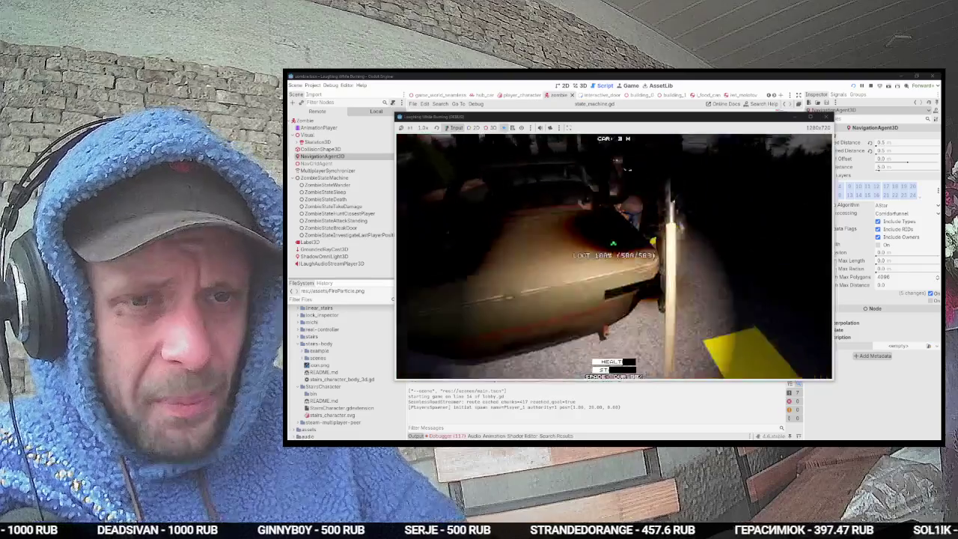
key("Tab")
key("Tab")
left_click(614, 256)
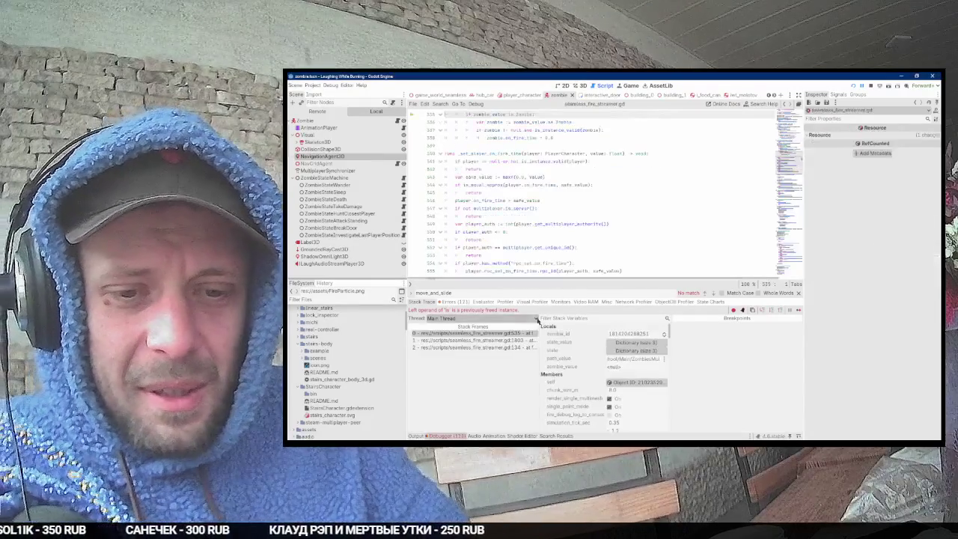
Step: Switch from Godot to Fork, then on to the PureRef notes board
key("alt+Tab")
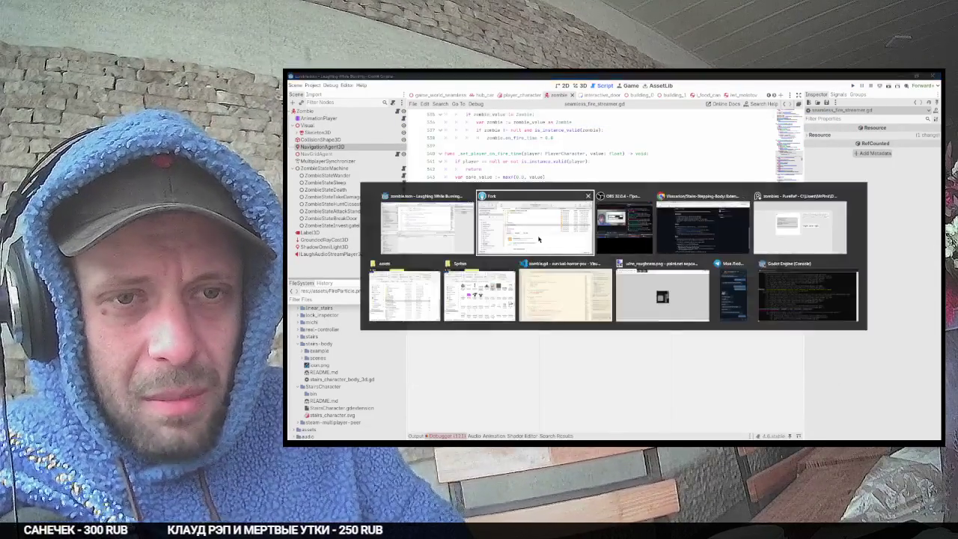
left_click(539, 239)
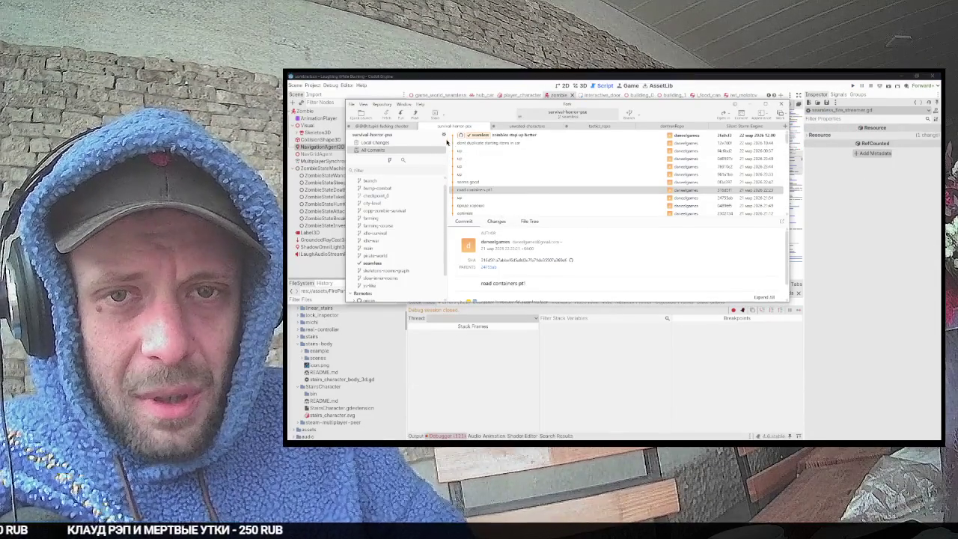
key("alt+Tab")
left_click(784, 239)
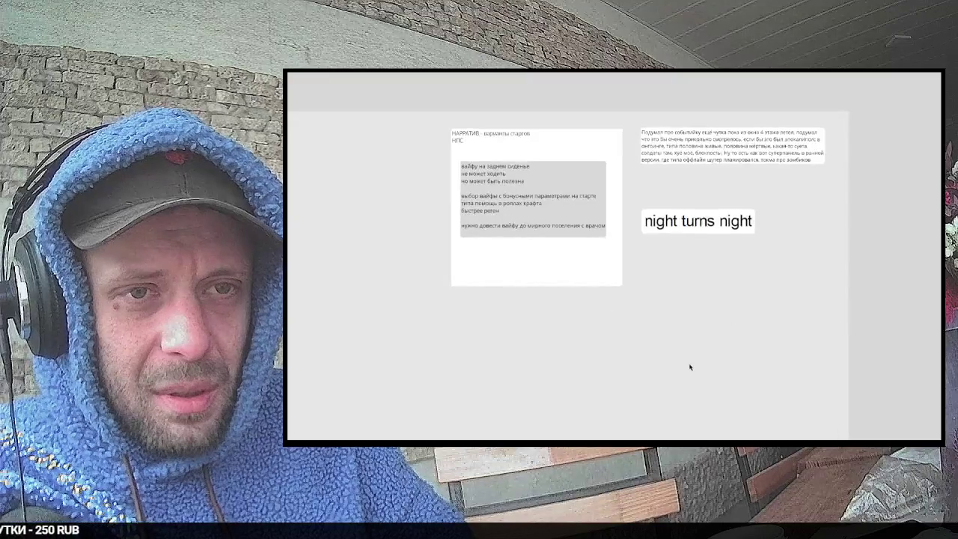
Step: Browse the board, selecting the black-note cluster and the large road note
right_click(695, 374)
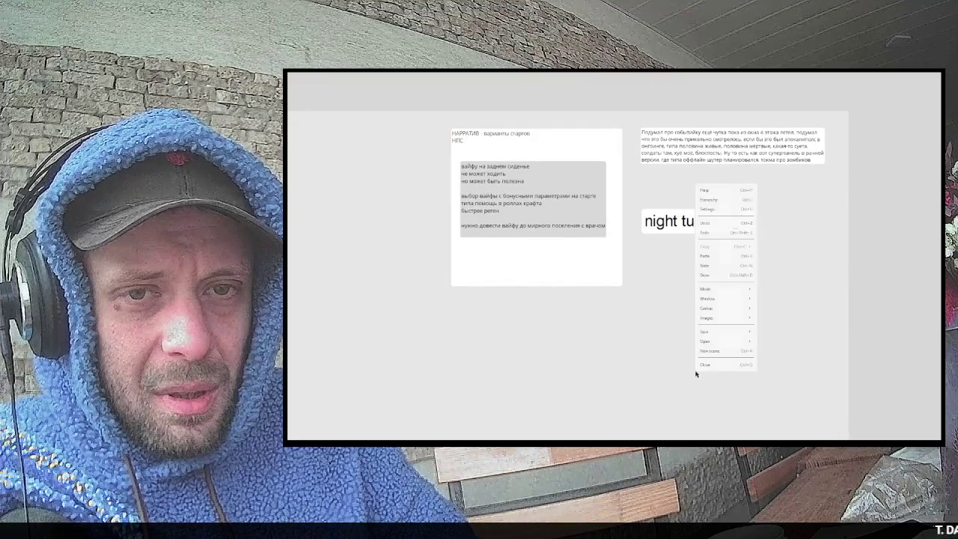
left_click(669, 377)
scroll(669, 380, "down", 3)
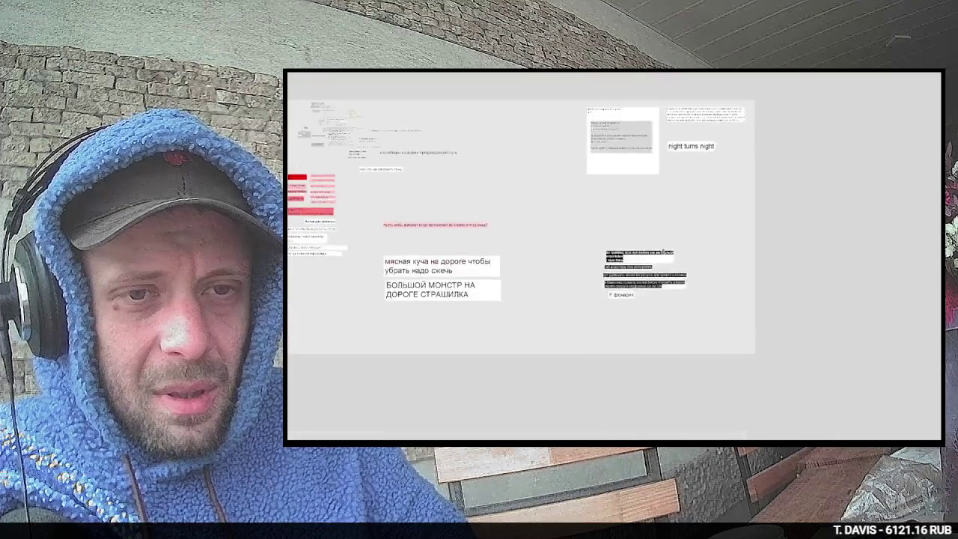
scroll(603, 255, "up", 5)
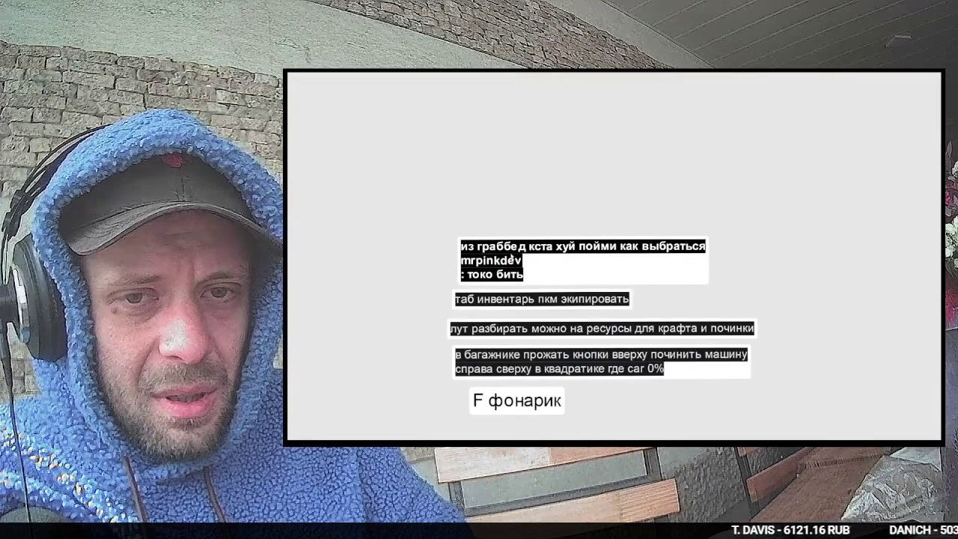
left_click(558, 265)
scroll(556, 269, "down", 5)
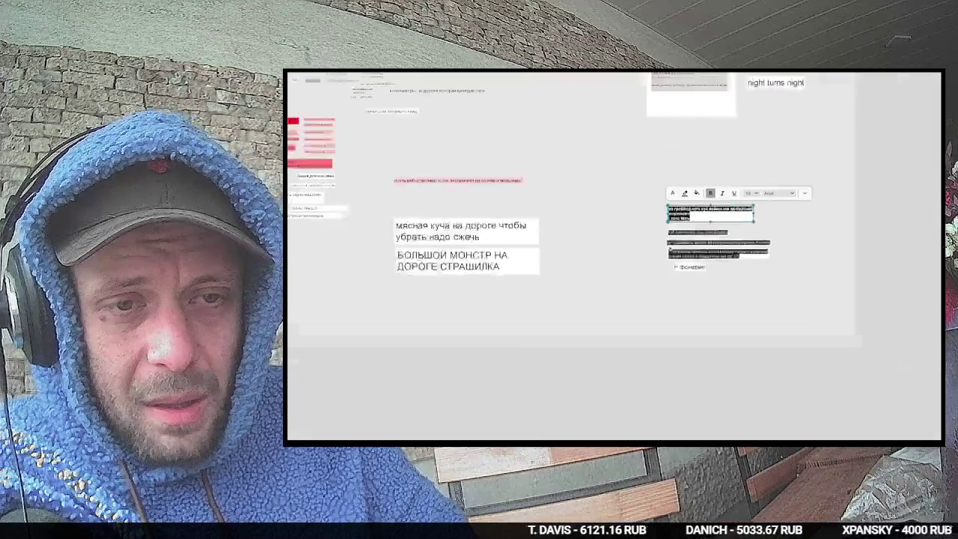
scroll(775, 268, "down", 2)
left_click(731, 232)
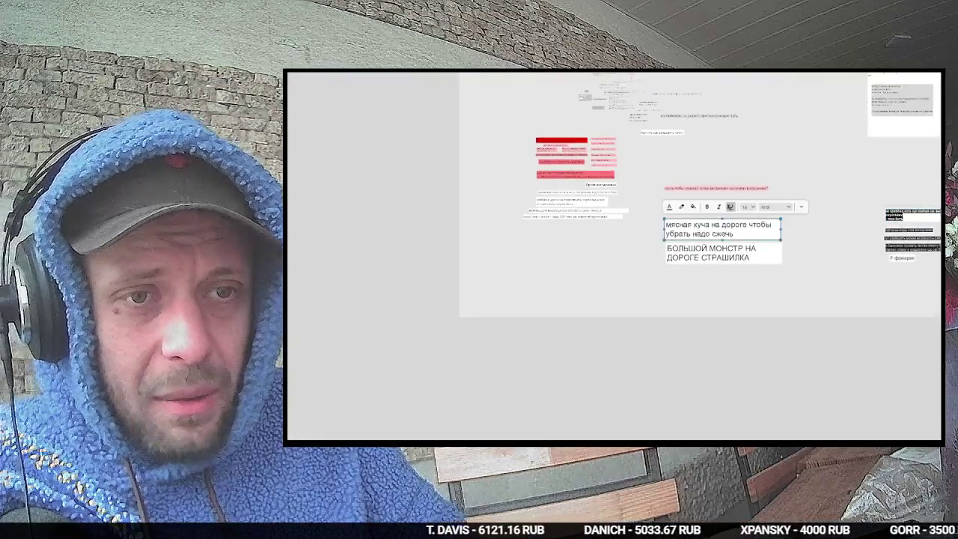
scroll(729, 202, "up", 4)
Step: Edit the pink note about mobs on slopes, adding an empty first line
left_click(727, 178)
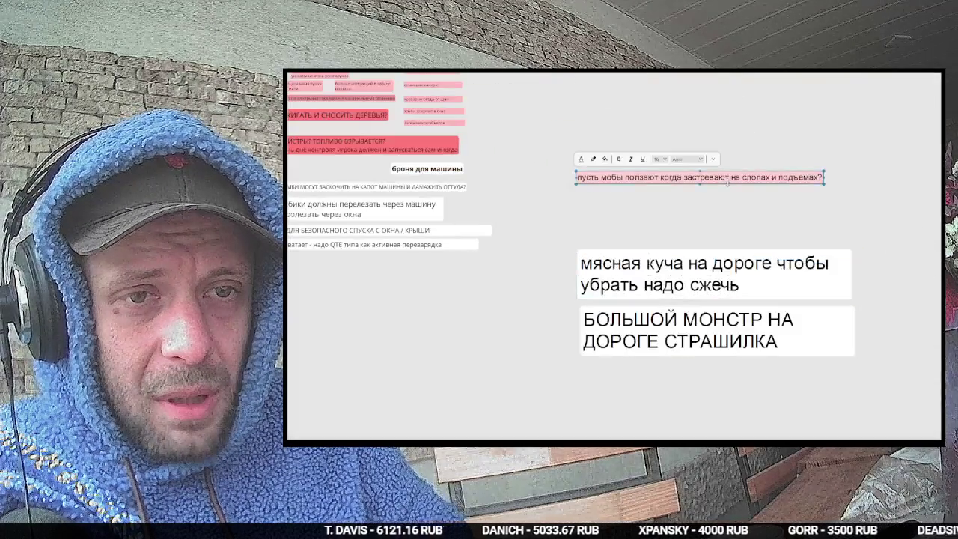
left_click(723, 197)
left_click(724, 178)
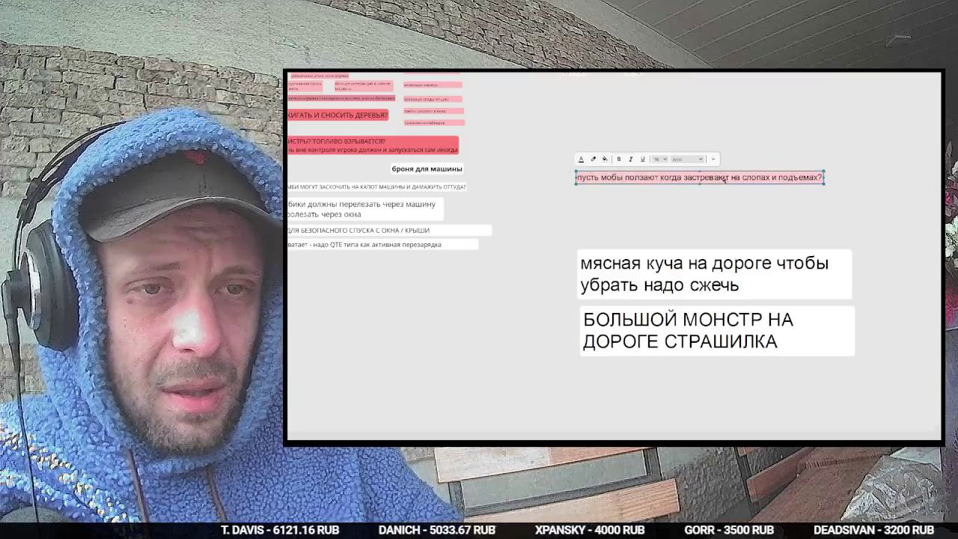
scroll(723, 178, "down", 4)
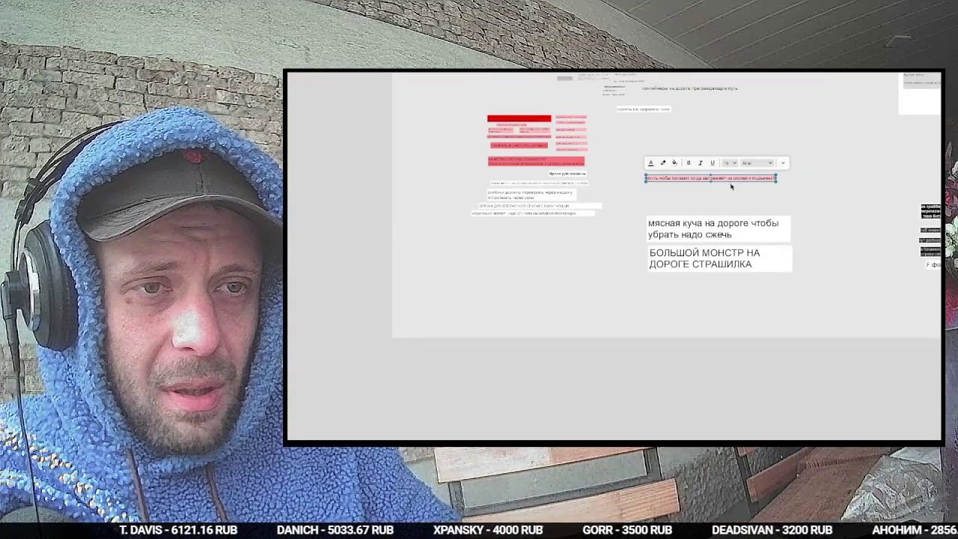
double_click(728, 178)
left_click(728, 178)
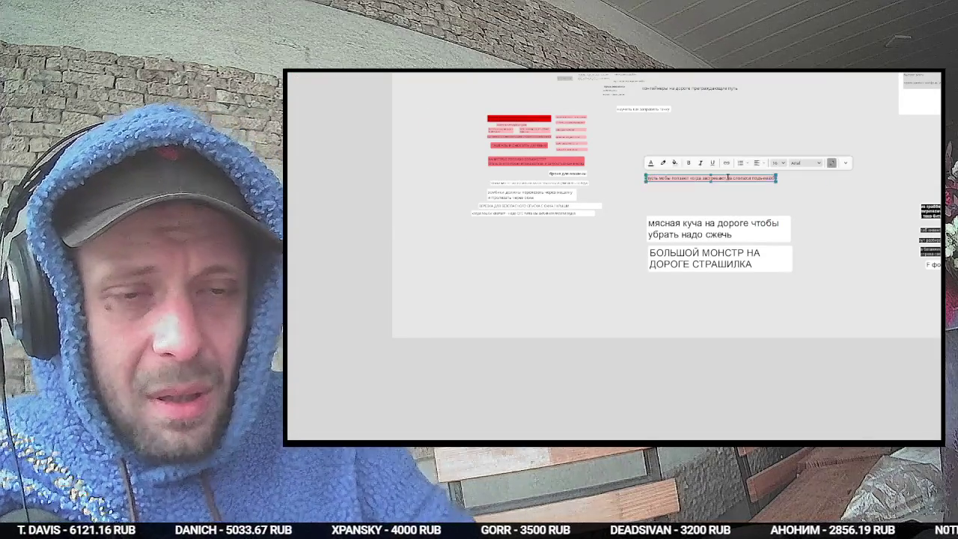
key("Return")
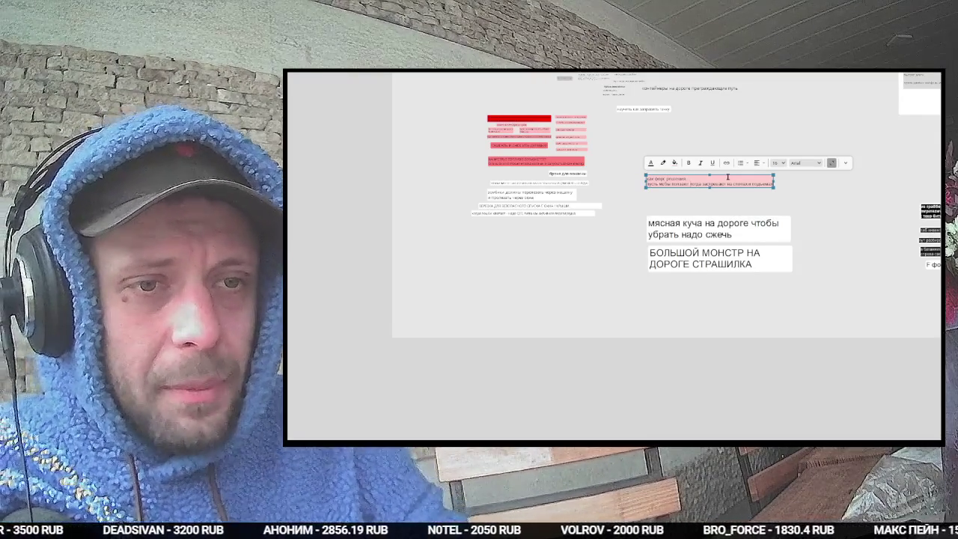
Step: Move the pink note below the left column of notes
mouse_move(704, 182)
left_mouse_down()
mouse_move(562, 231)
mouse_move(526, 230)
left_mouse_up()
scroll(669, 222, "up", 1)
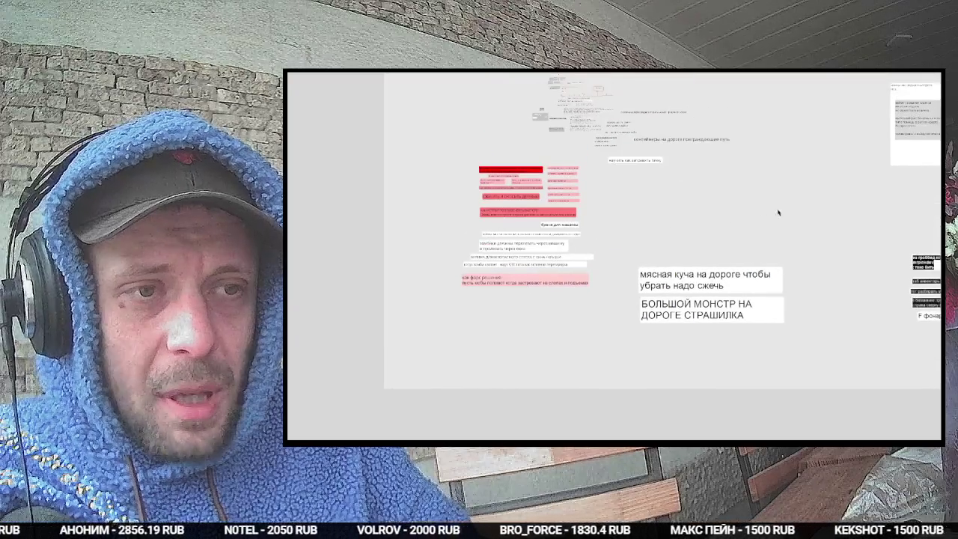
scroll(756, 209, "up", 2)
scroll(608, 226, "right", 3)
scroll(608, 226, "down", 3)
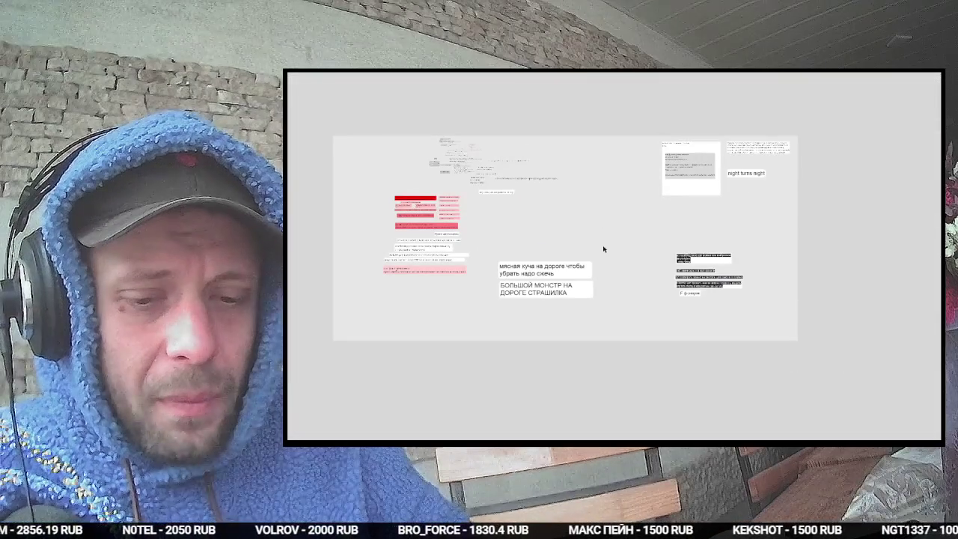
Step: Add a text note, reposition the heading and мясная куча notes, and move the refuelling note right
double_click(603, 248)
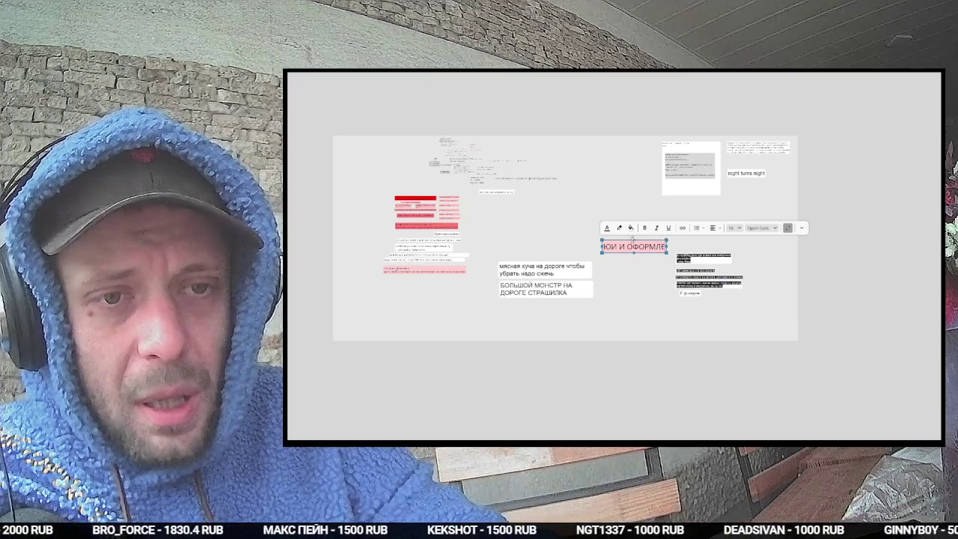
type("ЮИ И ОФОРМЛЕНИЕ СТРАНИЦЫ")
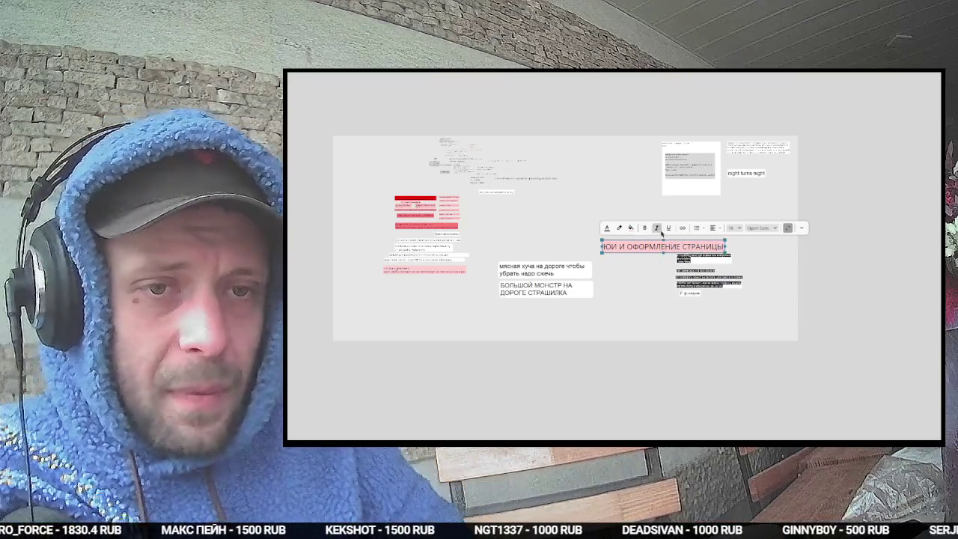
mouse_move(644, 251)
left_mouse_down()
mouse_move(557, 221)
mouse_move(560, 228)
left_mouse_up()
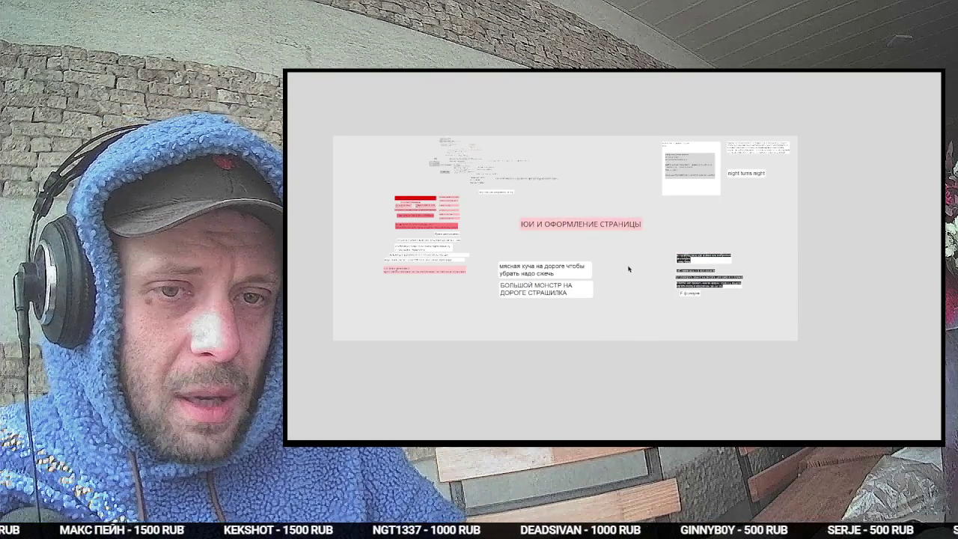
left_click_drag(646, 246, 671, 214)
scroll(673, 224, "up", 3)
left_click_drag(583, 245, 604, 239)
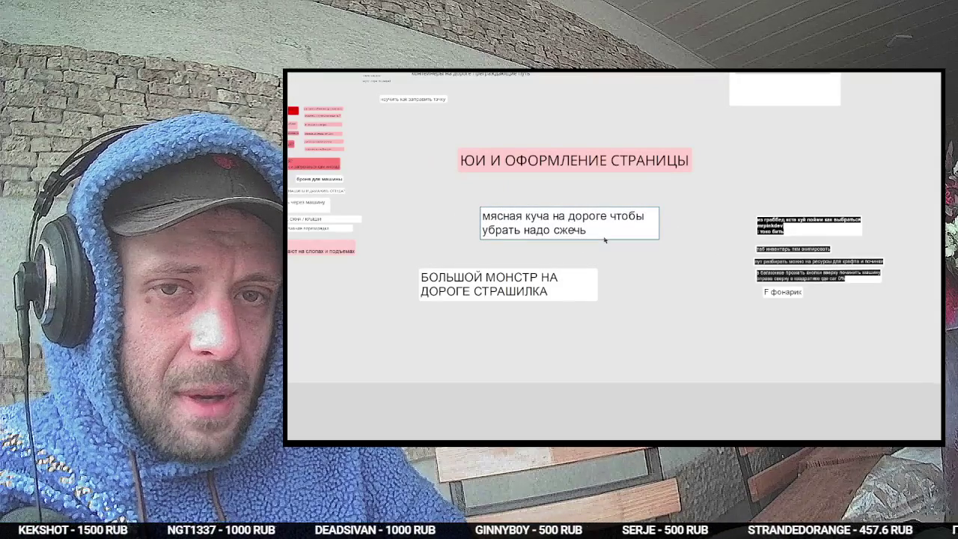
mouse_move(413, 99)
left_mouse_down()
mouse_move(511, 112)
mouse_move(799, 201)
left_mouse_up()
scroll(684, 237, "left", 3)
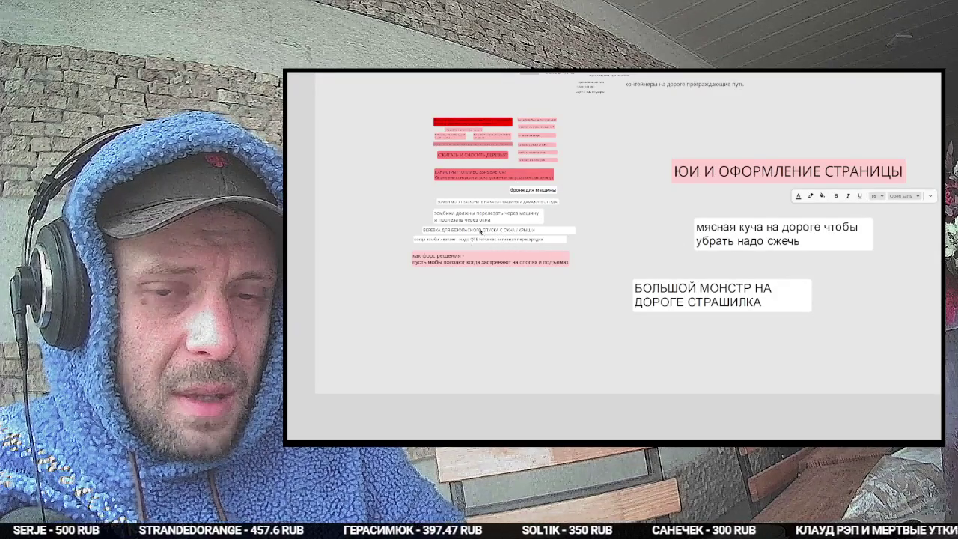
Step: Group the zombie notes together and place the widened rope-descent note under мясная куча
left_click(432, 231)
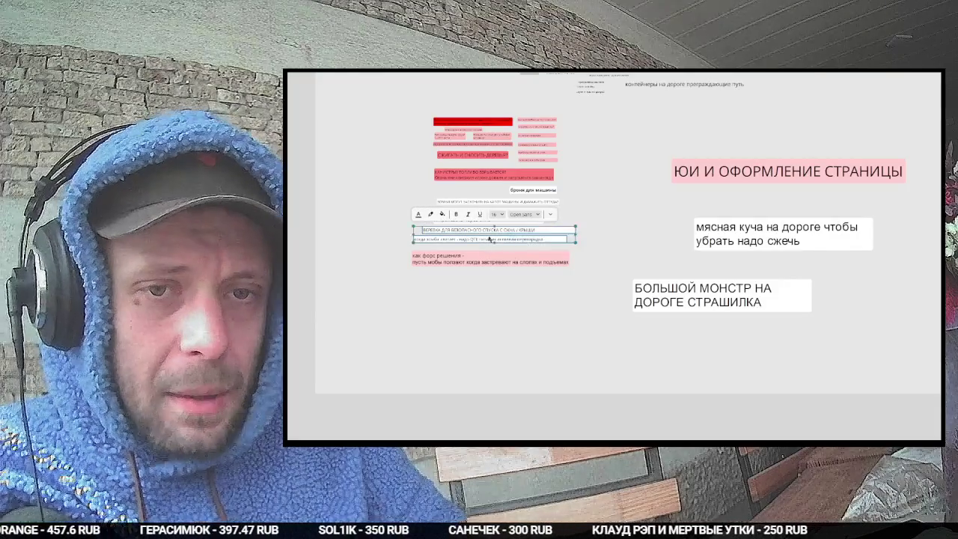
scroll(524, 240, "right", 3)
mouse_move(438, 227)
left_mouse_down()
mouse_move(723, 279)
mouse_move(746, 260)
left_mouse_up()
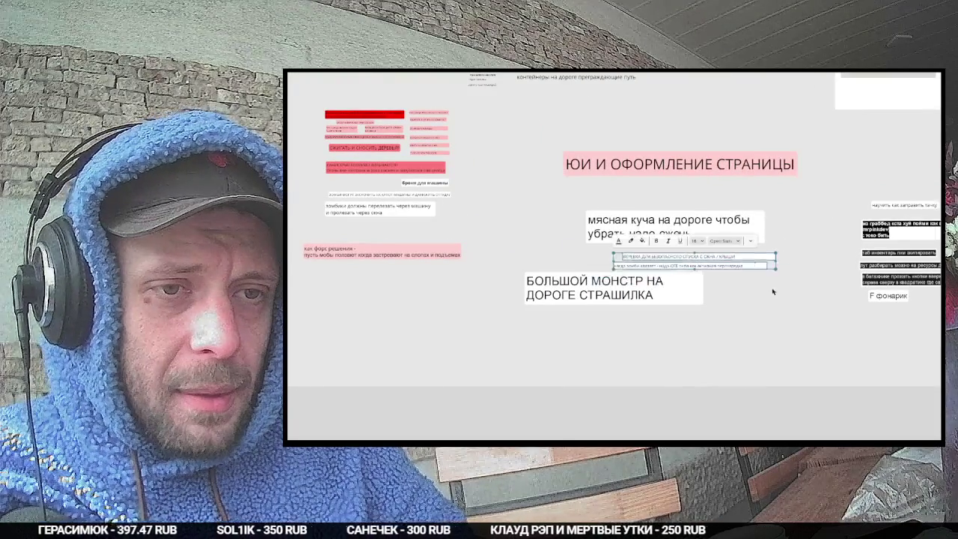
scroll(533, 287, "right", 7)
mouse_move(488, 265)
left_mouse_down()
mouse_move(711, 184)
mouse_move(826, 184)
left_mouse_up()
mouse_move(711, 229)
left_mouse_down()
mouse_move(648, 163)
mouse_move(661, 203)
left_mouse_up()
scroll(629, 256, "left", 4)
left_click(629, 256)
mouse_move(669, 257)
left_mouse_down()
mouse_move(708, 261)
mouse_move(695, 256)
left_mouse_up()
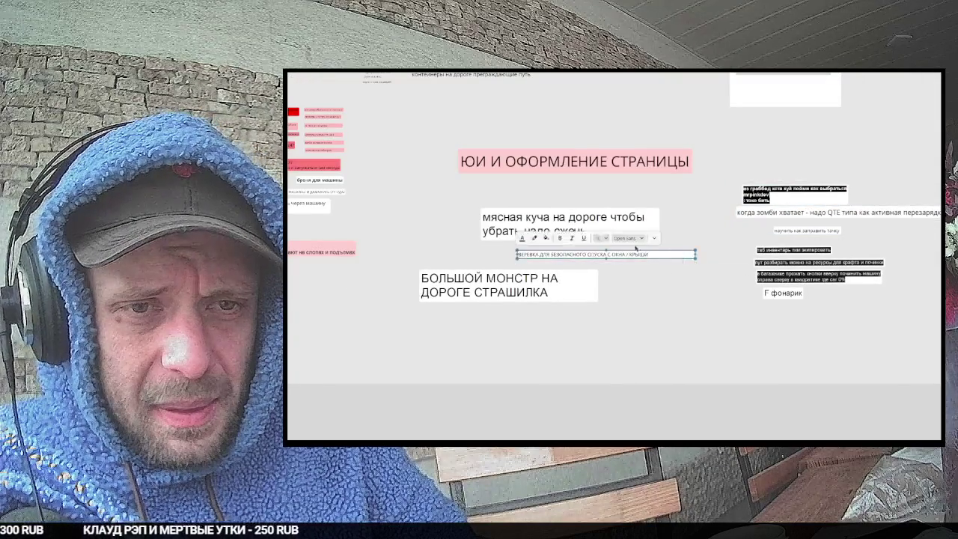
mouse_move(563, 241)
left_mouse_down()
mouse_move(491, 216)
mouse_move(476, 241)
left_mouse_up()
left_click_drag(568, 218, 548, 199)
left_click_drag(575, 162, 553, 142)
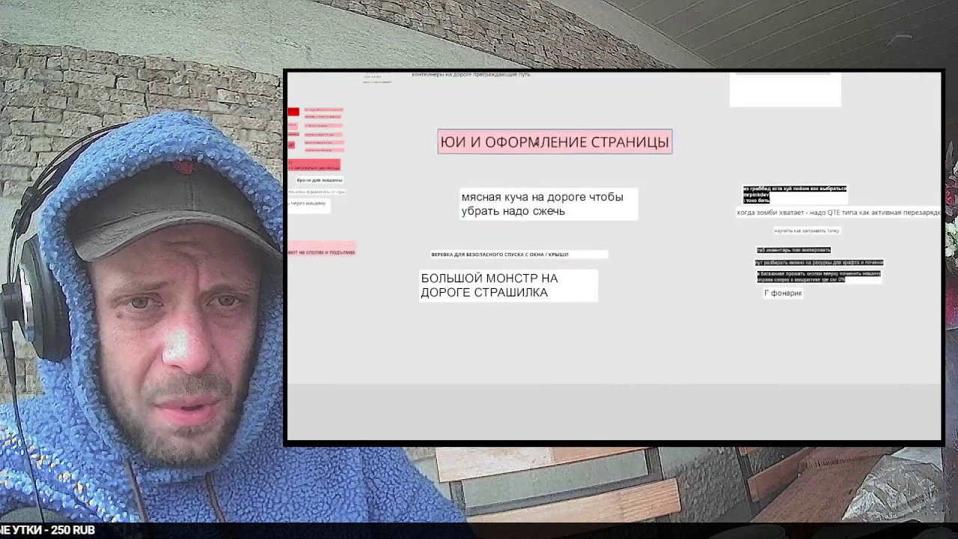
Step: Give the мясная куча note a yellow-green background
left_click(583, 196)
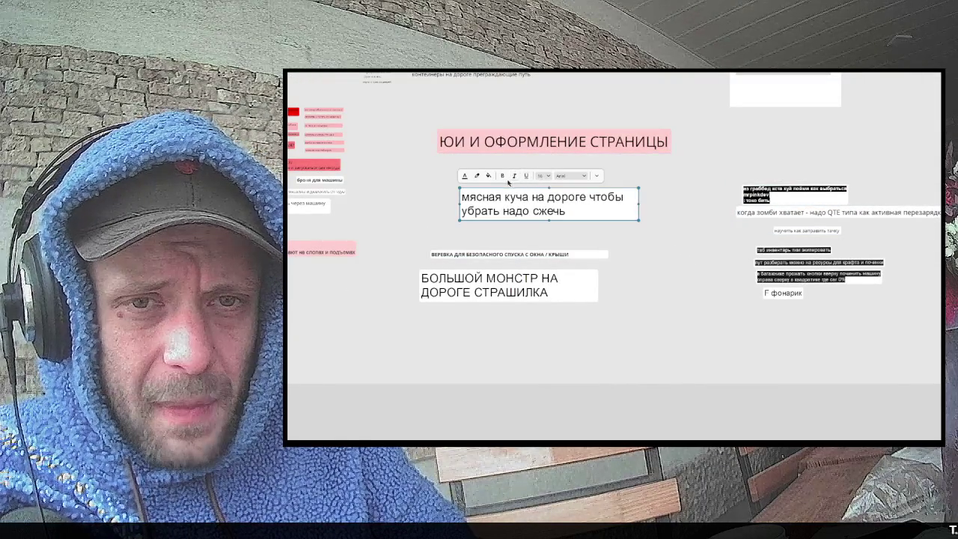
left_click(489, 177)
left_click_drag(596, 285, 591, 285)
left_click(679, 197)
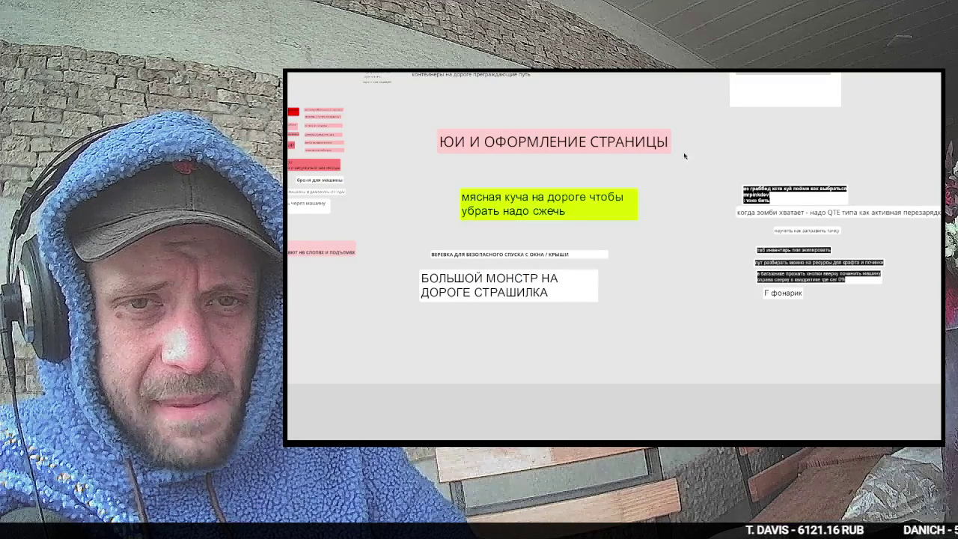
key("alt+Tab")
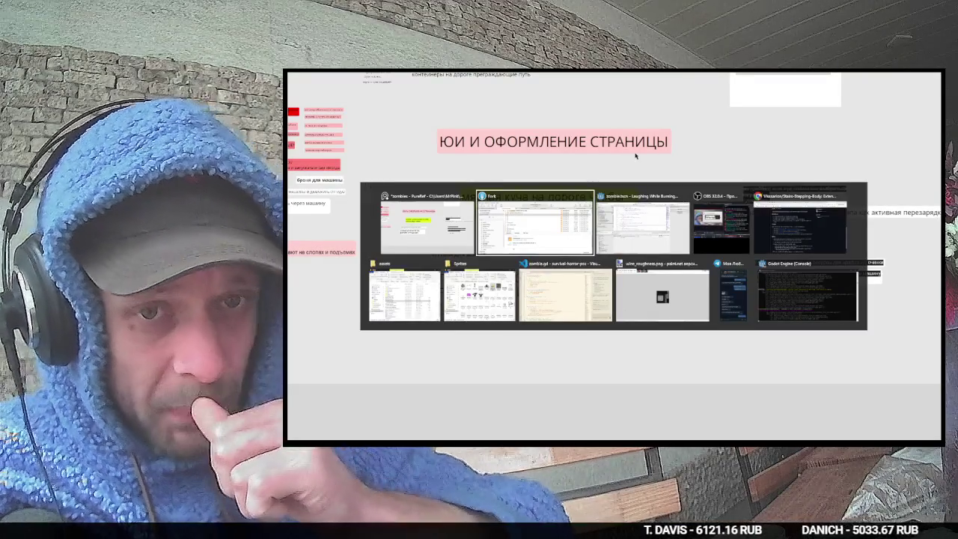
key("Tab")
key("Tab")
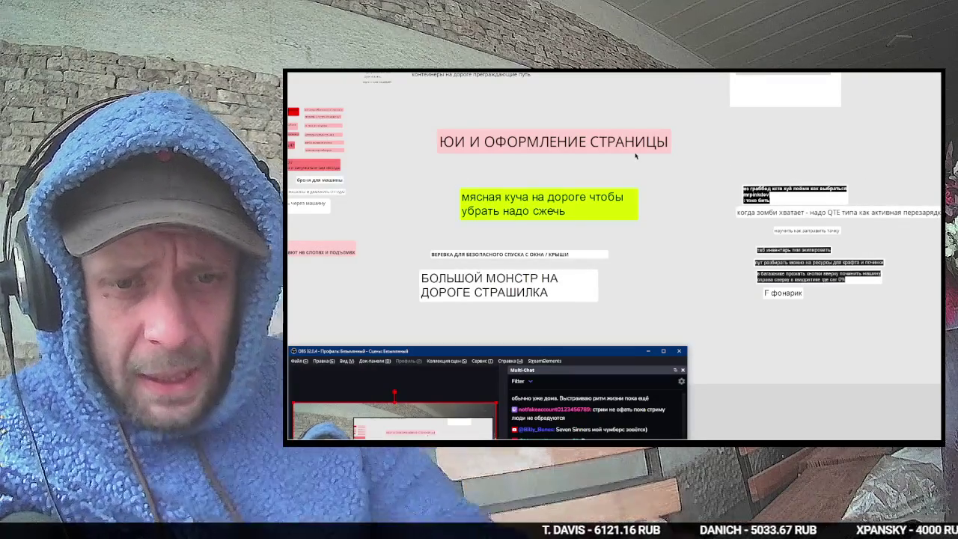
mouse_move(599, 355)
left_mouse_down()
mouse_move(583, 153)
mouse_move(615, 150)
left_mouse_up()
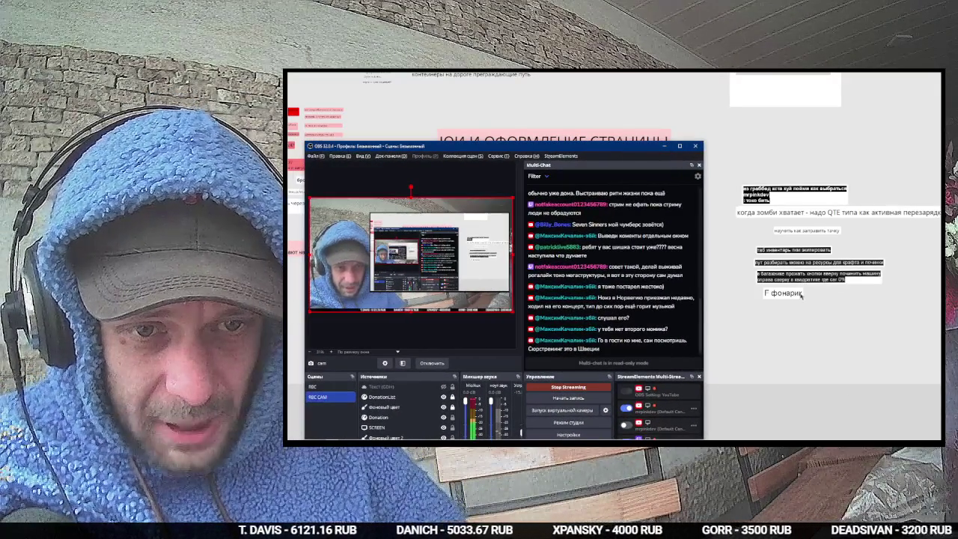
left_click(884, 434)
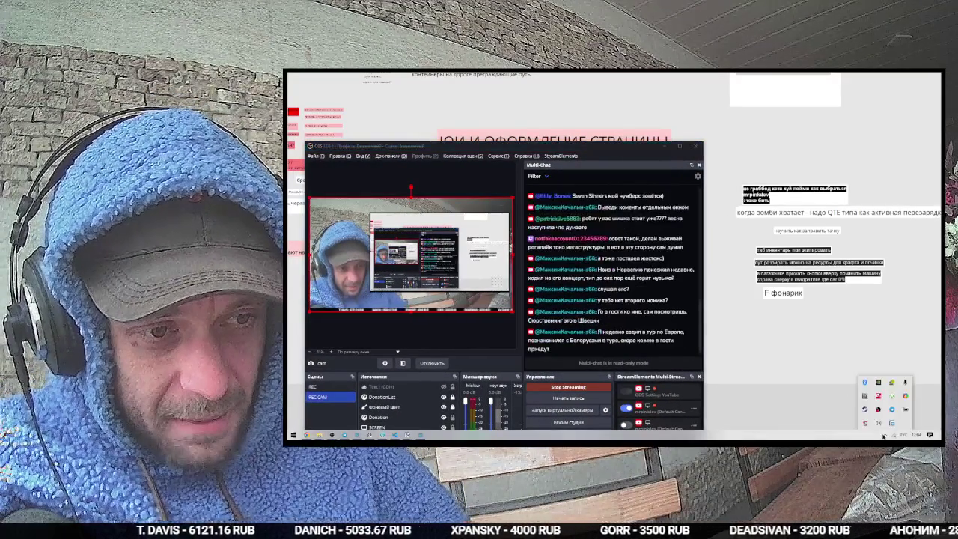
left_click(884, 436)
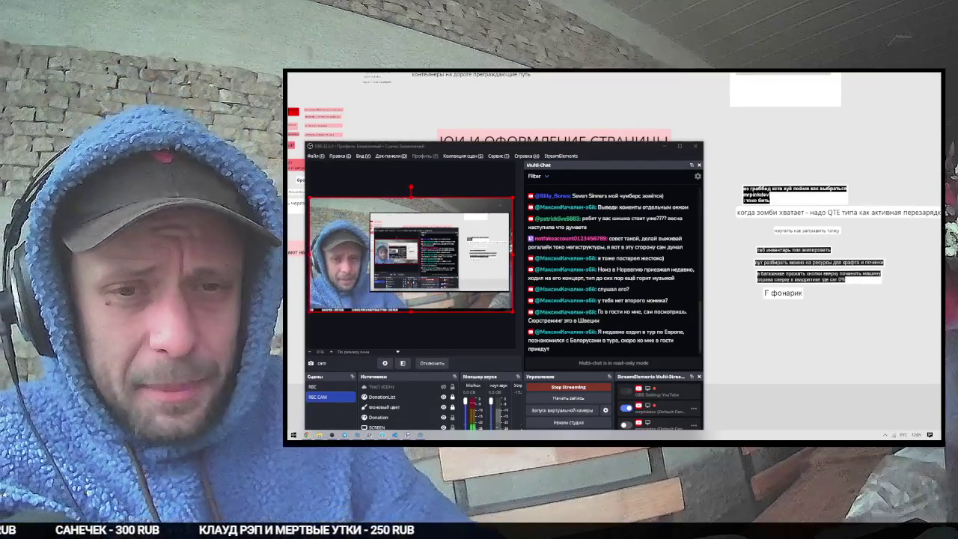
left_click(678, 145)
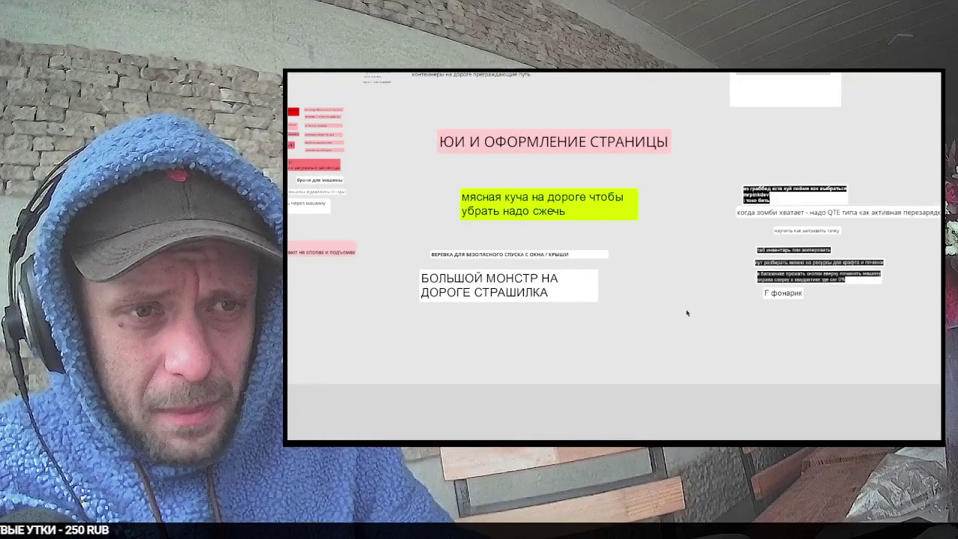
Step: Duplicate the 'night turns night' note, placing the copy just above the original
left_click_drag(688, 313, 663, 326)
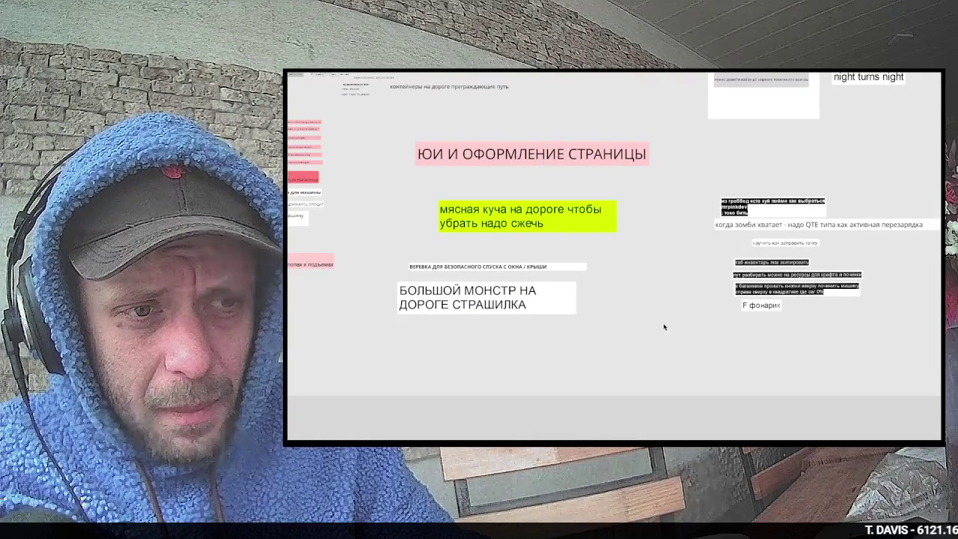
left_click_drag(712, 237, 642, 357)
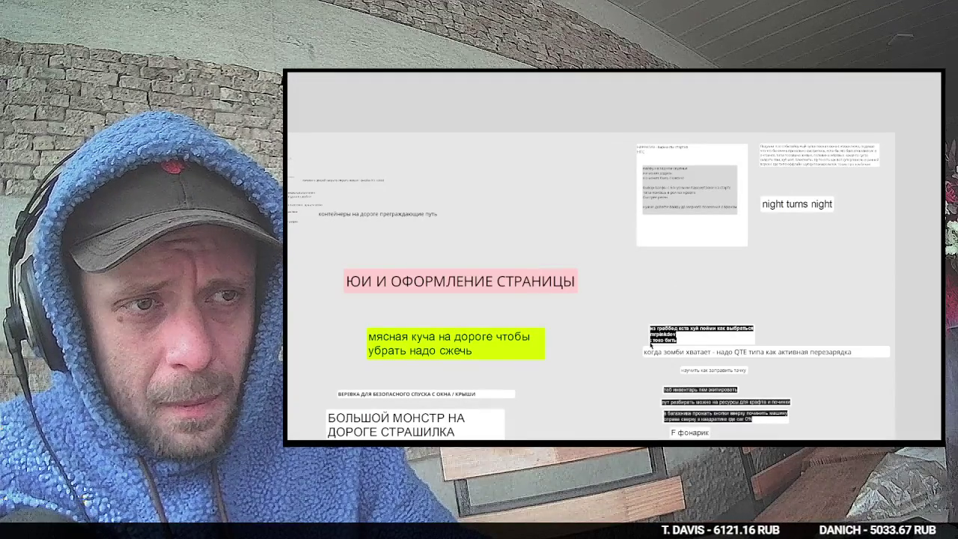
scroll(823, 224, "up", 3)
left_click_drag(832, 197, 782, 258)
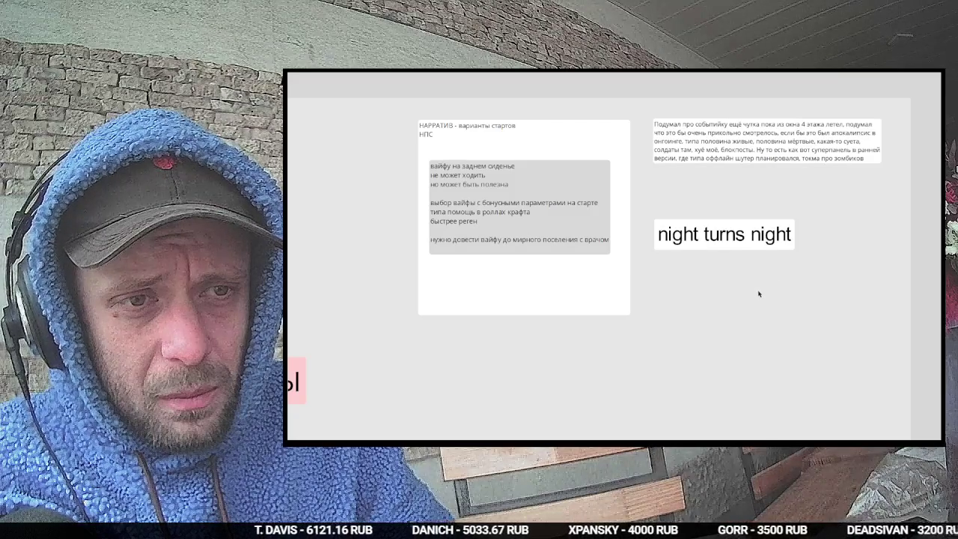
scroll(754, 290, "down", 5)
left_click_drag(747, 287, 733, 257)
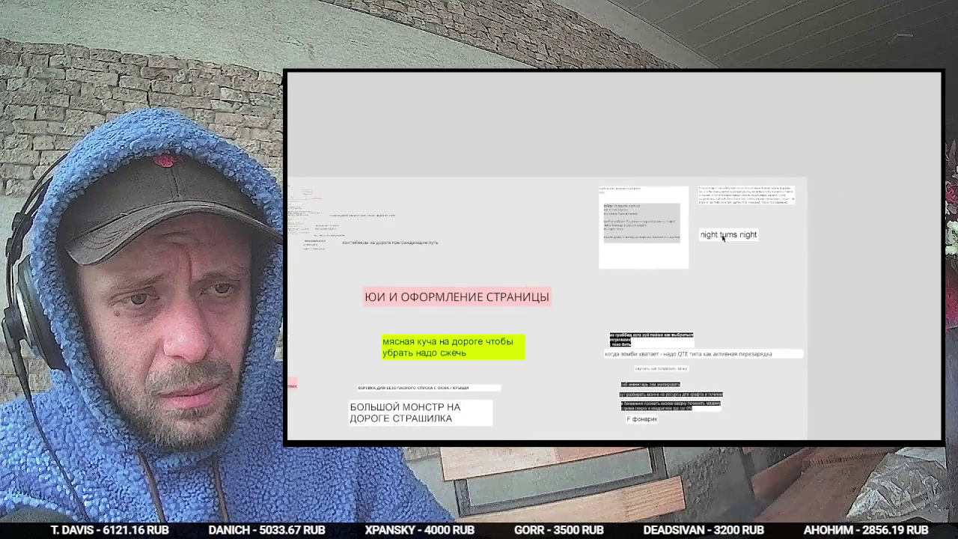
left_click(722, 238)
left_click_drag(722, 238, 722, 264)
Step: Retype the copied note as 'МИРНЫЕ НПС?' and make its text bold
key("ctrl+v")
type("М")
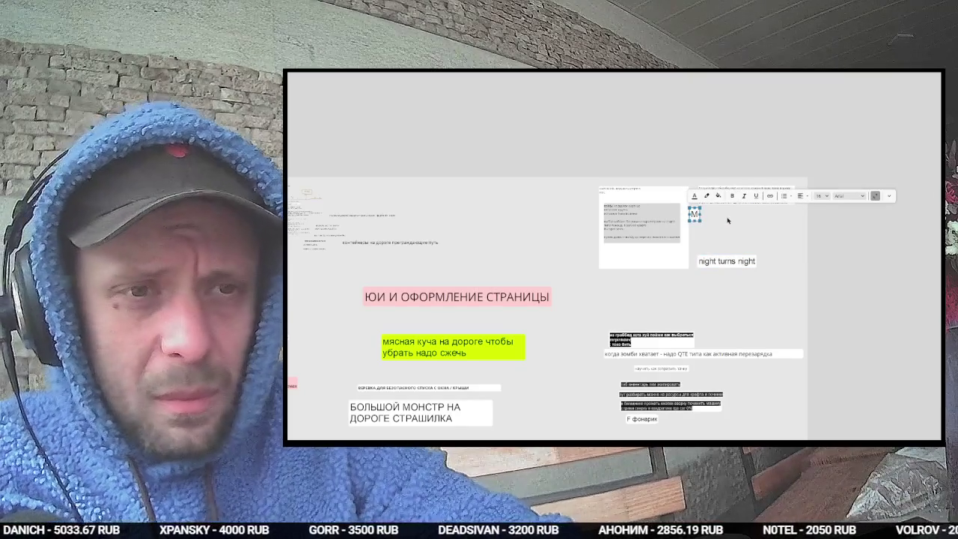
type("ИРНЫЕ НПС?")
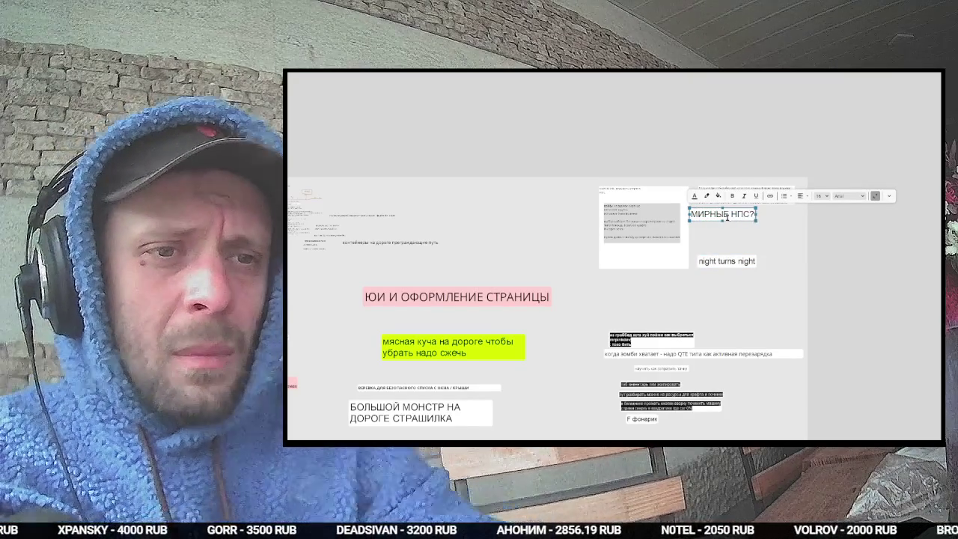
key("ctrl+a")
left_click(733, 195)
left_click(766, 230)
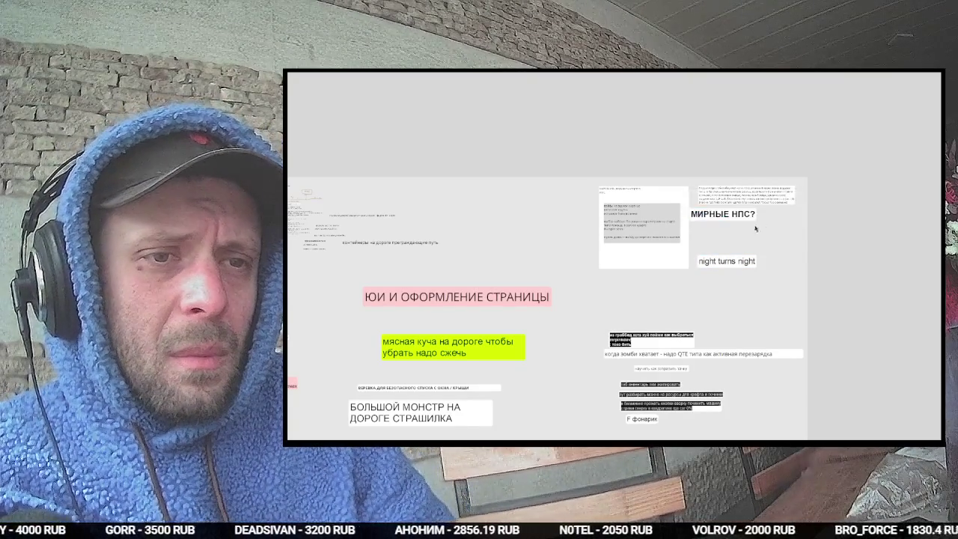
Step: Scroll the PureRef board and bring up the Windows Start menu
scroll(793, 236, "down", 1)
scroll(793, 235, "left", 1)
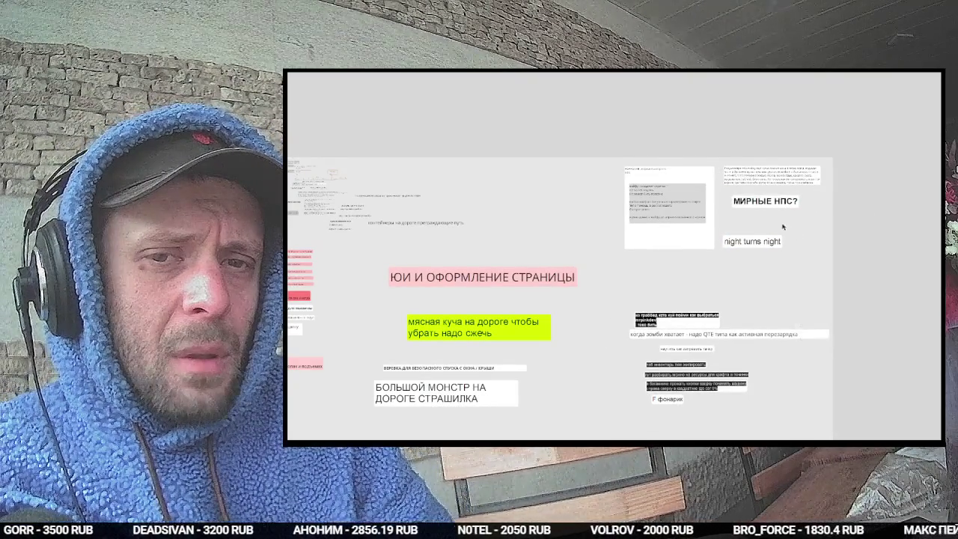
scroll(712, 224, "left", 3)
scroll(712, 224, "down", 2)
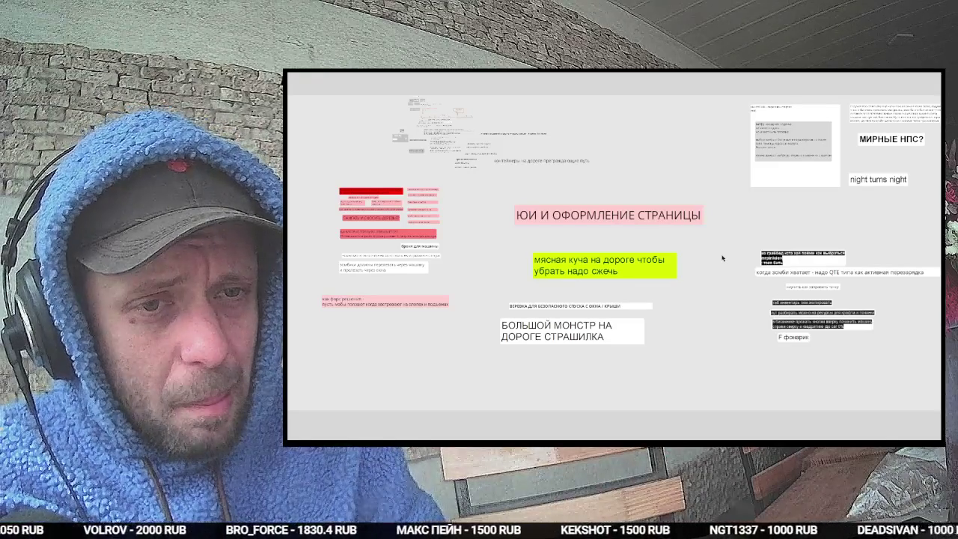
key("super")
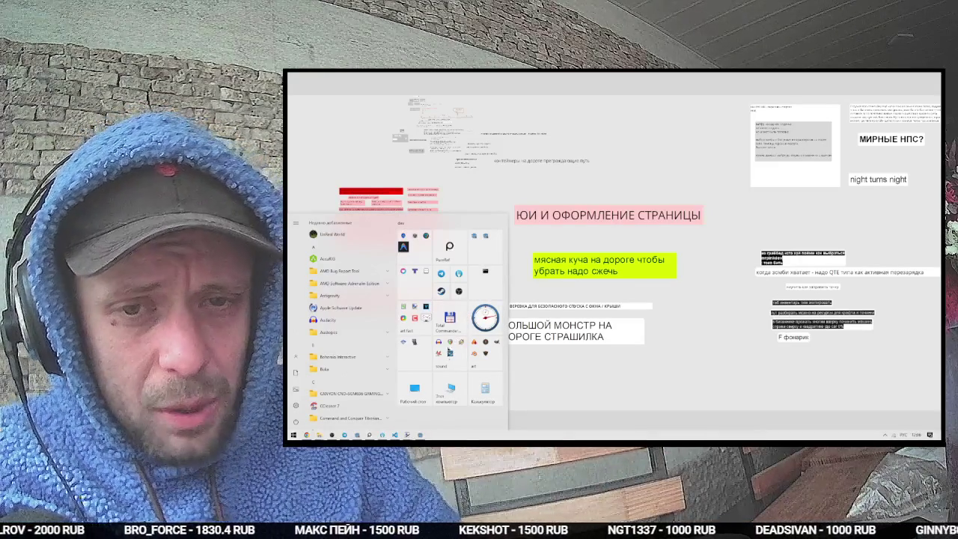
Step: Launch Blender from the Start menu and dismiss its splash screen
scroll(486, 357, "down", 2)
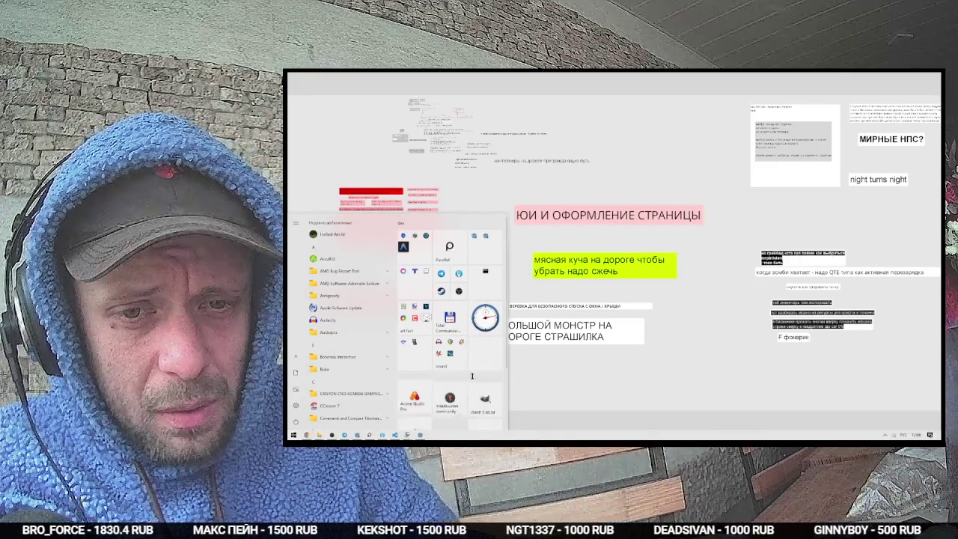
left_click(425, 359)
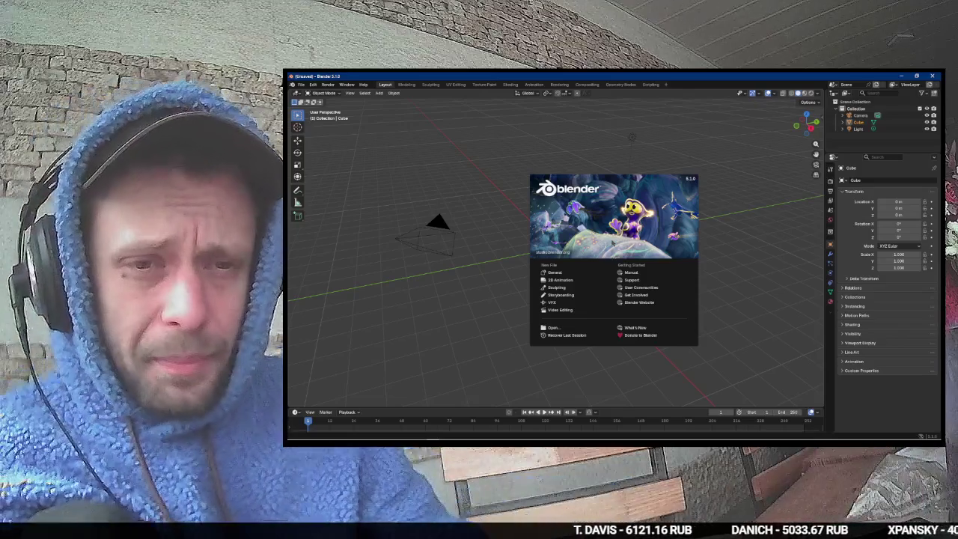
left_click(469, 213)
Step: Select and delete the default cube, camera and light
key("a")
key("x")
key("Return")
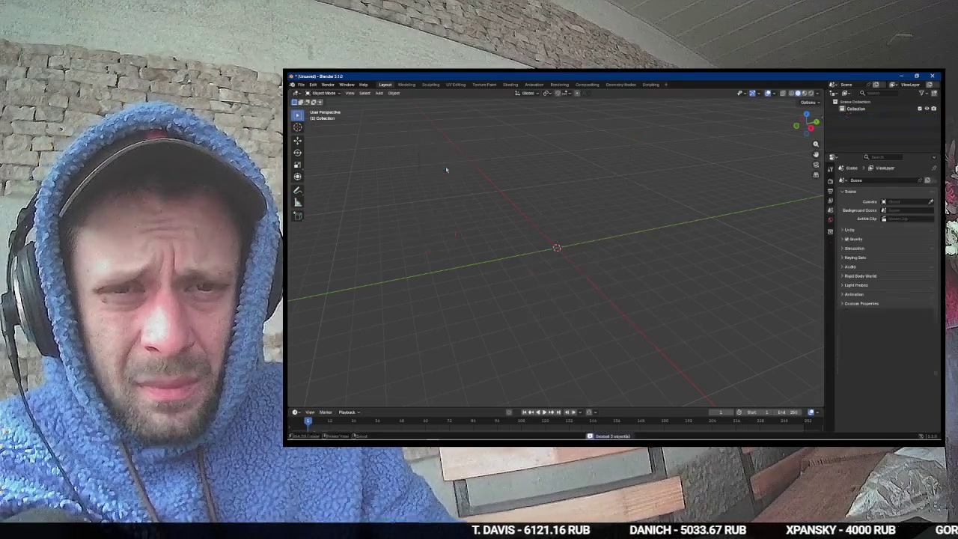
Step: Add a metaball ball to the empty scene
key("shift+a")
mouse_move(439, 175)
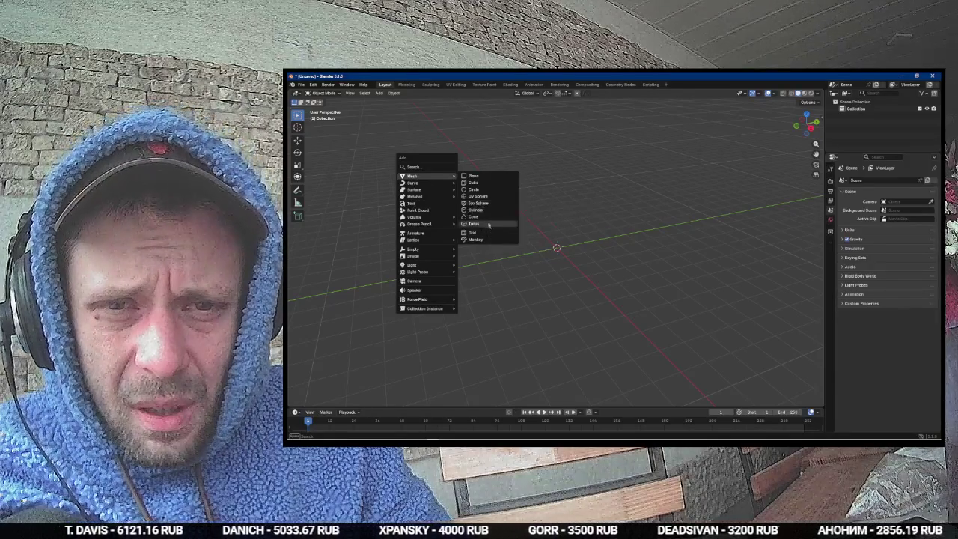
mouse_move(439, 196)
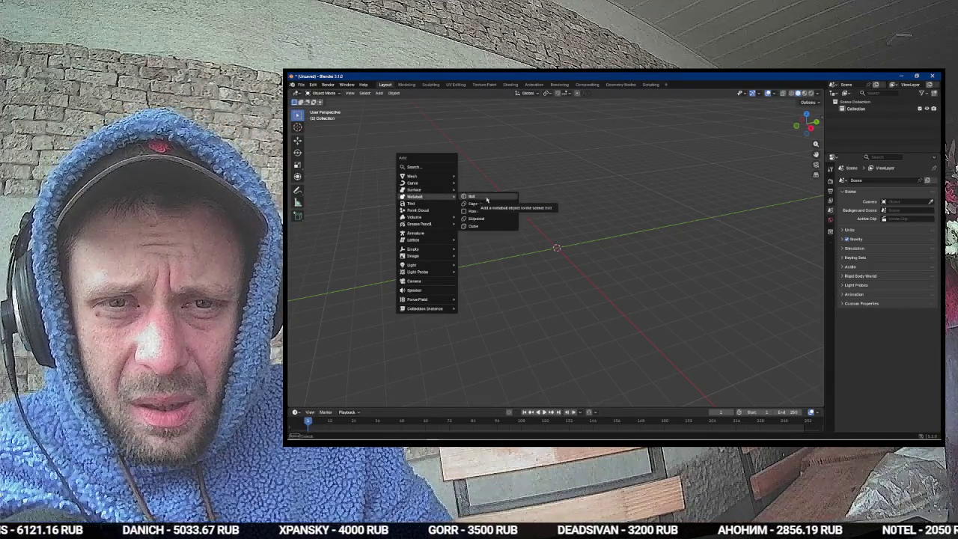
left_click(486, 199)
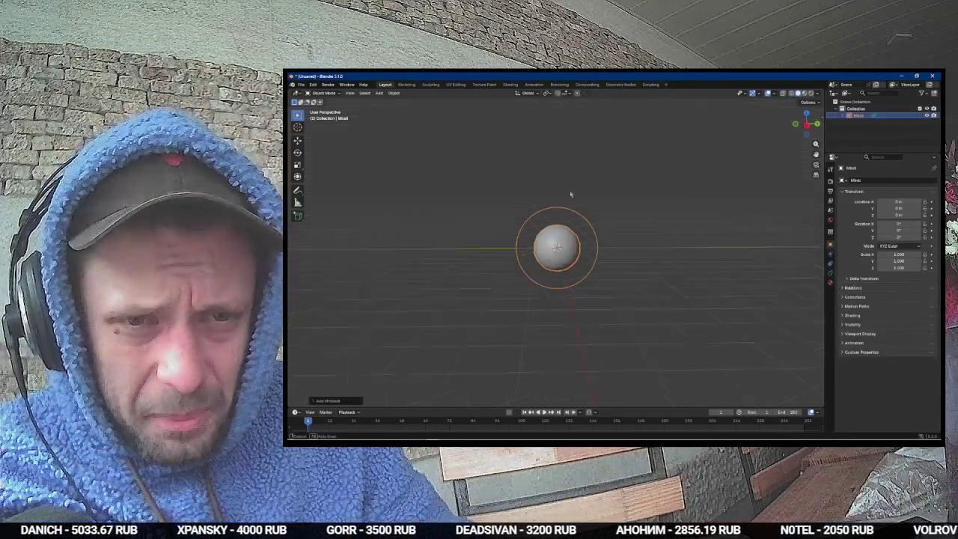
scroll(606, 211, "up", 4)
scroll(615, 218, "down", 3)
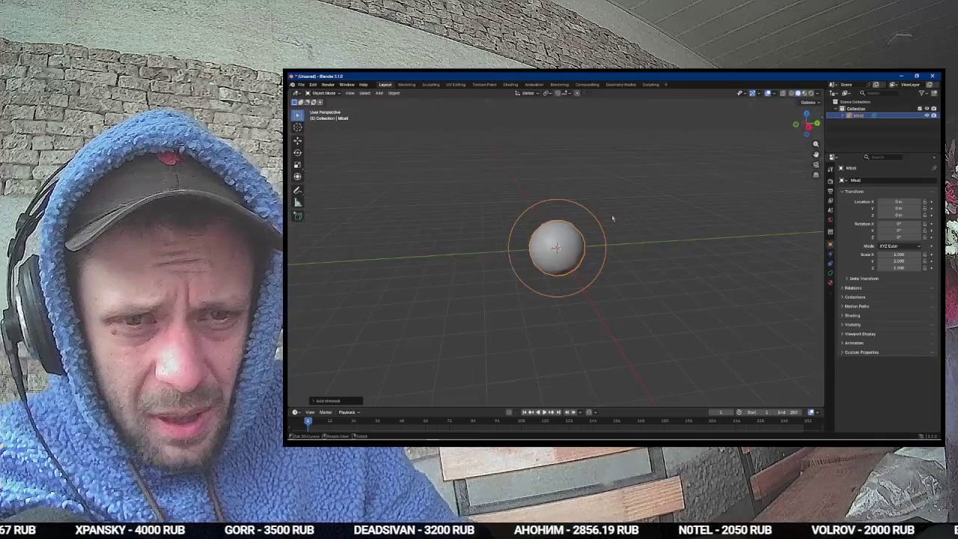
Step: Duplicate the metaball beside the original and scale the copy down to 0.756
key("shift+d")
left_click(546, 215)
key("s")
left_click(579, 216)
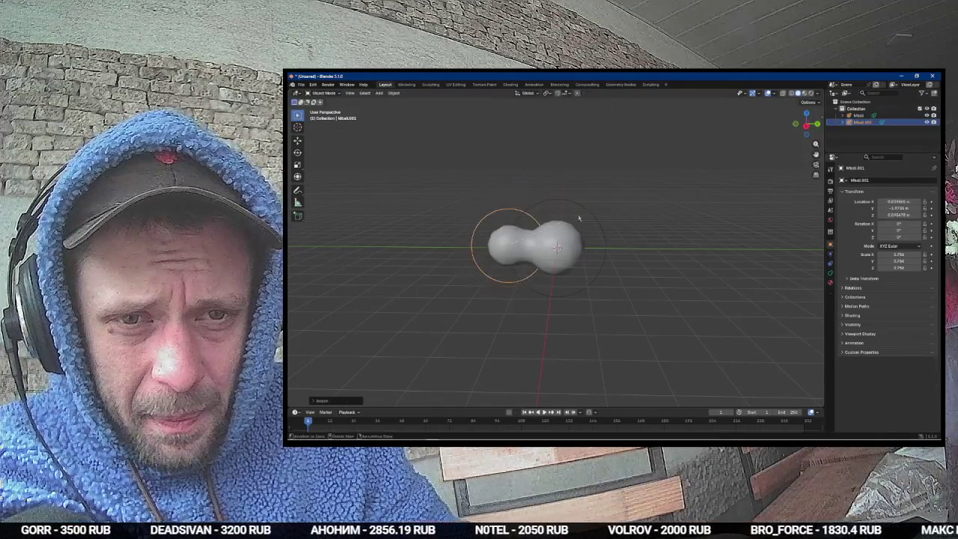
Step: Add a second duplicate, Mball.002, and move it up-right in top view
key("shift+d")
left_click(662, 223)
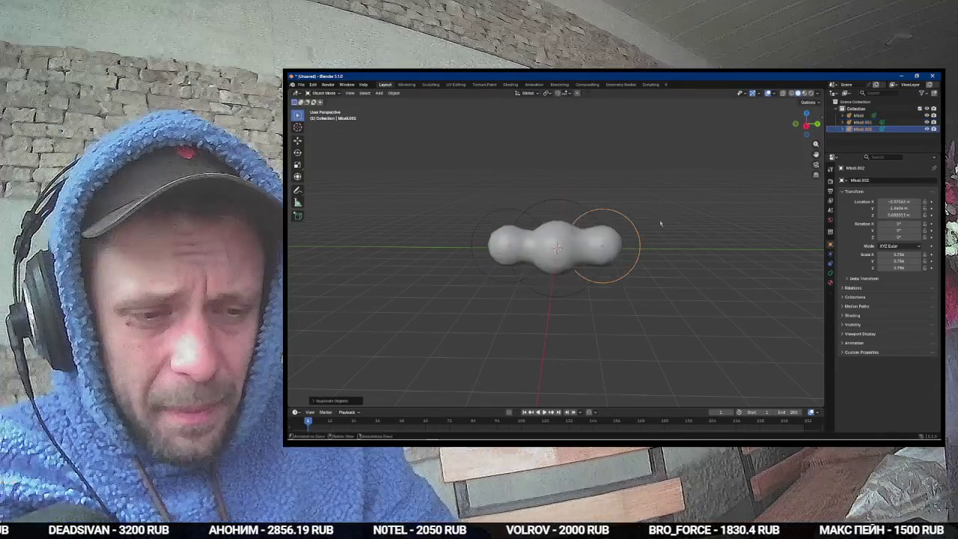
key("KP_7")
key("g")
left_click(617, 216)
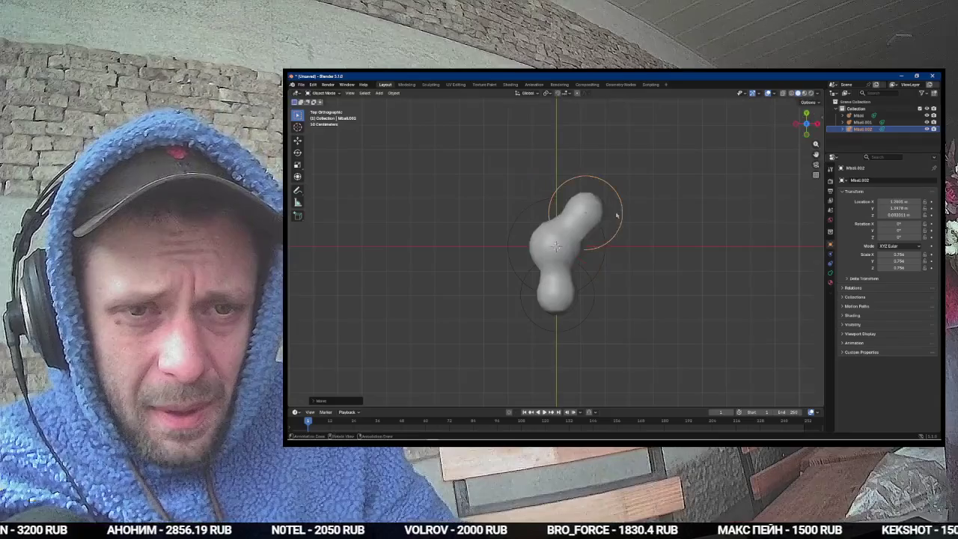
Step: Resize Mball.002 and shrink Mball.001 around the original metaball
left_click(554, 246)
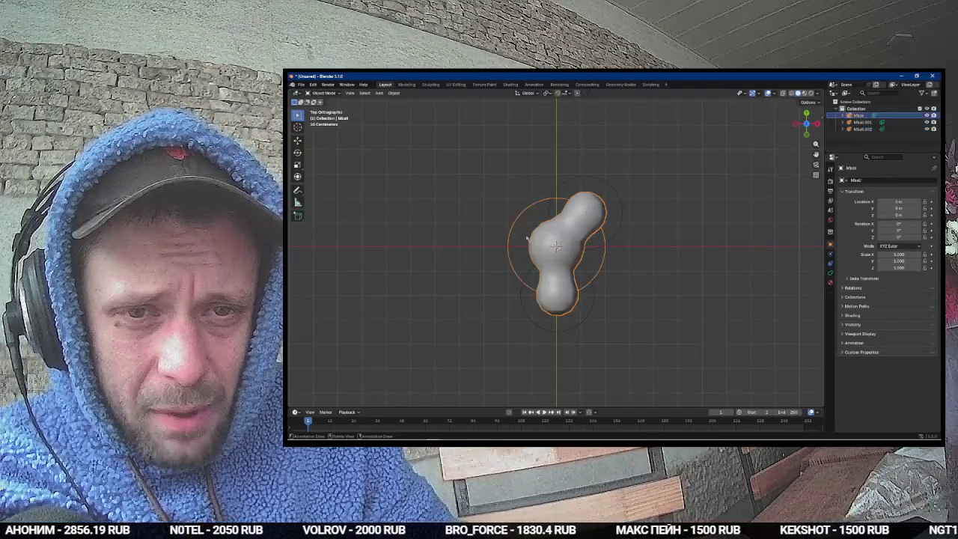
left_click(610, 224)
left_click(614, 225)
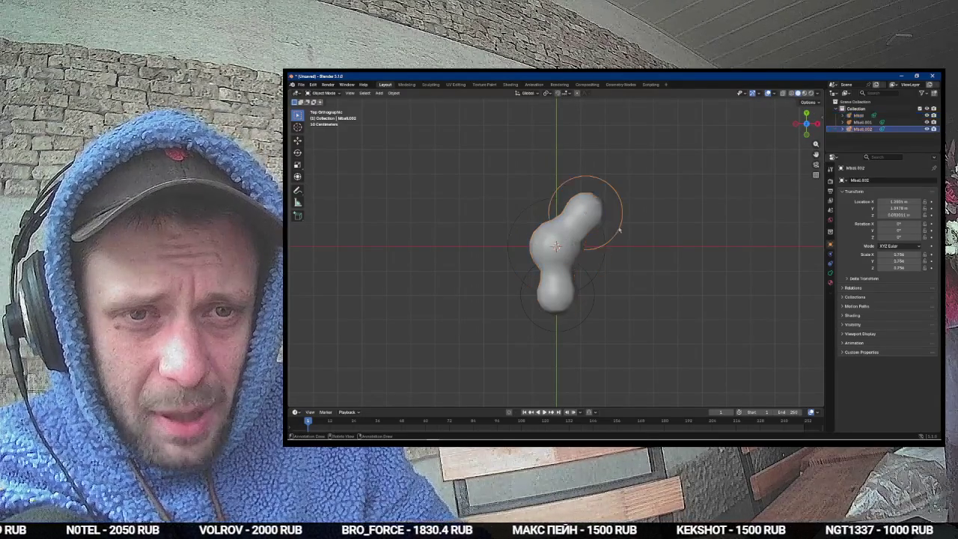
key("s")
left_click(631, 229)
left_click(602, 298)
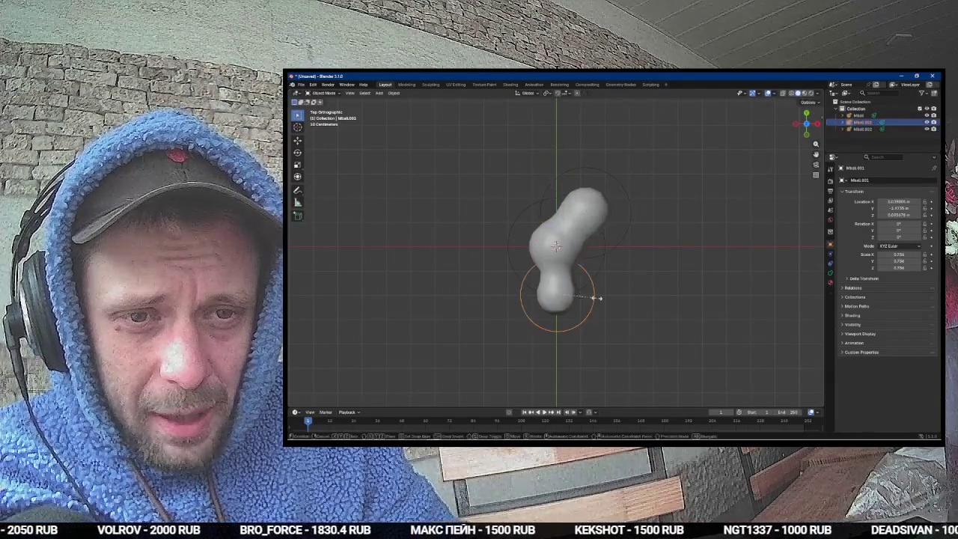
key("s")
left_click(603, 300)
Step: Reposition the selected metaball in side view, then select the central Mball
key("KP_1")
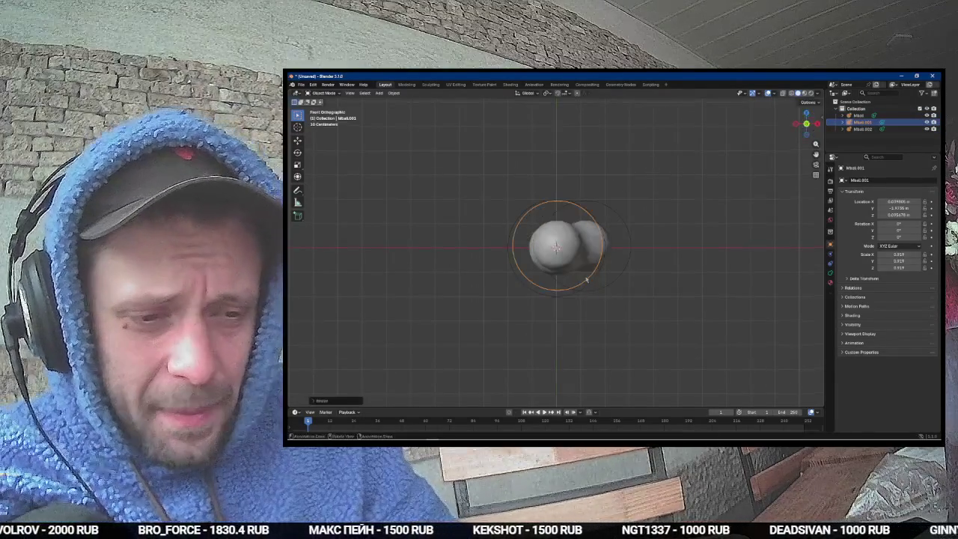
key("KP_3")
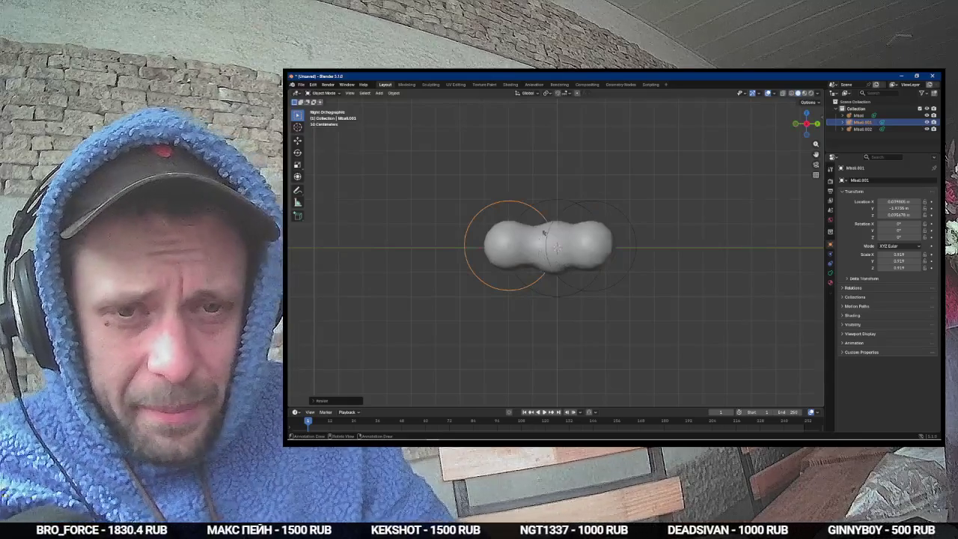
key("g")
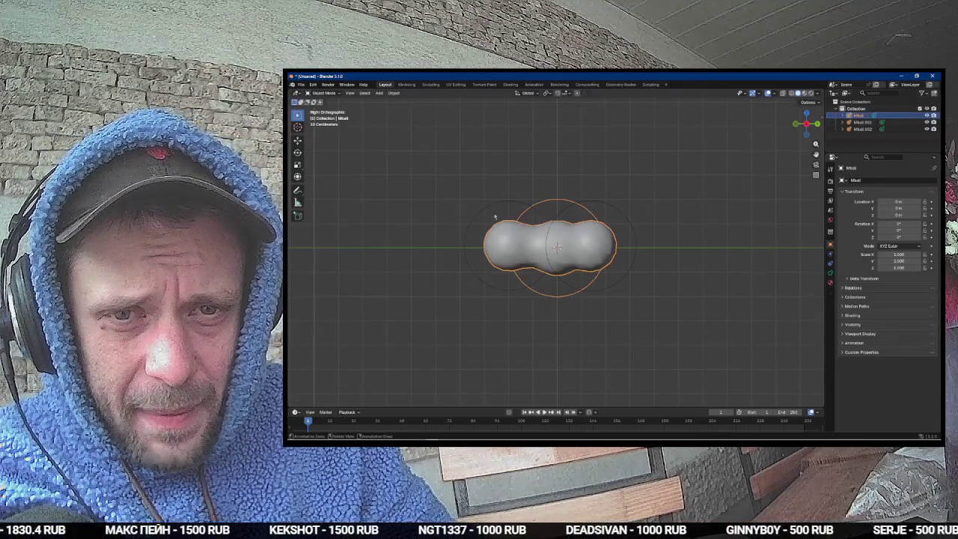
left_click(497, 196)
left_click_drag(498, 196, 588, 264)
left_click(539, 213)
Step: Enlarge the central Mball and raise it along Z
key("s")
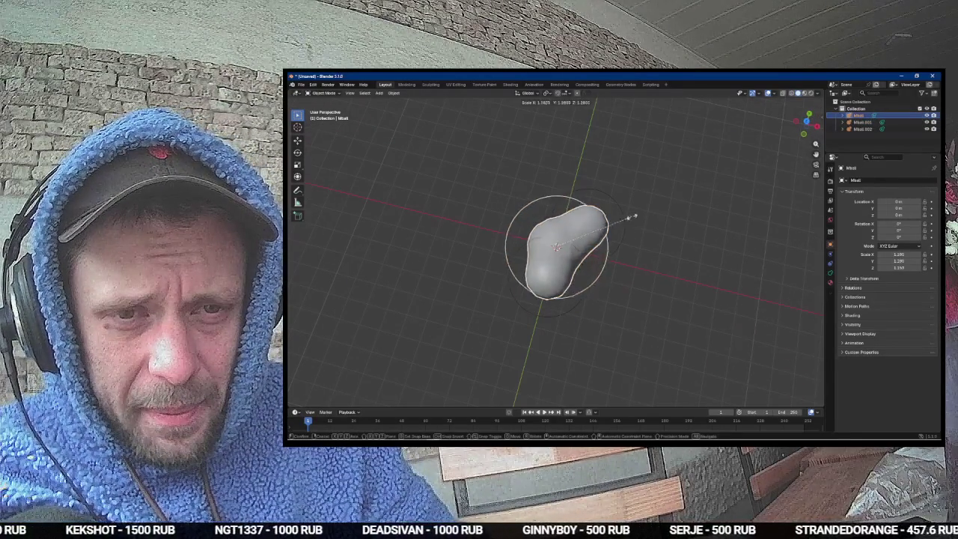
left_click(628, 214)
mouse_move(643, 214)
left_mouse_down()
mouse_move(568, 188)
mouse_move(570, 171)
left_mouse_up()
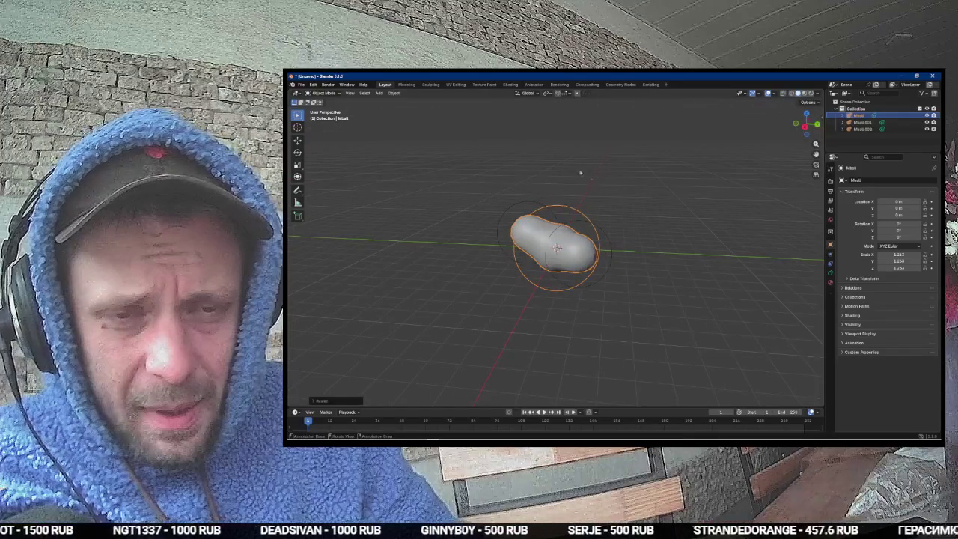
mouse_move(607, 249)
left_mouse_down()
mouse_move(641, 201)
mouse_move(617, 240)
left_mouse_up()
key("KP_1")
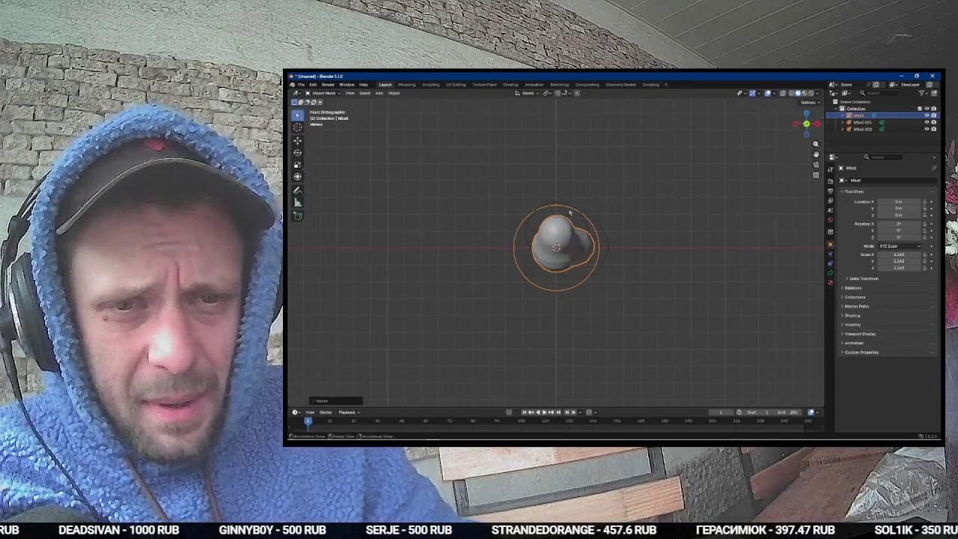
key("g")
key("z")
left_click(572, 191)
key("KP_3")
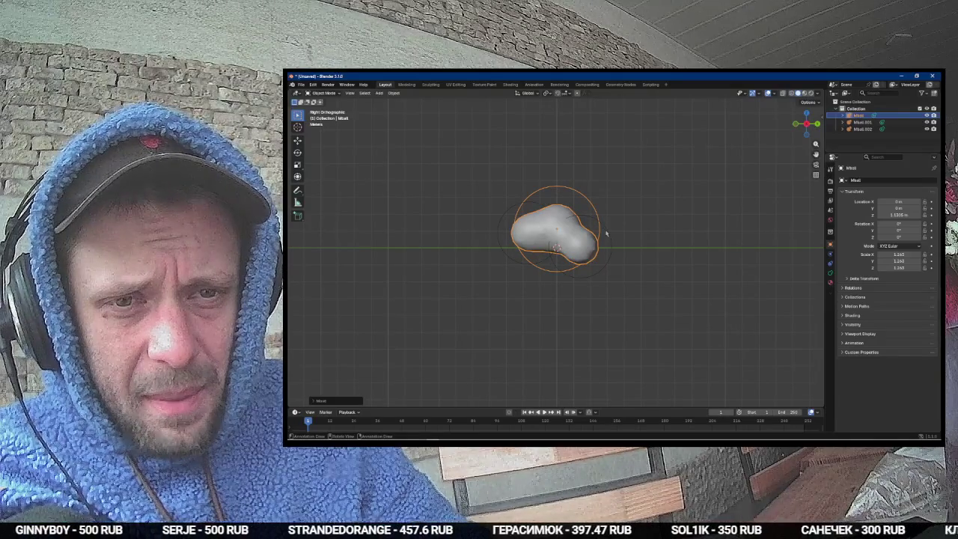
Step: Rotate the whole three-ball cluster about 45° in top view
key("a")
key("KP_7")
key("r")
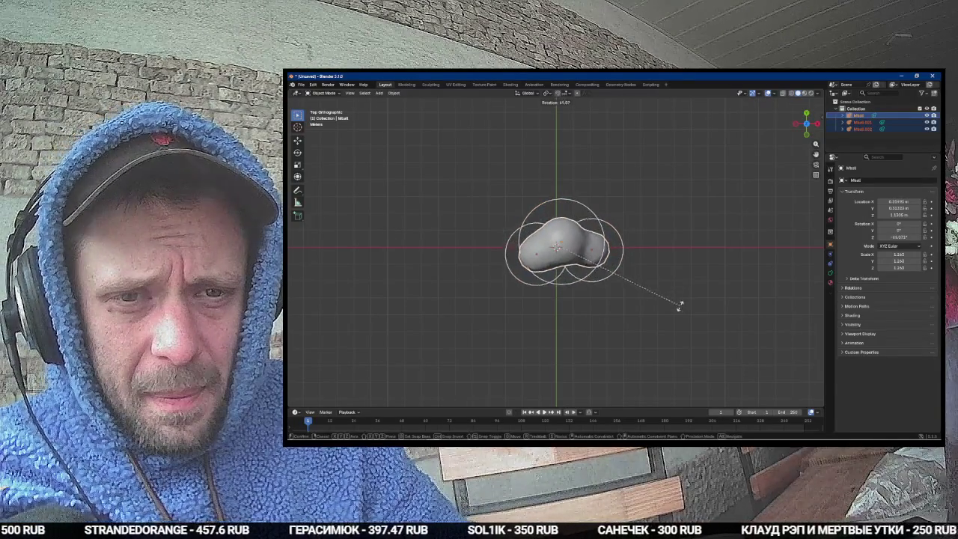
left_click(680, 302)
key("KP_1")
Step: Move Mball.002, then add a smaller copy, Mball.003, on the cloud's right end
left_click(605, 272)
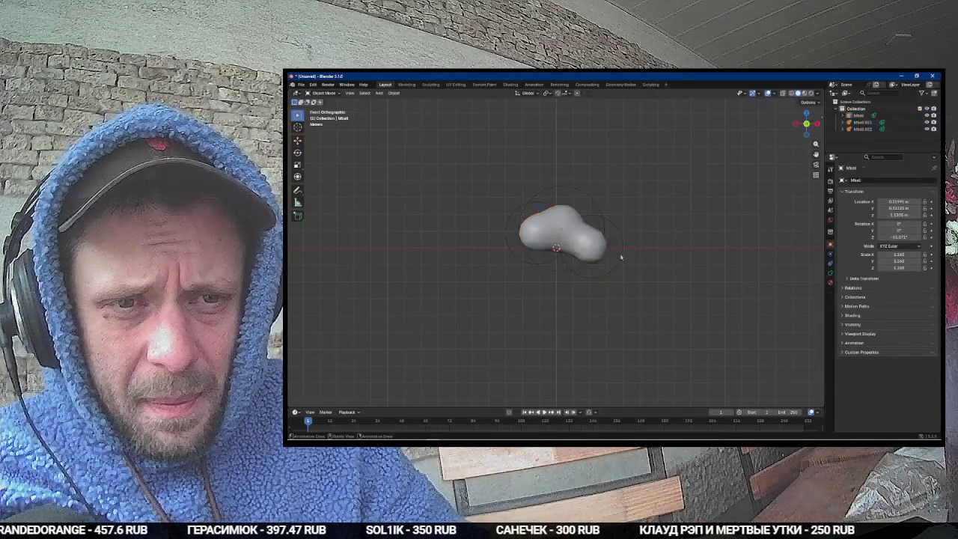
key("g")
left_click(633, 248)
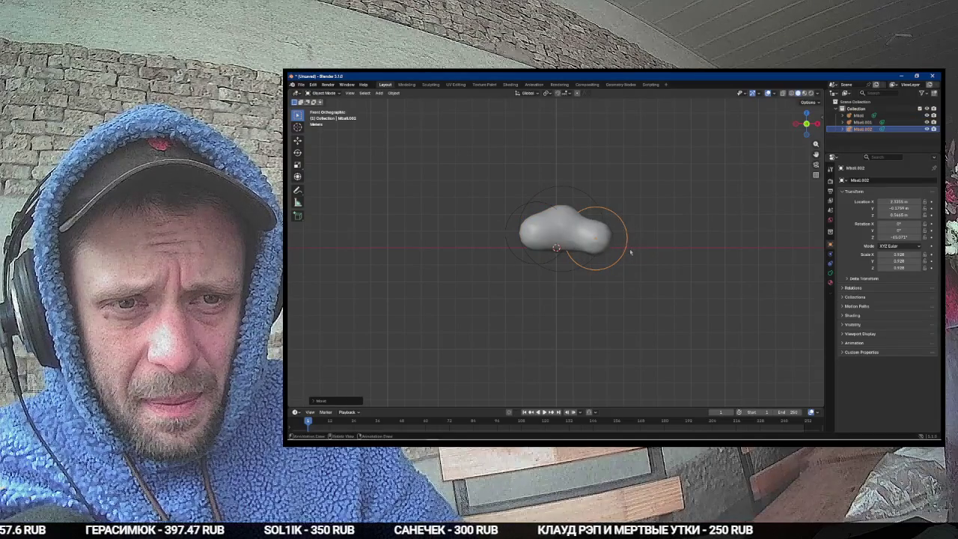
key("shift+d")
key("s")
left_click(648, 249)
key("g")
left_click(636, 252)
Step: Duplicate the left metaball as Mball.004, scaled to 0.707 at the cloud's left edge
left_click(526, 247)
key("shift+d")
left_click(475, 249)
key("s")
left_click(542, 265)
key("g")
left_click(543, 268)
mouse_move(543, 269)
left_mouse_down()
mouse_move(615, 341)
mouse_move(564, 333)
left_mouse_up()
key("shift+d")
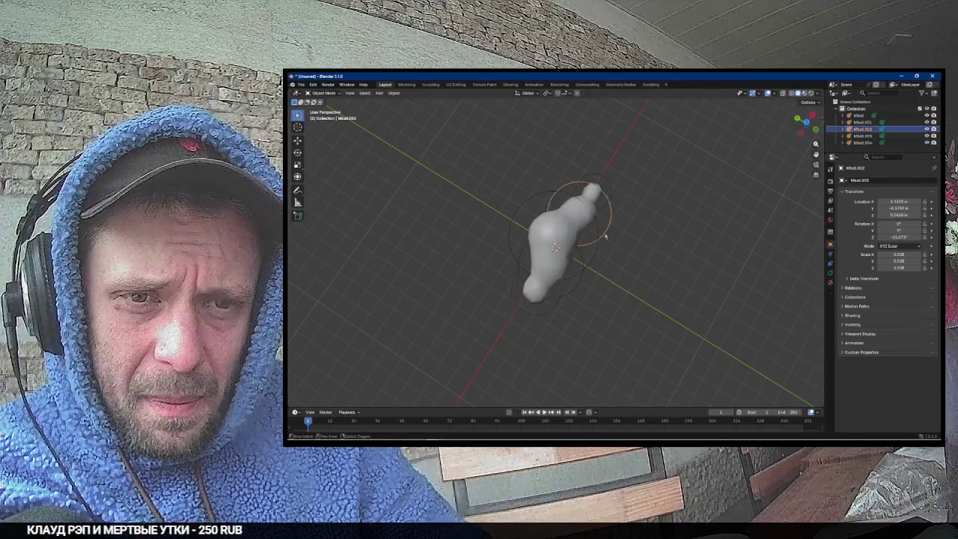
Step: Place the Mball.005 duplicate and adjust its position in side view
left_click(610, 267)
mouse_move(610, 267)
left_mouse_down()
mouse_move(642, 223)
mouse_move(597, 211)
mouse_move(587, 249)
left_mouse_up()
key("KP_3")
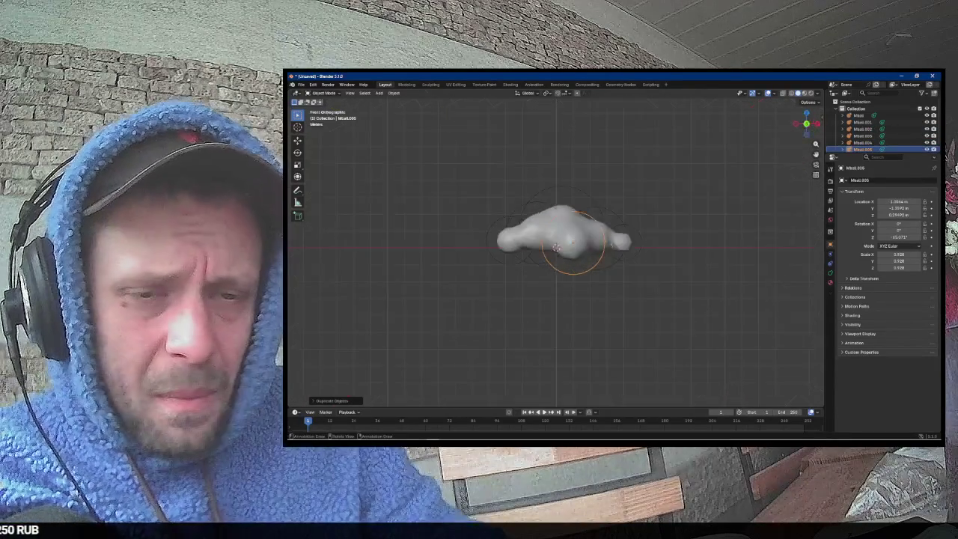
key("g")
left_click(635, 199)
mouse_move(635, 199)
left_mouse_down()
mouse_move(628, 241)
mouse_move(599, 245)
mouse_move(608, 260)
mouse_move(599, 216)
mouse_move(633, 208)
mouse_move(676, 250)
mouse_move(707, 229)
mouse_move(516, 211)
left_mouse_up()
Step: Duplicate Mball.001 as a resized Mball.006 and position it on top of the cloud
left_click(517, 215)
key("shift+d")
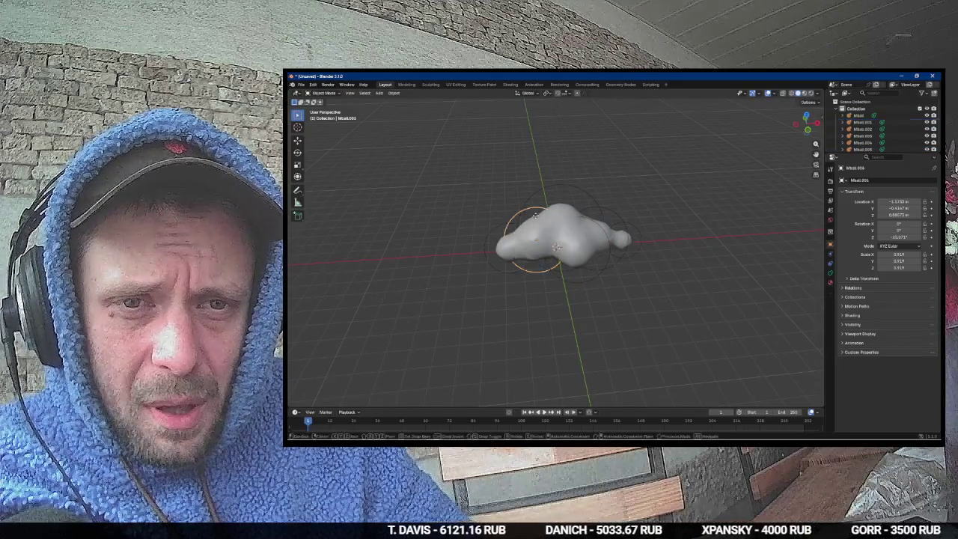
key("s")
left_click(587, 199)
key("g")
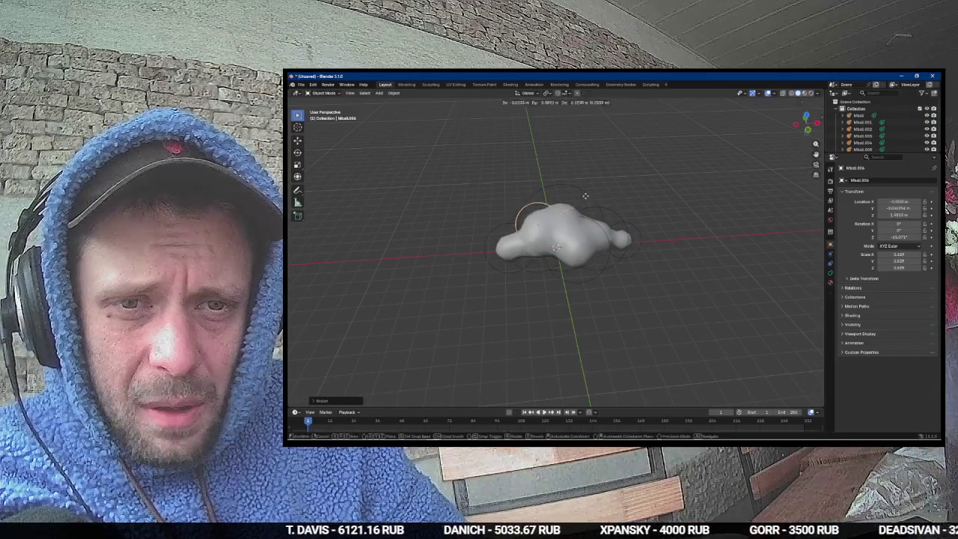
left_click(599, 187)
mouse_move(598, 187)
left_mouse_down()
mouse_move(612, 173)
mouse_move(568, 210)
mouse_move(512, 211)
mouse_move(554, 217)
left_mouse_up()
key("g")
left_click(628, 177)
key("g")
left_click(539, 213)
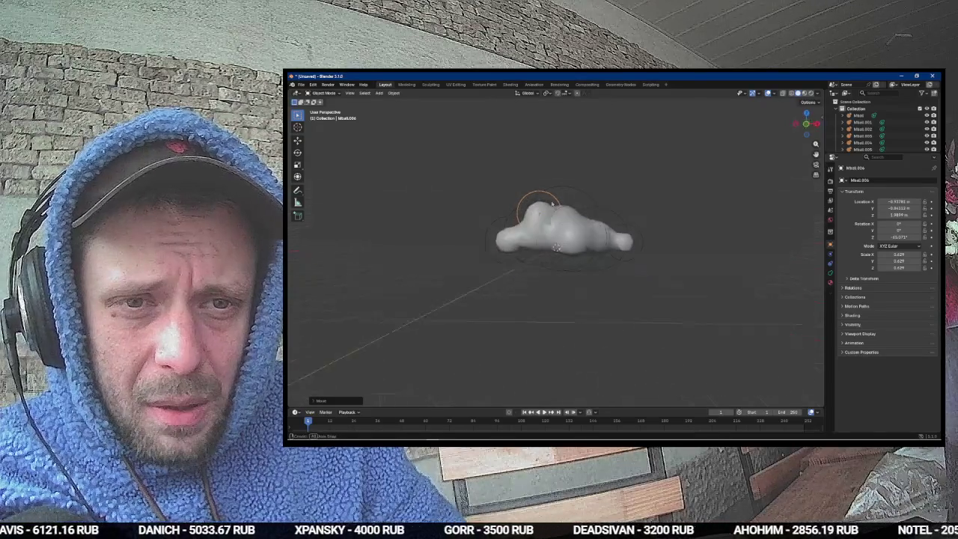
Step: Duplicate Mball.006 as Mball.007 on the cloud, then select the central Mball
key("shift+d")
left_click(618, 206)
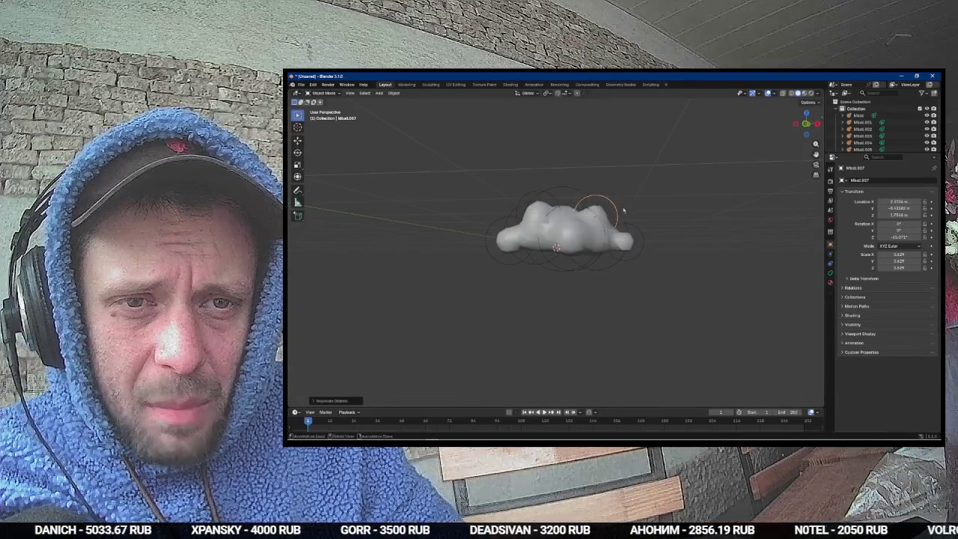
mouse_move(616, 203)
left_mouse_down()
mouse_move(614, 214)
mouse_move(598, 187)
left_mouse_up()
left_click(591, 177)
Step: Scale up the central Mball and raise it along Z
key("s")
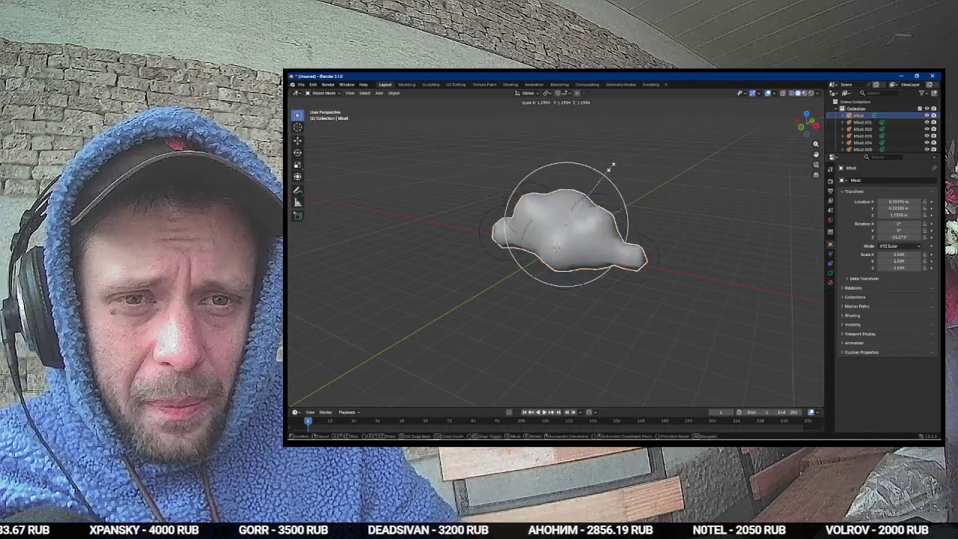
left_click(609, 165)
key("g")
key("z")
left_click(608, 157)
mouse_move(608, 157)
left_mouse_down()
mouse_move(563, 184)
mouse_move(565, 167)
mouse_move(582, 174)
left_mouse_up()
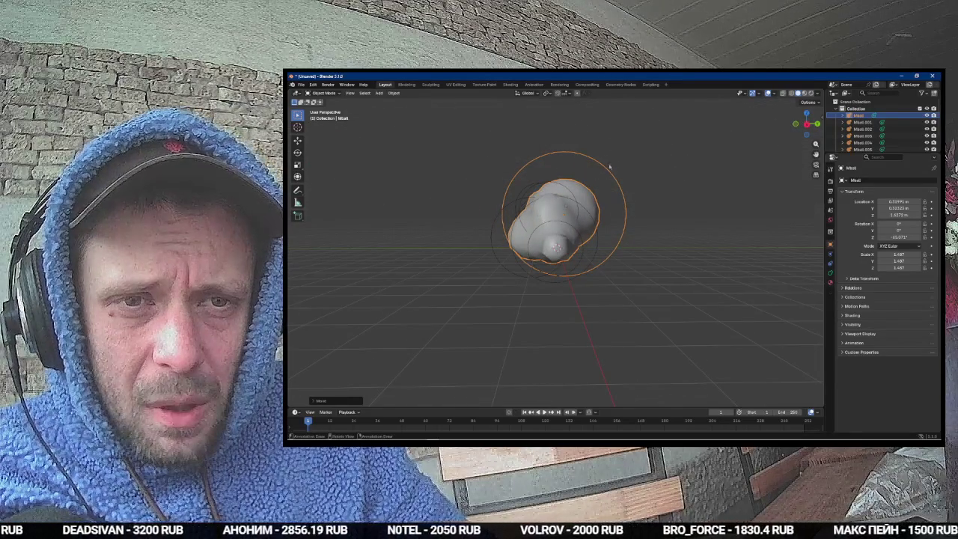
Step: Rotate Mball about the Y axis after cancelling an X-axis scale
key("s")
key("x")
key("Escape")
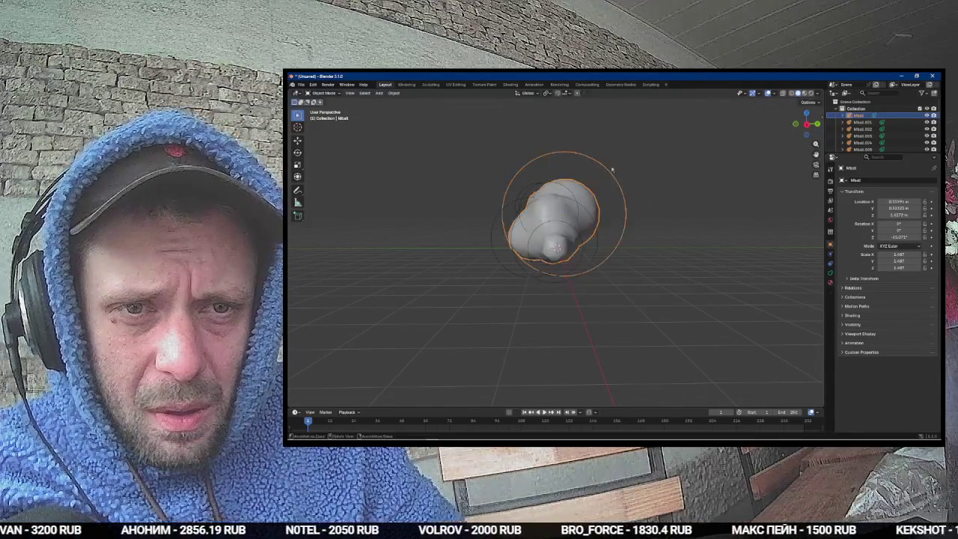
key("r")
key("y")
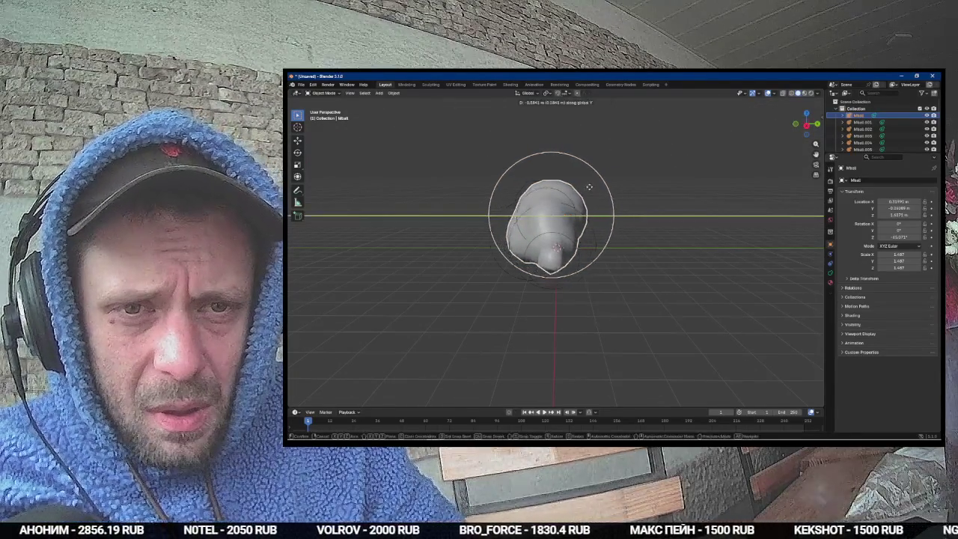
left_click(591, 189)
Step: Copy Mball.005 into a ninth ball, Mball.008, and view the cloud from above
left_click_drag(514, 242, 521, 286)
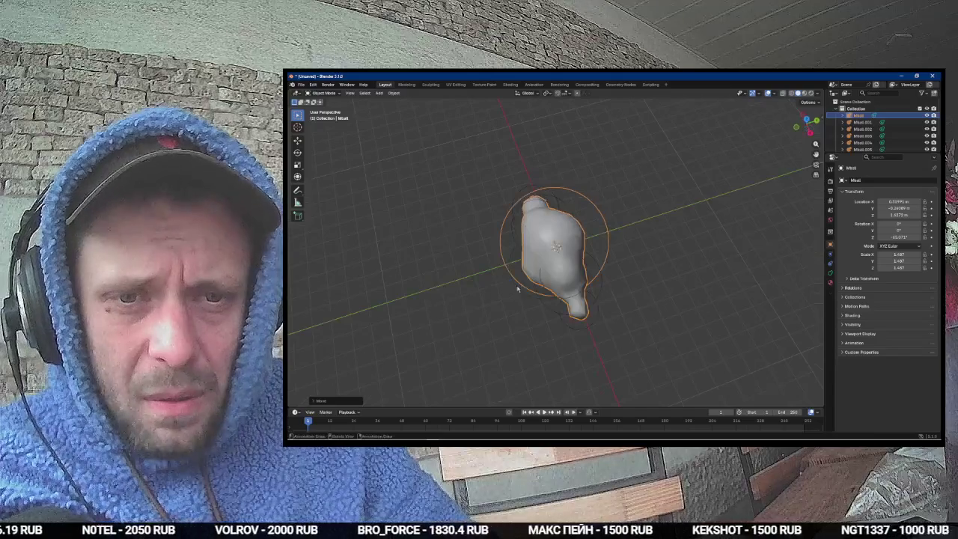
left_click(522, 286)
key("g")
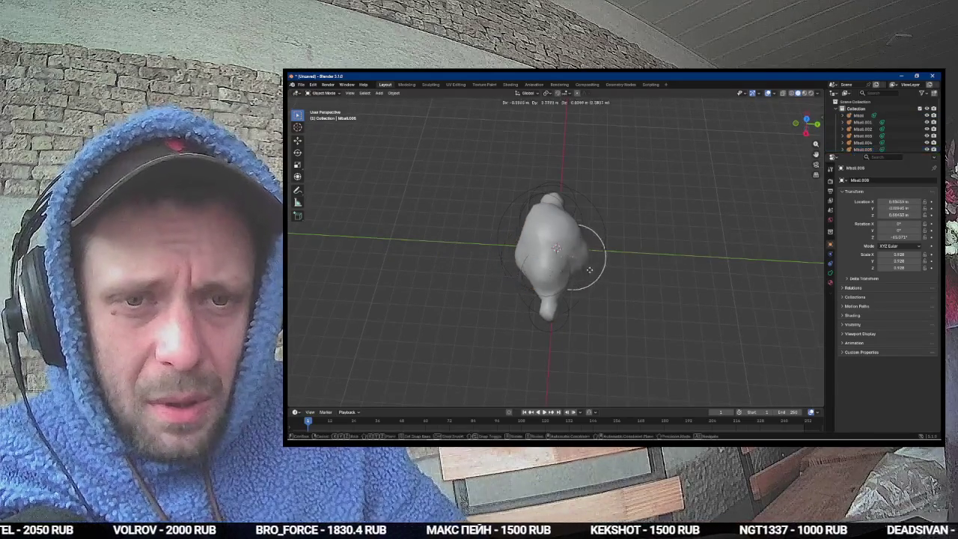
left_click(592, 270)
mouse_move(592, 270)
left_mouse_down()
mouse_move(550, 278)
mouse_move(546, 237)
left_mouse_up()
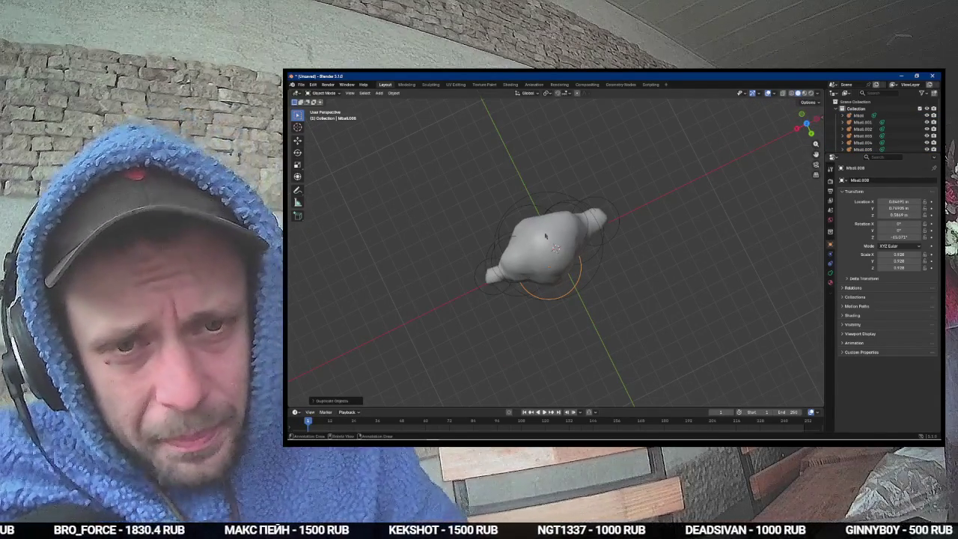
key("KP_7")
scroll(585, 249, "up", 3)
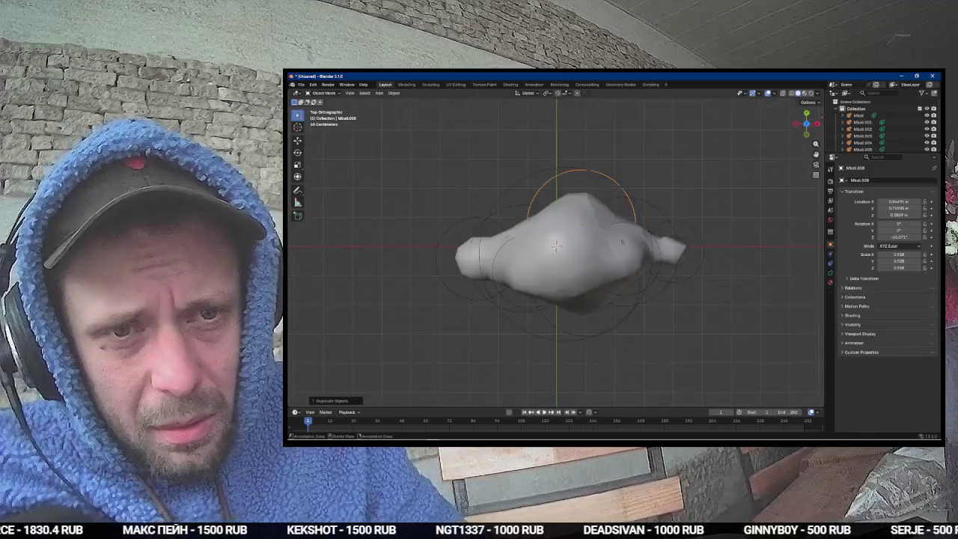
Step: Move the right-side metaball to a new spot, discarding a trial duplicate
left_click(663, 217)
left_click_drag(668, 233, 630, 167)
key("KP_7")
key("shift+d")
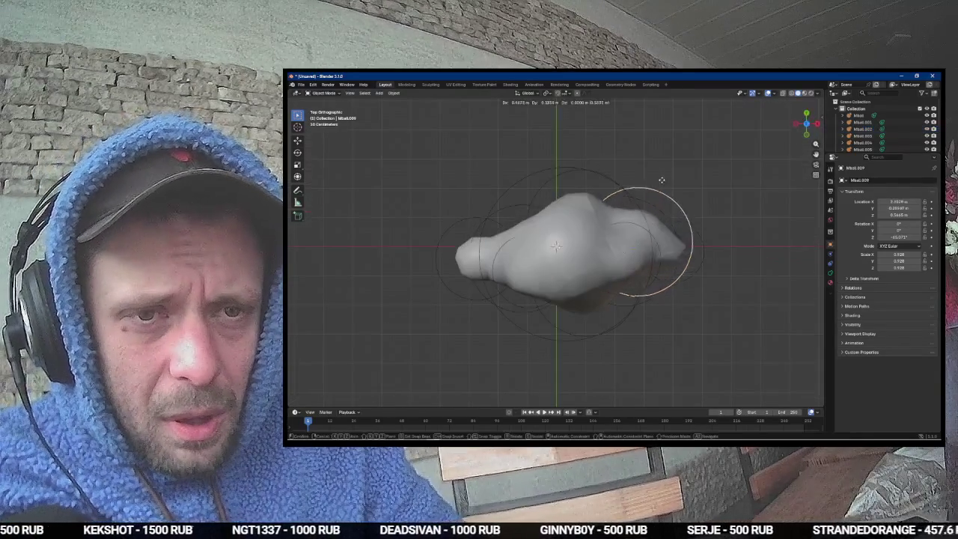
left_click(646, 187)
left_click_drag(646, 187, 612, 154)
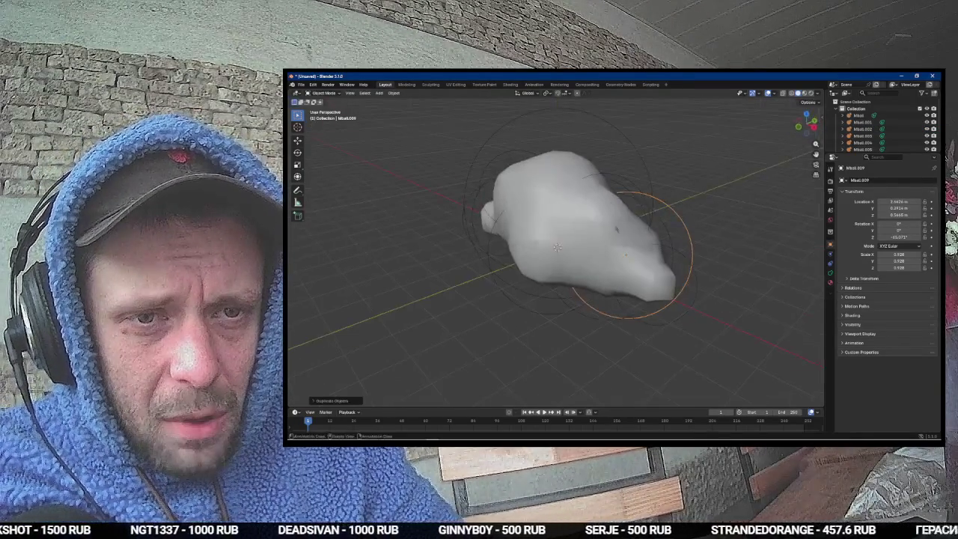
key("ctrl+z")
key("KP_7")
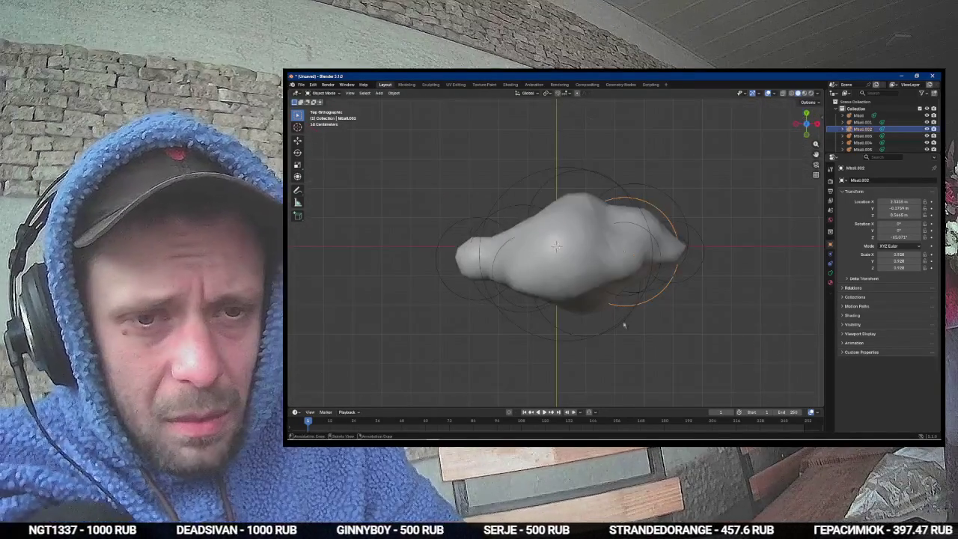
key("g")
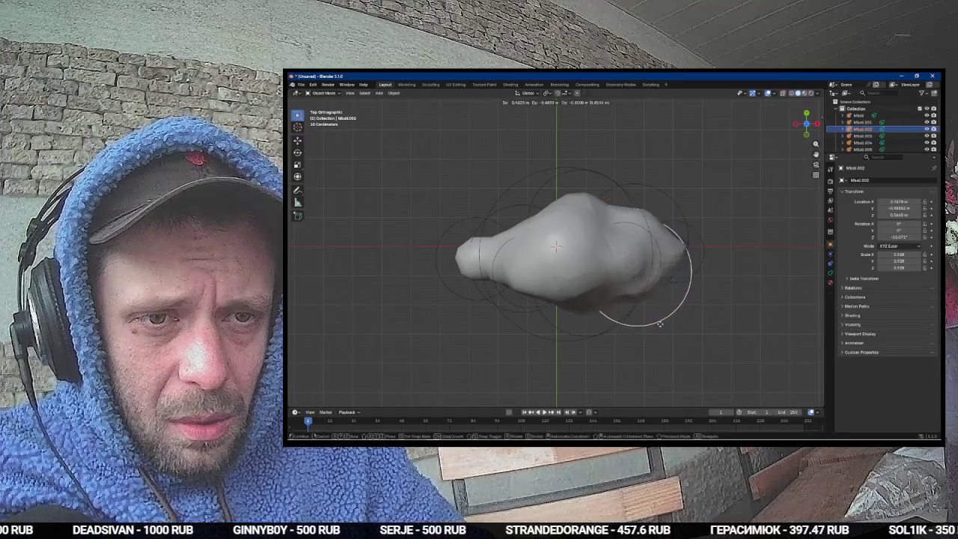
left_click(655, 327)
Step: Shift the left metaball up-left and place a duplicate copy beside it
left_click(510, 213)
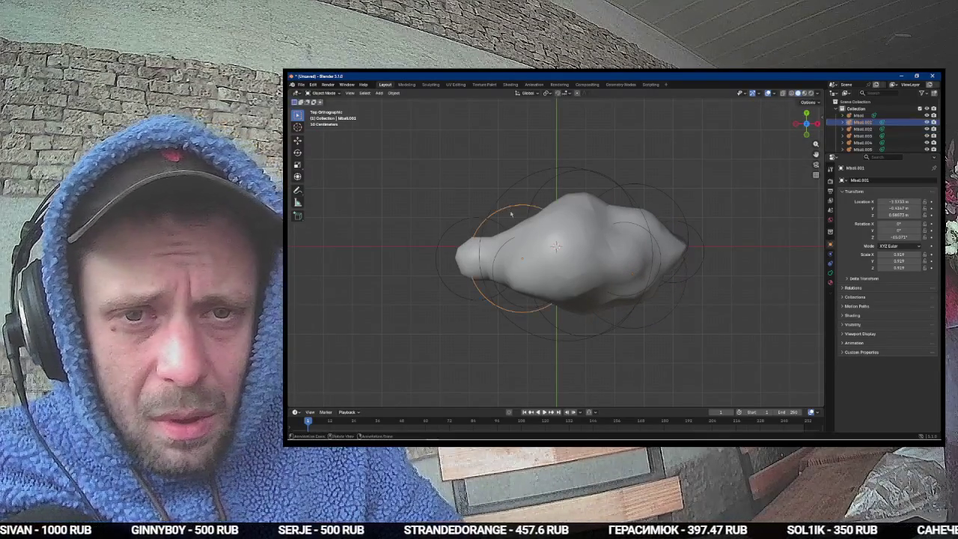
key("g")
left_click(508, 189)
key("shift+d")
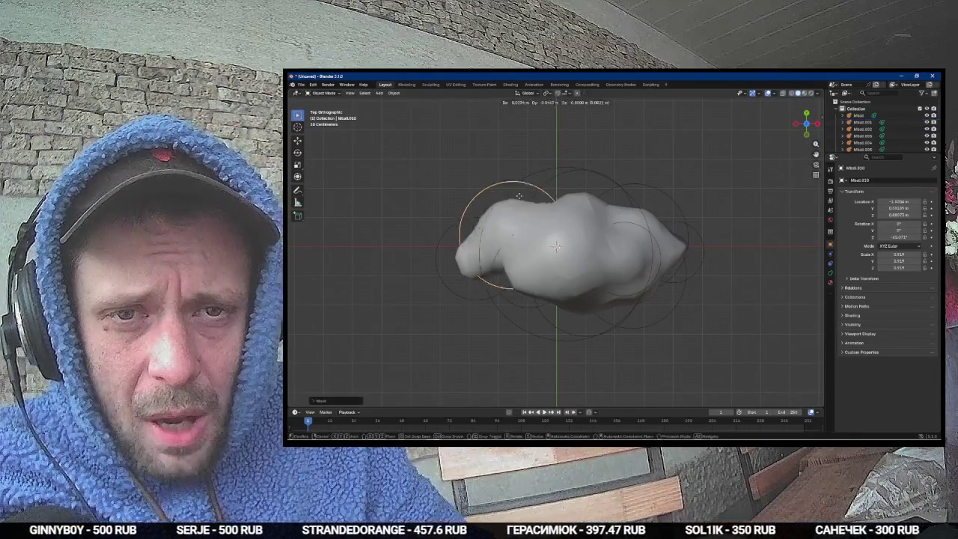
left_click(520, 236)
left_click_drag(520, 237, 570, 196)
key("KP_1")
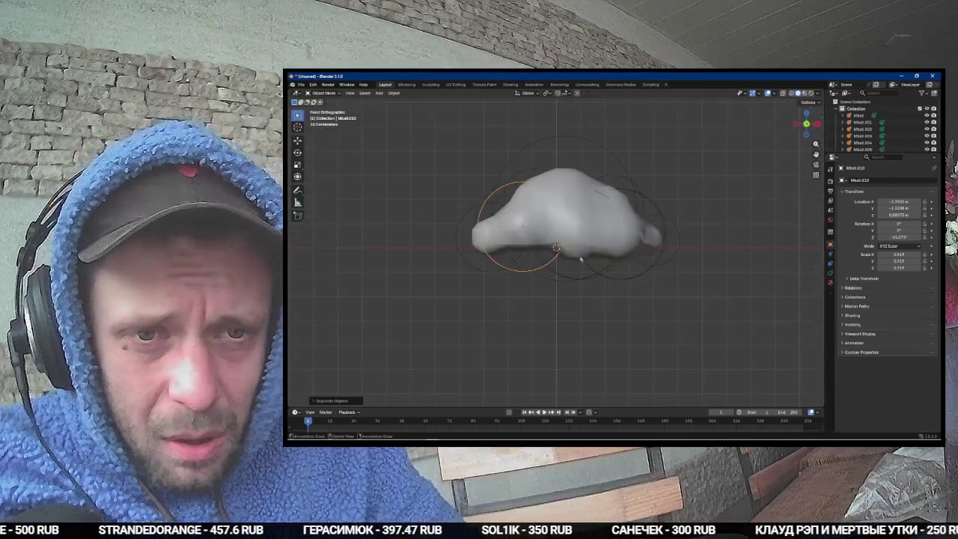
Step: In front view, move the metaball under the centre and duplicate the right-end one as a large left blob
left_click(585, 278)
left_click(586, 279)
left_click_drag(585, 278, 587, 284)
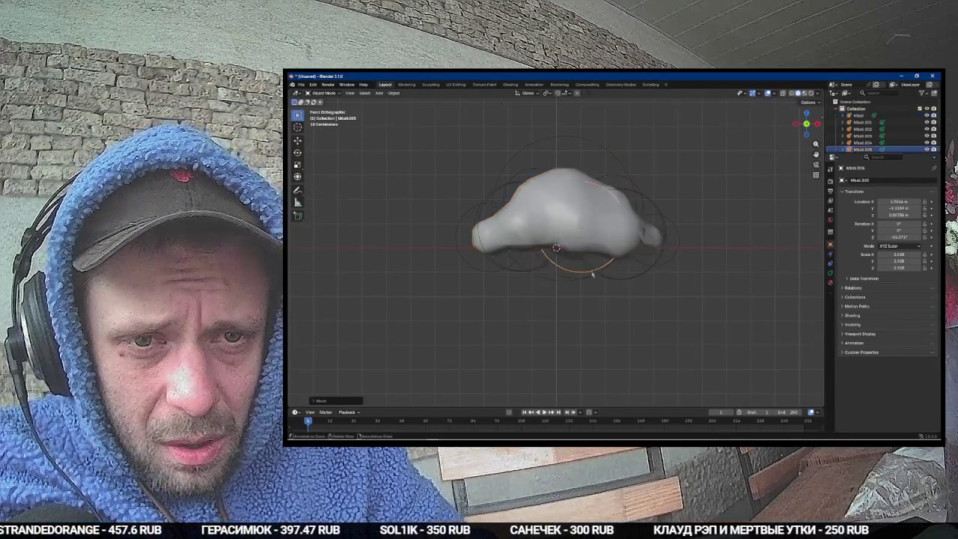
left_click(587, 284)
left_click(584, 280)
key("g")
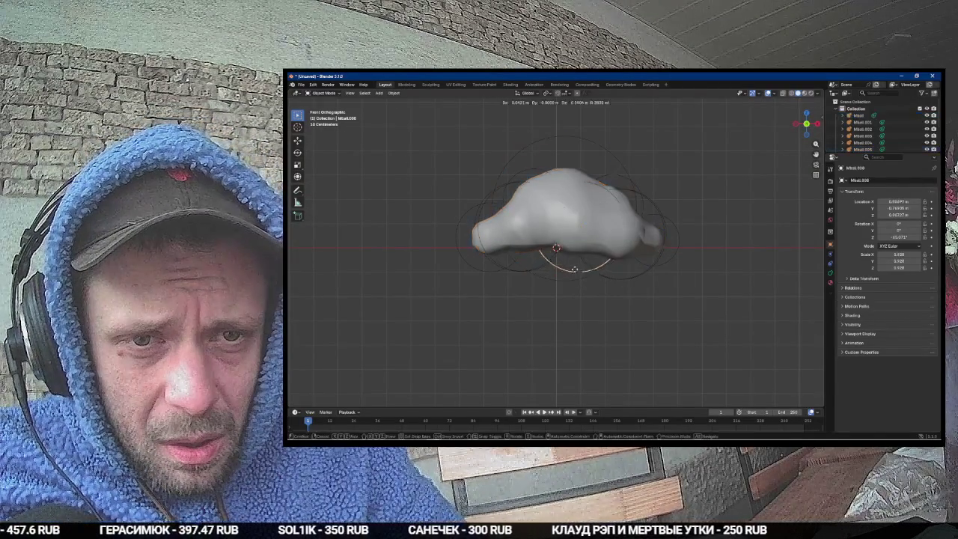
left_click(625, 283)
left_click(627, 284)
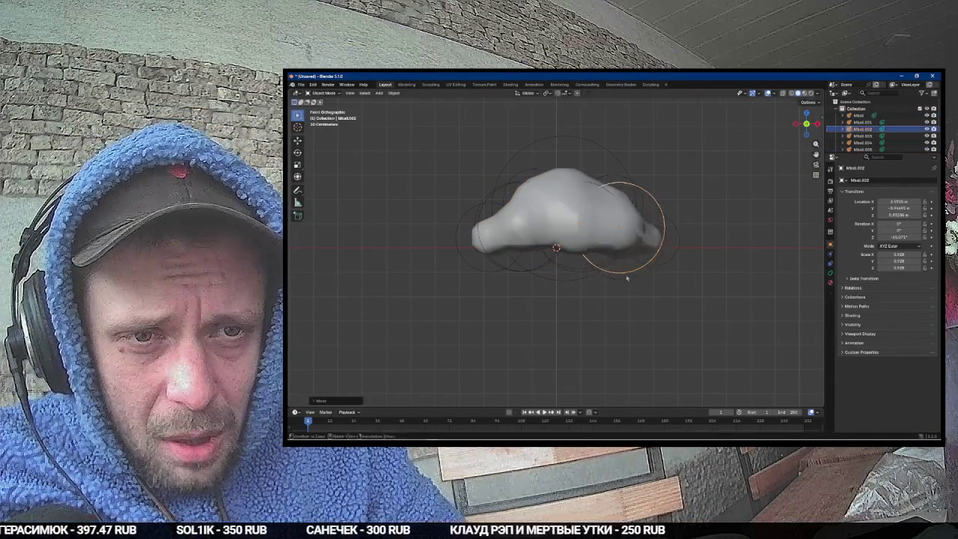
key("shift+d")
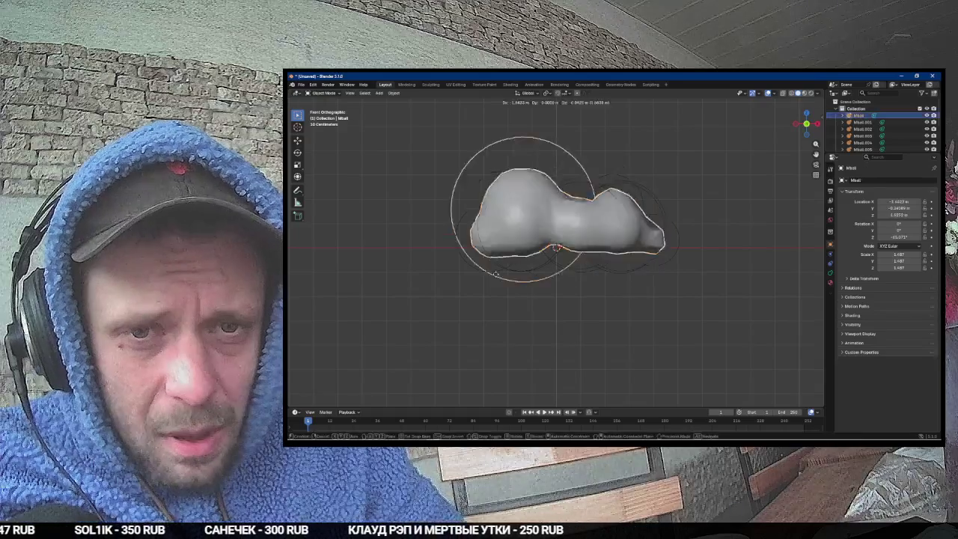
left_click(539, 274)
Step: Move the small left metaball along Z, then select the main Mball and open its Apply menu
left_click(475, 272)
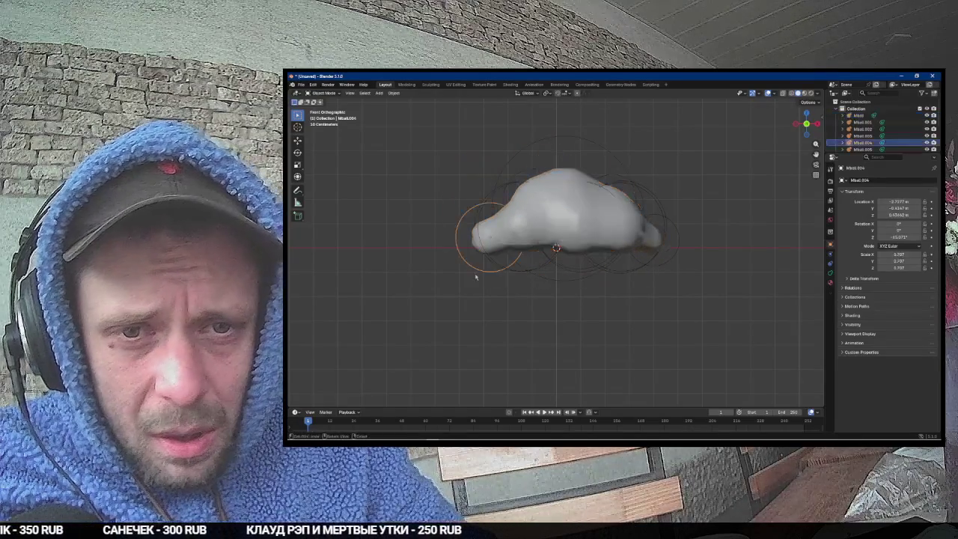
key("g")
key("z")
left_click(475, 271)
key("Tab")
mouse_move(479, 271)
left_mouse_down()
mouse_move(641, 299)
mouse_move(566, 321)
mouse_move(666, 231)
mouse_move(678, 241)
left_mouse_up()
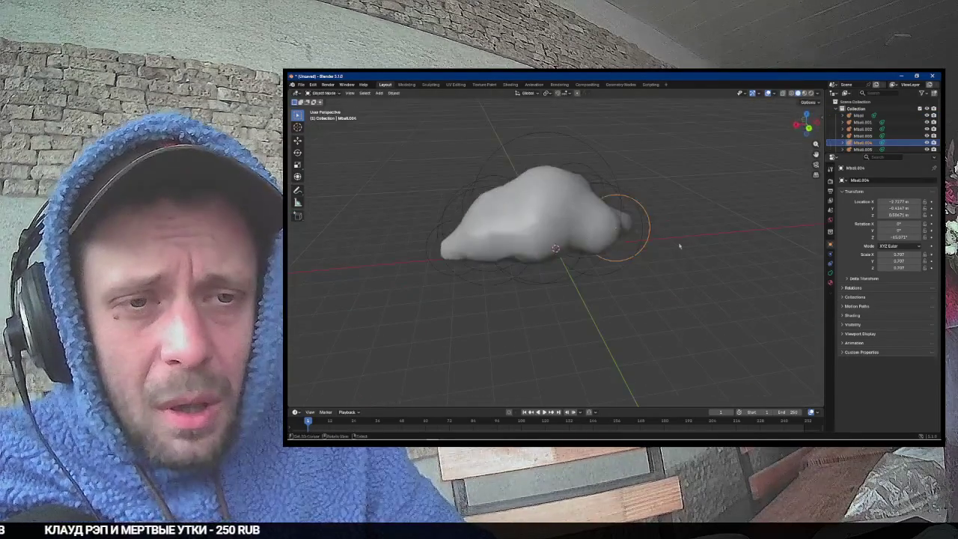
key("Tab")
left_click(591, 228)
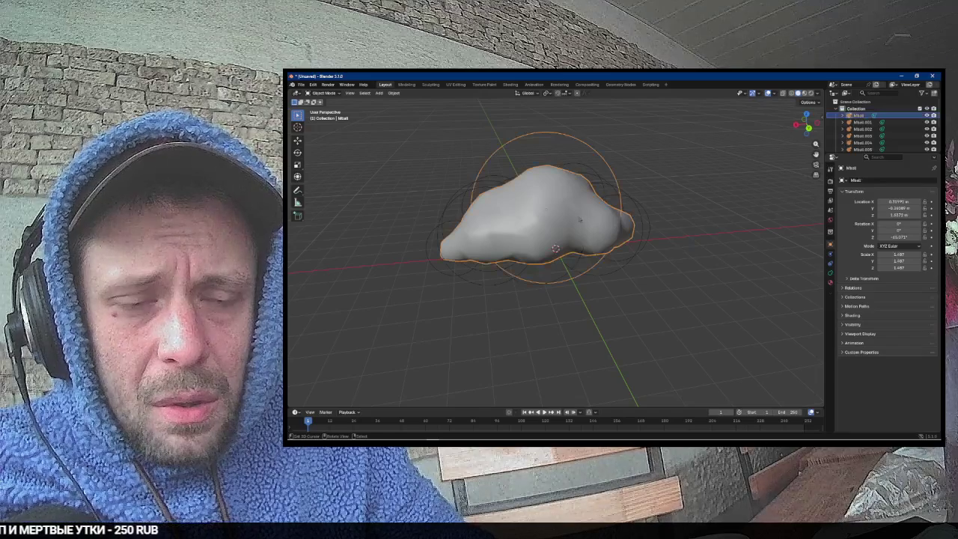
mouse_move(570, 219)
left_mouse_down()
mouse_move(626, 171)
mouse_move(637, 178)
mouse_move(584, 224)
mouse_move(560, 210)
left_mouse_up()
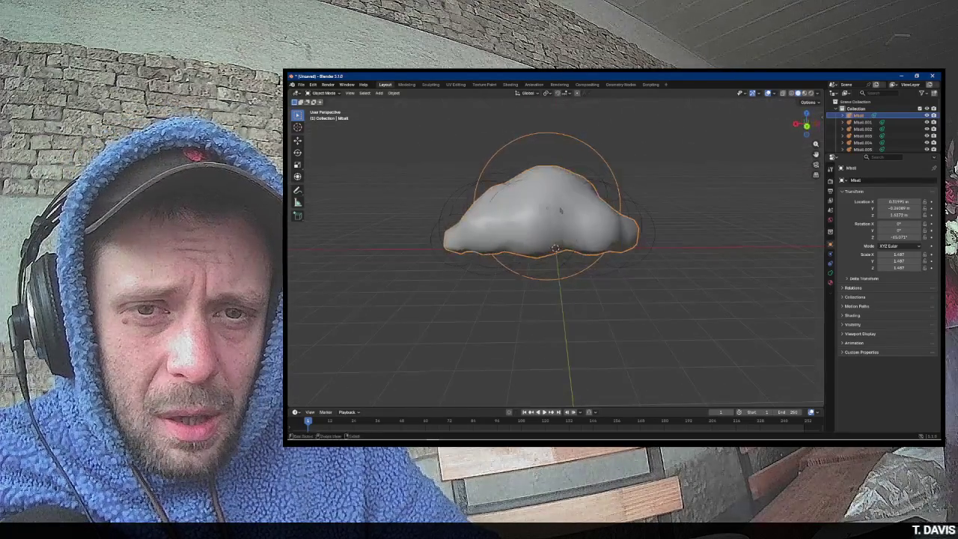
key("ctrl+a")
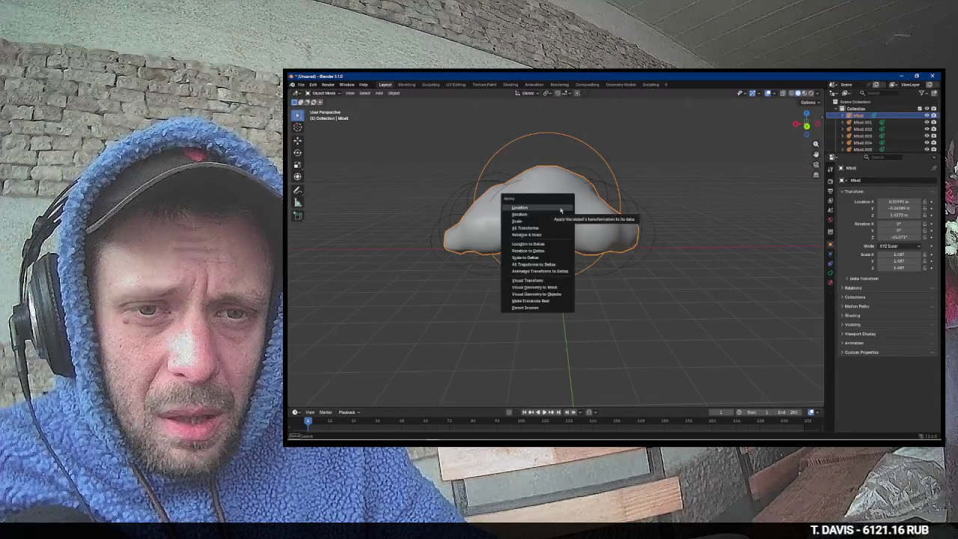
Step: Convert the metaballs into a single cloud mesh, Mball.011, through the operator search
key("Escape")
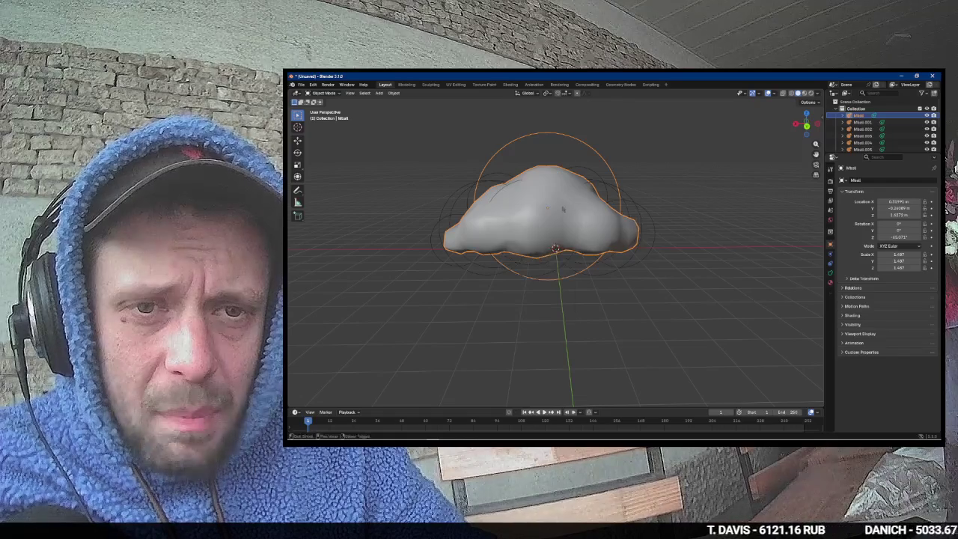
right_click(560, 210)
key("F3")
type("reme")
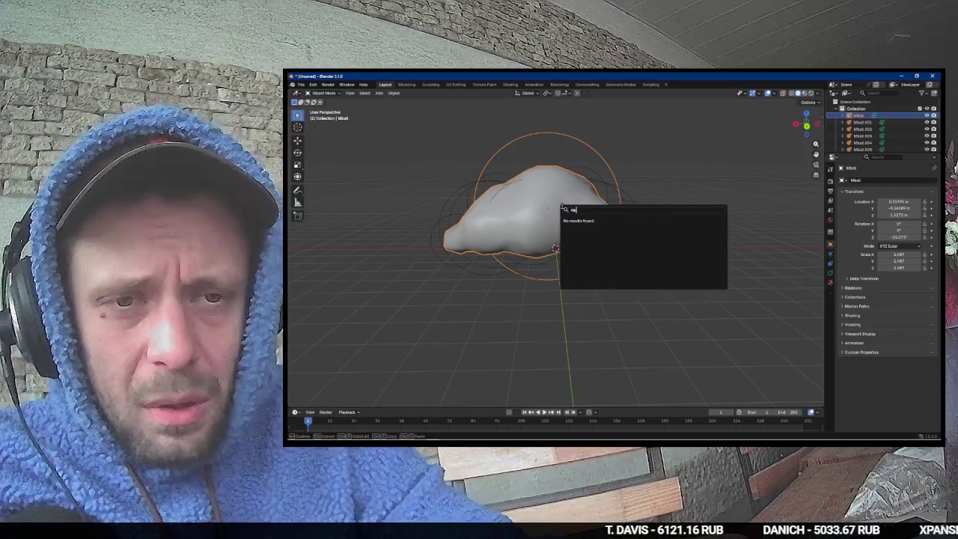
type("sh")
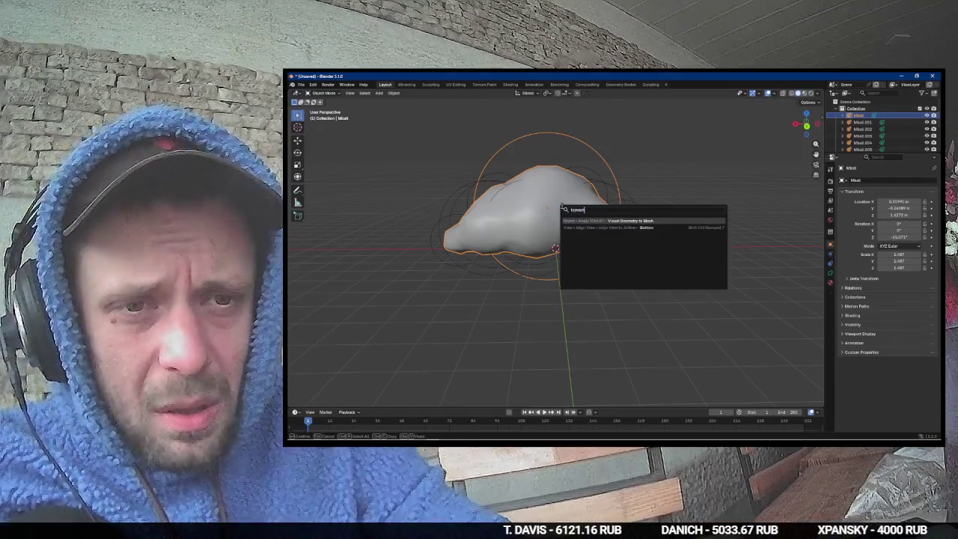
key("Return")
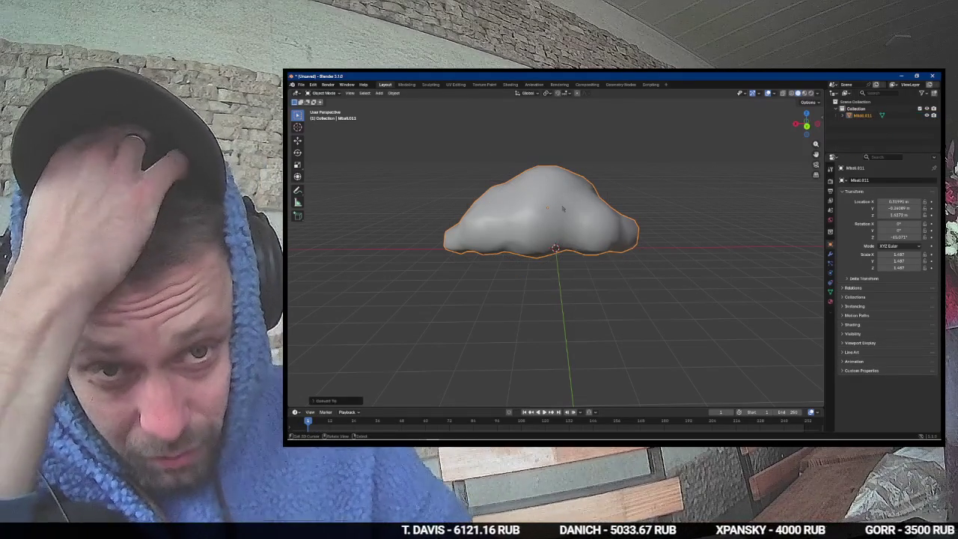
Step: Move the new cloud mesh object lower in the front view
left_click(562, 210)
key("KP_1")
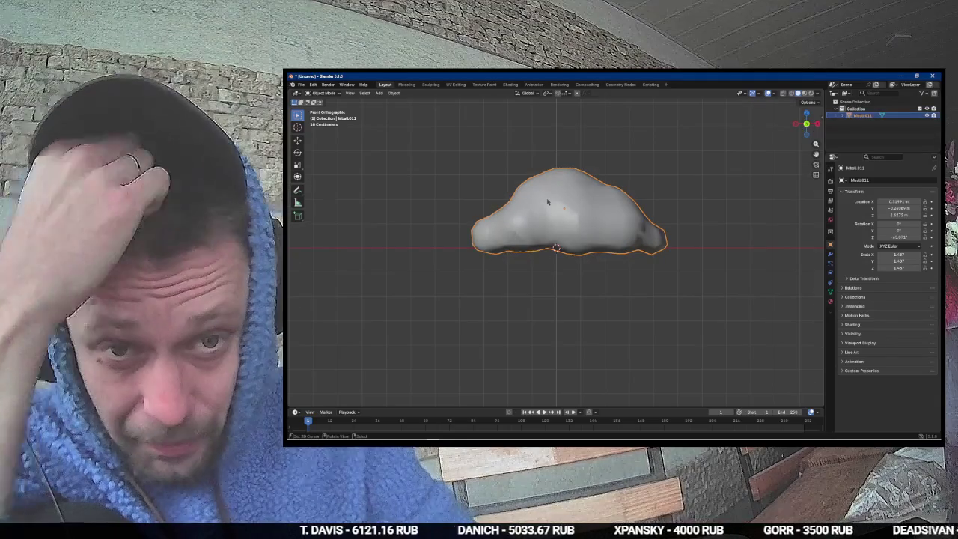
key("g")
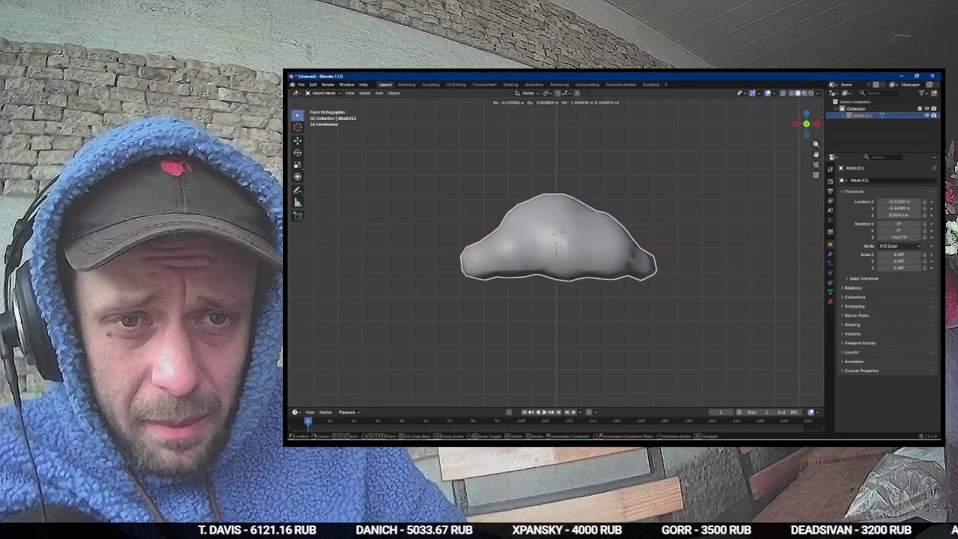
left_click(592, 334)
Step: Raise all of the cloud's geometry in edit mode, then return to object mode
key("Tab")
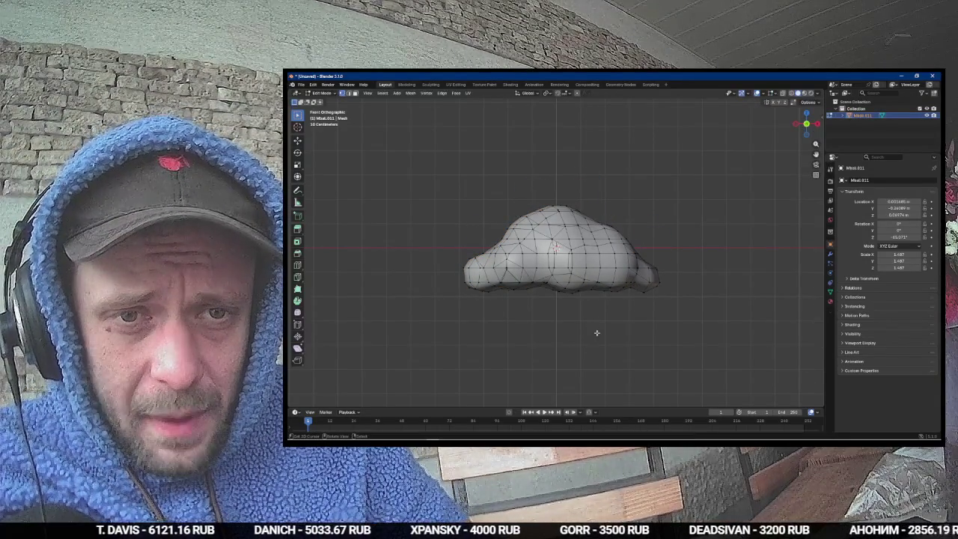
key("ctrl+Tab")
key("a")
key("g")
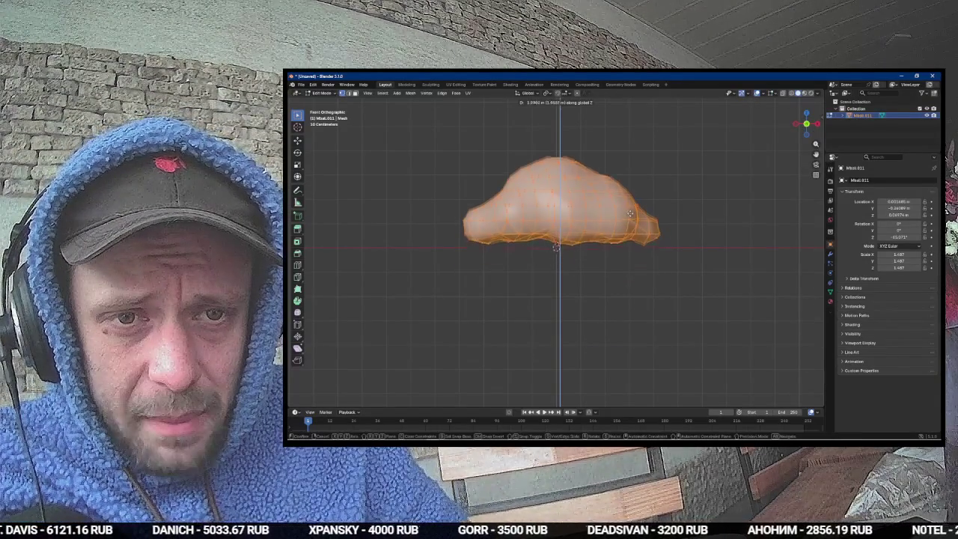
left_click(630, 228)
key("KP_7")
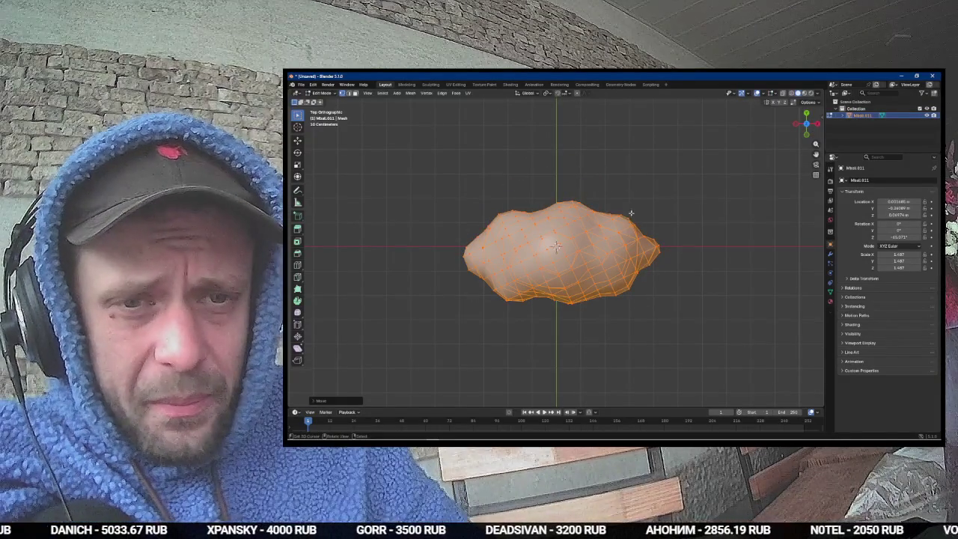
left_click_drag(626, 225, 619, 220)
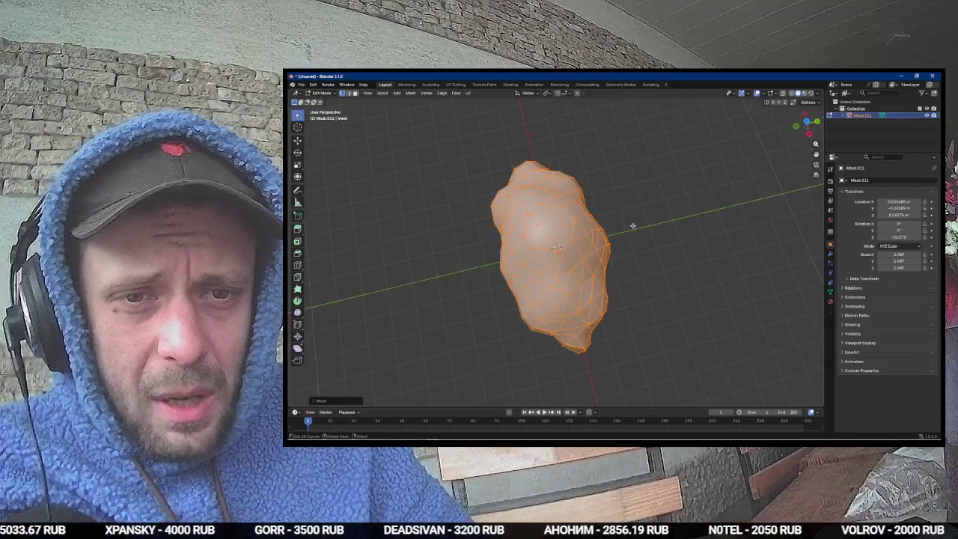
key("KP_7")
key("Tab")
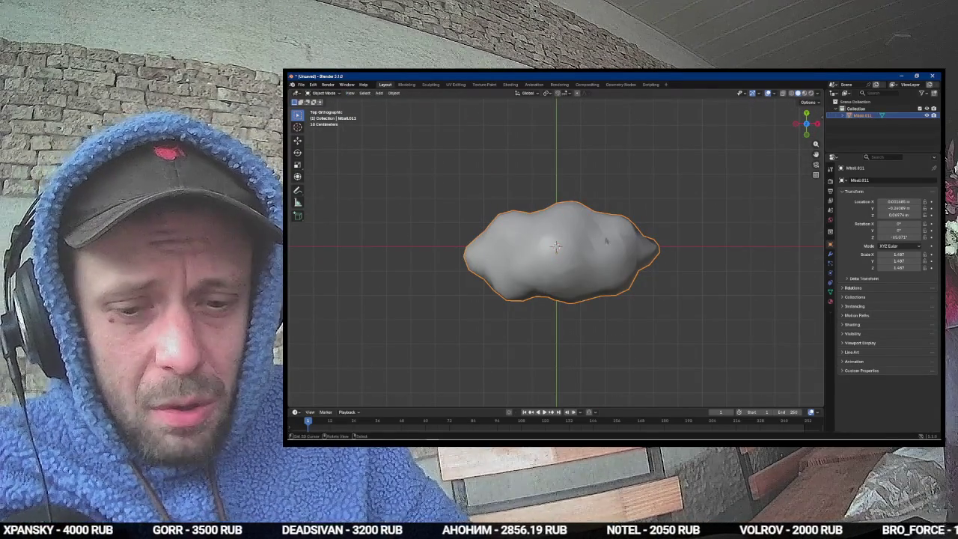
Step: Set the cloud's X and Z location to 0 m in the sidebar
key("n")
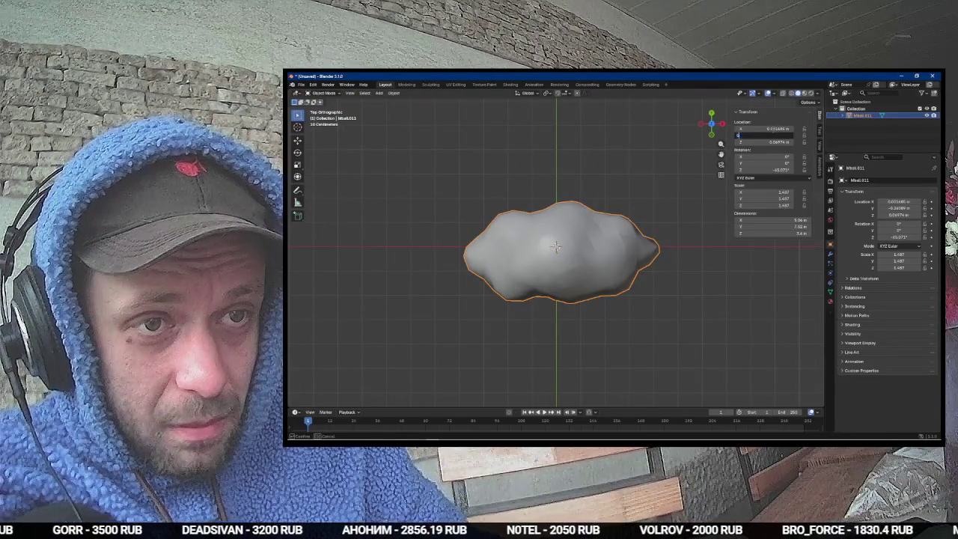
left_click(773, 128)
type("0")
key("Tab")
key("Tab")
type("0")
key("Return")
left_click_drag(658, 184, 681, 173)
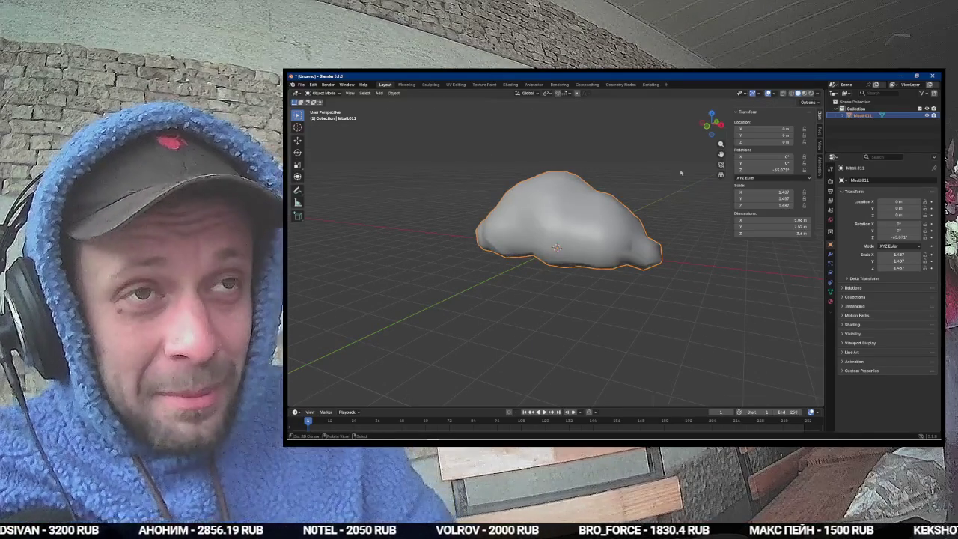
key("alt+Tab")
key("Tab")
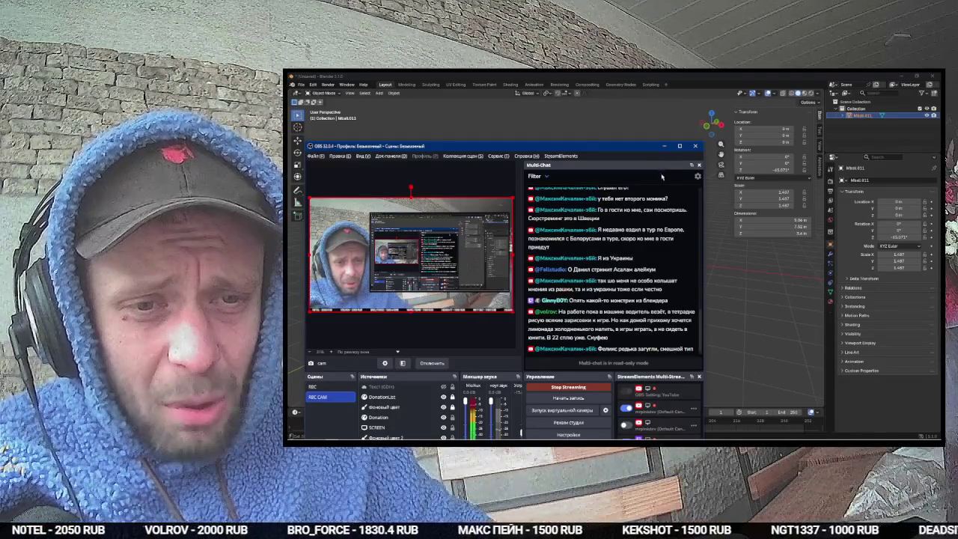
Step: Bring Blender back over OBS and orbit around the Mball.011 cloud mesh
left_click(847, 383)
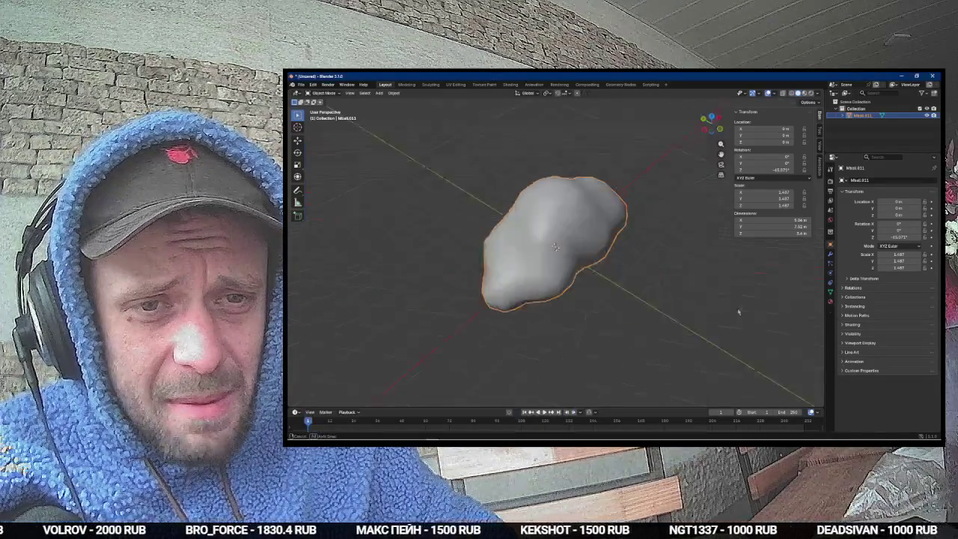
mouse_move(816, 341)
left_mouse_down()
mouse_move(592, 321)
mouse_move(573, 331)
mouse_move(575, 347)
mouse_move(661, 308)
mouse_move(742, 293)
mouse_move(676, 273)
mouse_move(613, 239)
mouse_move(558, 247)
left_mouse_up()
key("Tab")
key("Tab")
key("Tab")
key("Tab")
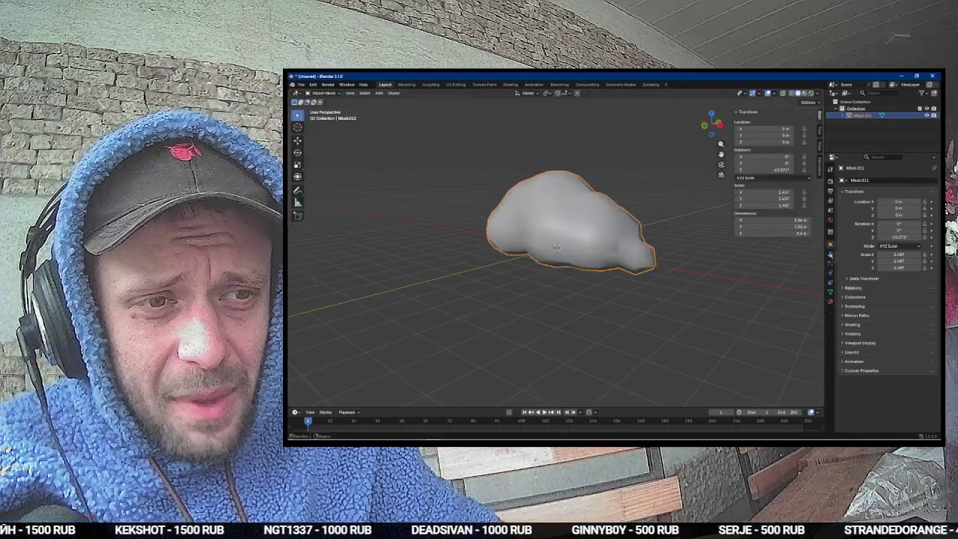
Step: Add a Decimate modifier with ratio 0.1, apply it, and inspect the low-poly faces
left_click(831, 255)
left_click(857, 182)
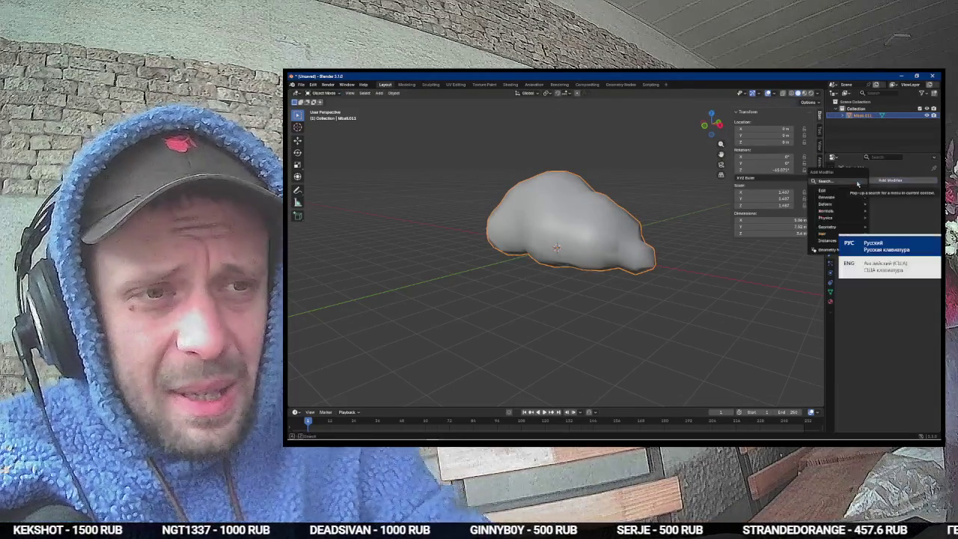
type("de")
key("Return")
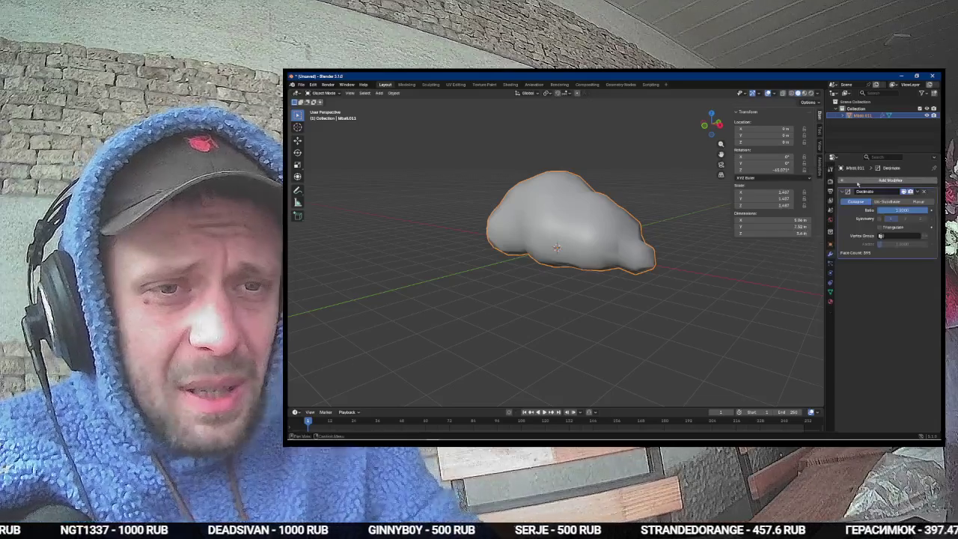
left_click(912, 213)
type("0.1")
key("Return")
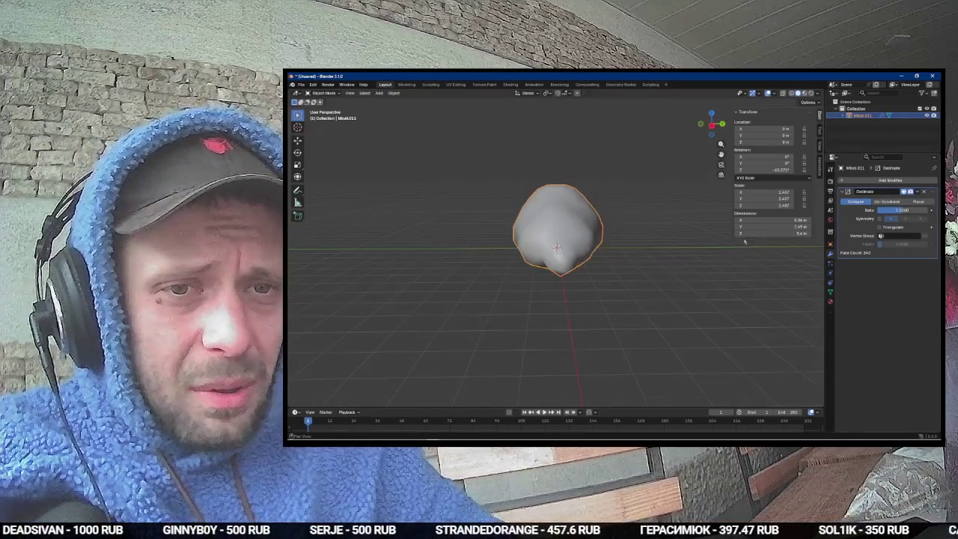
key("ctrl+a")
key("Tab")
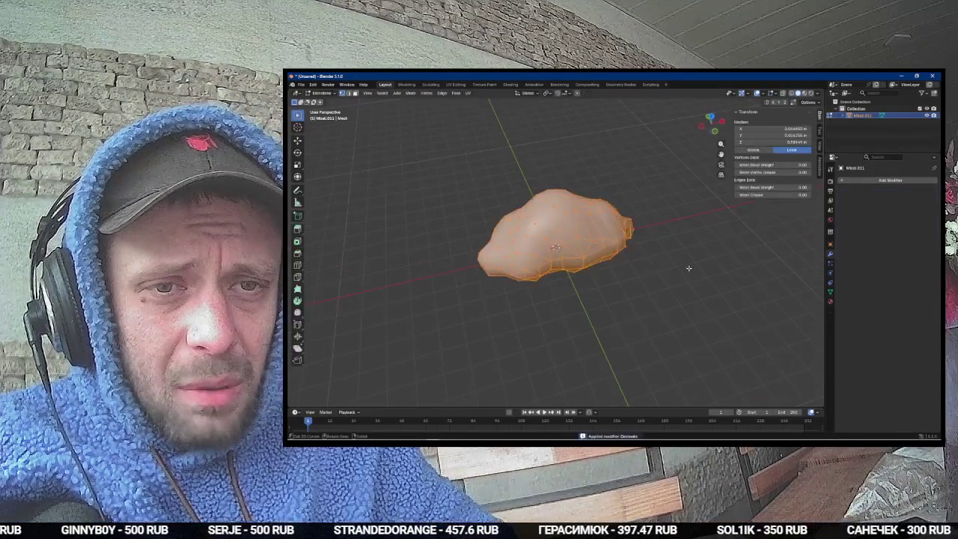
key("Tab")
scroll(691, 247, "up", 4)
key("Tab")
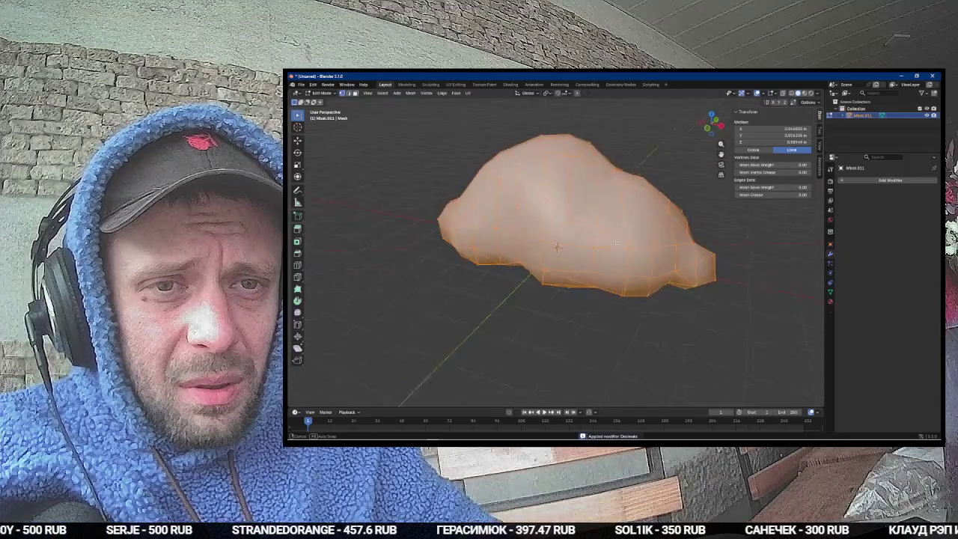
key("Tab")
Step: Add and apply a Triangulate modifier, then view the triangulated cloud from a low side angle
key("F3")
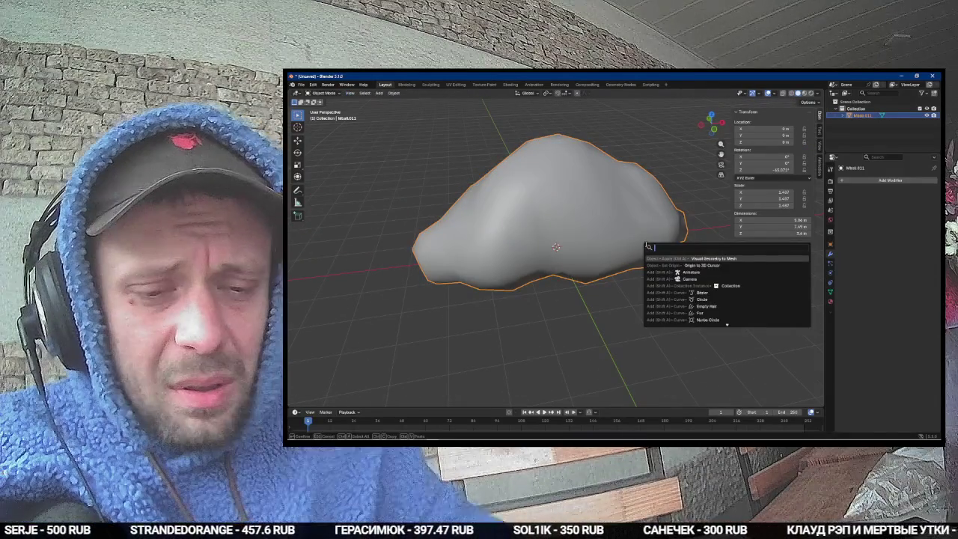
type("triang")
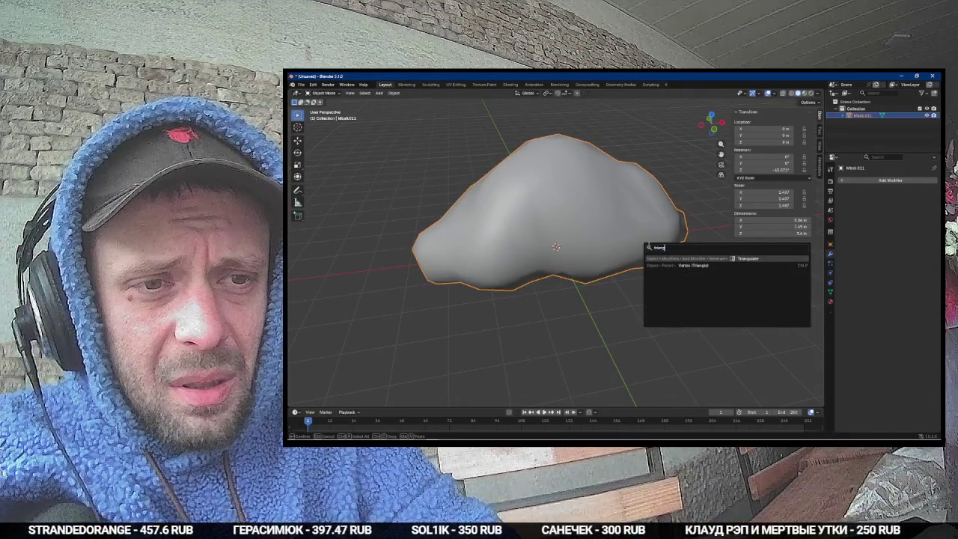
key("Return")
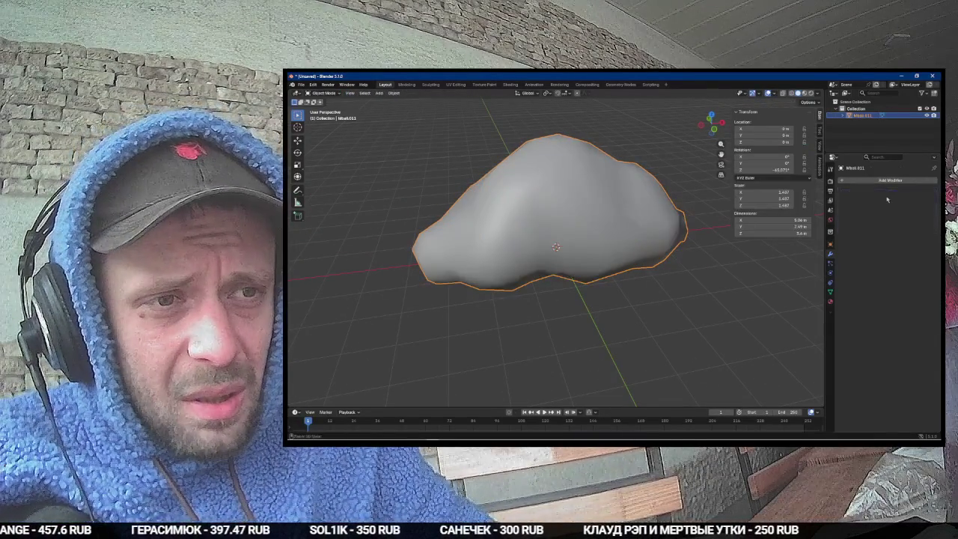
key("Tab")
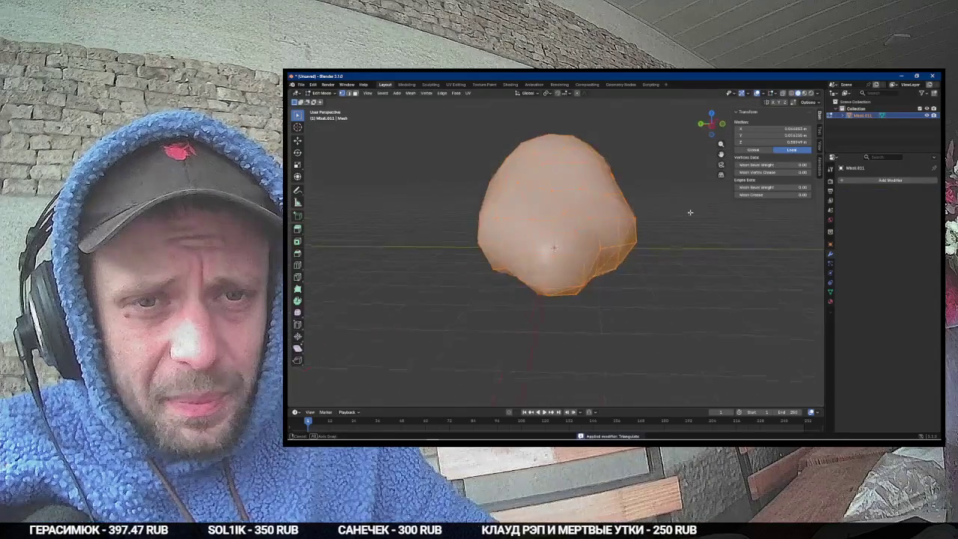
key("Tab")
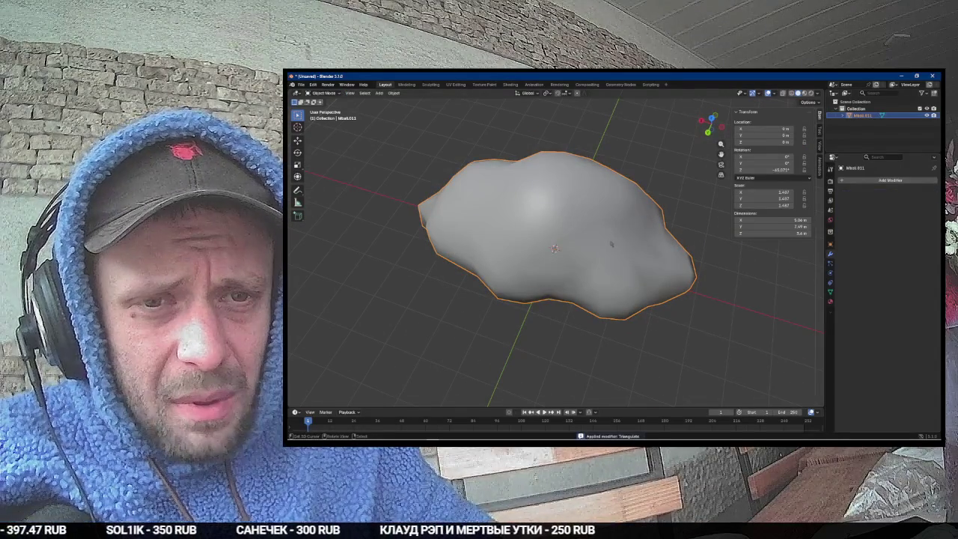
mouse_move(604, 245)
left_mouse_down()
mouse_move(752, 209)
mouse_move(603, 220)
mouse_move(626, 218)
mouse_move(672, 307)
mouse_move(605, 221)
mouse_move(618, 255)
left_mouse_up()
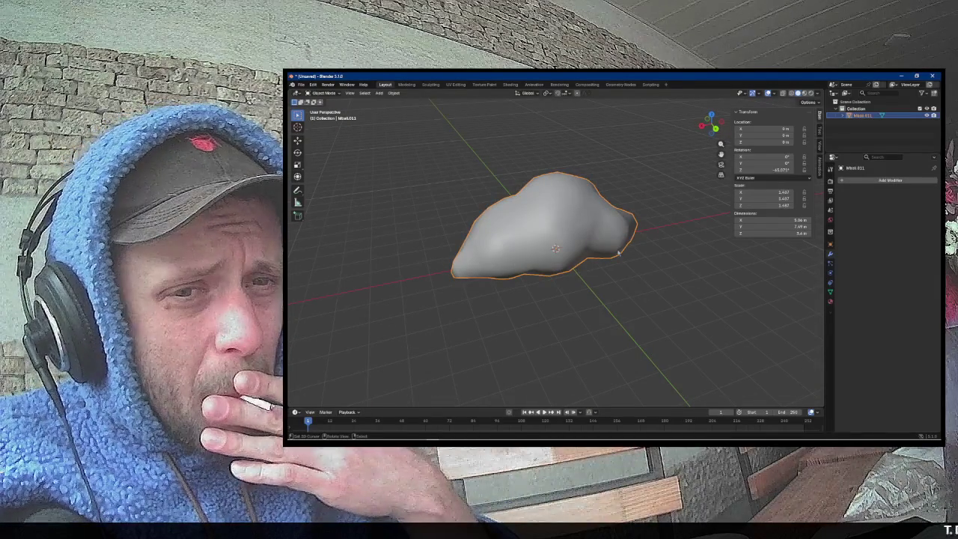
Step: Add an armature and display its bones as sticks, visible in front of the cloud mesh
key("shift+a")
mouse_move(599, 246)
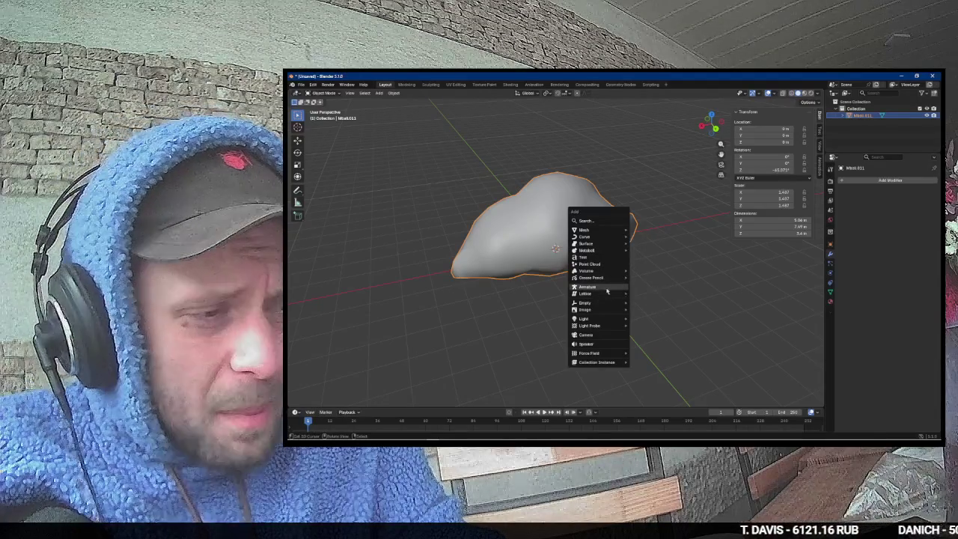
left_click(607, 291)
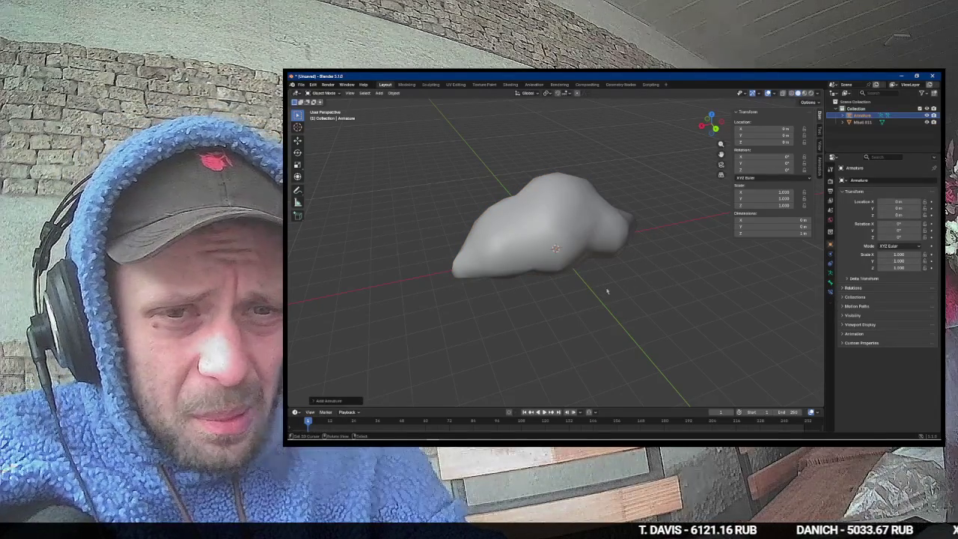
left_click(829, 282)
left_click(861, 219)
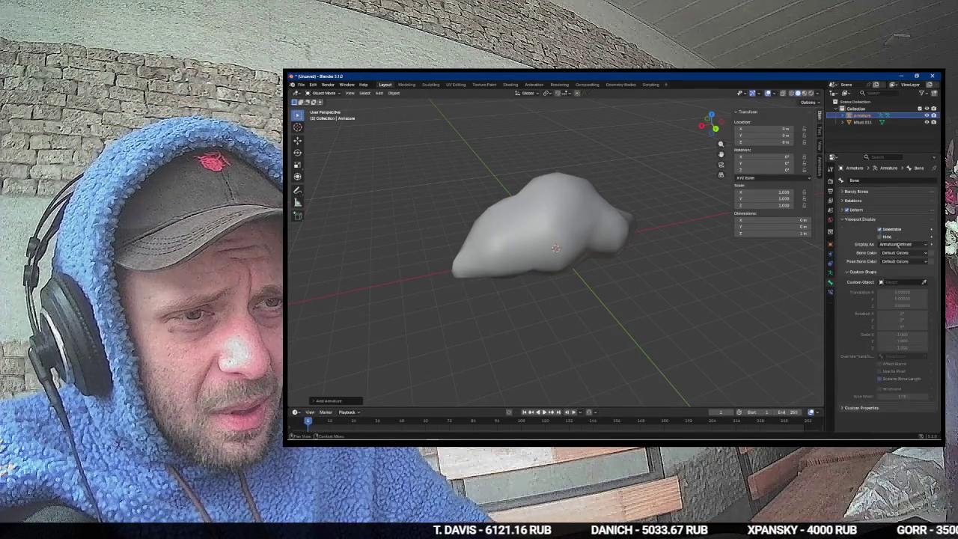
left_click(830, 273)
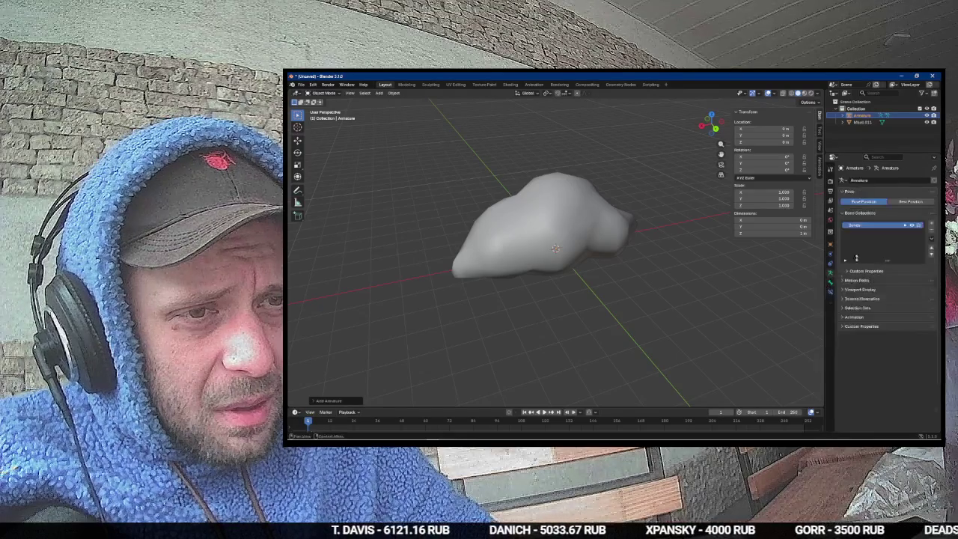
left_click(861, 289)
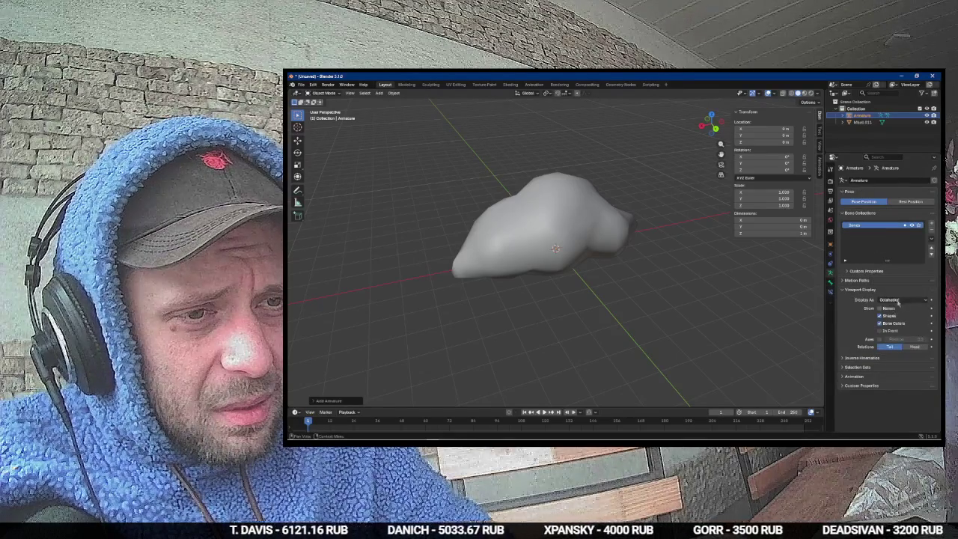
left_click(890, 330)
left_click(900, 301)
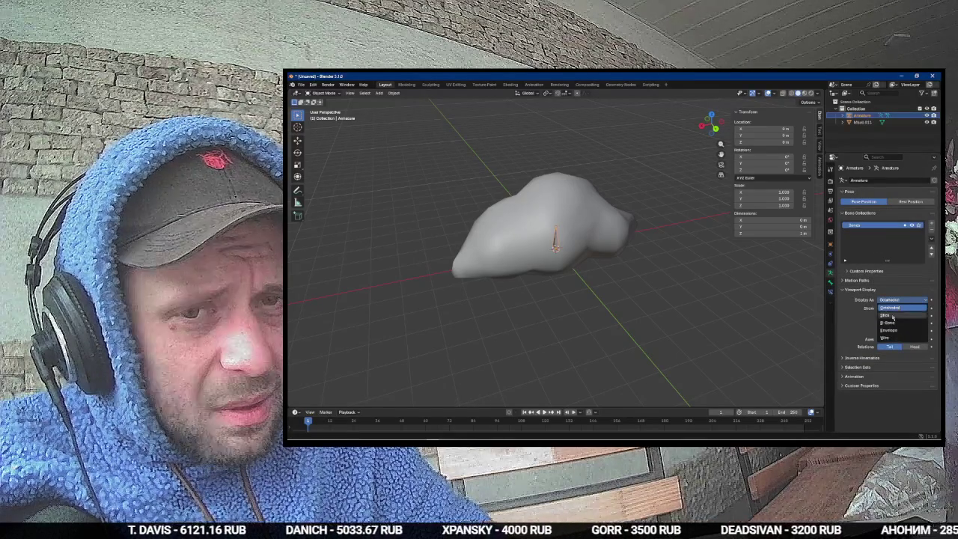
left_click(894, 310)
Step: In front view, enter armature Edit Mode and adjust the bone's length vertically
left_click_drag(705, 295, 644, 261)
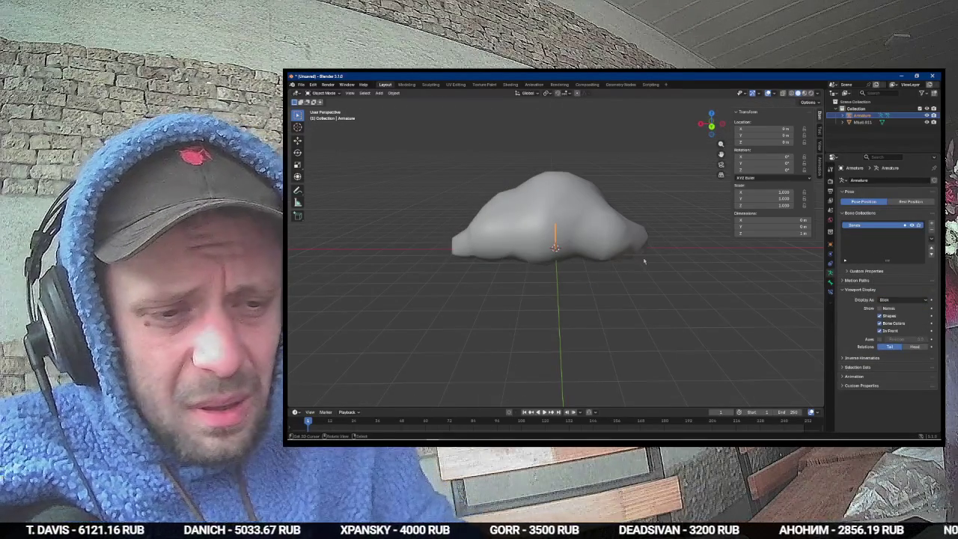
key("KP_7")
key("KP_1")
key("Tab")
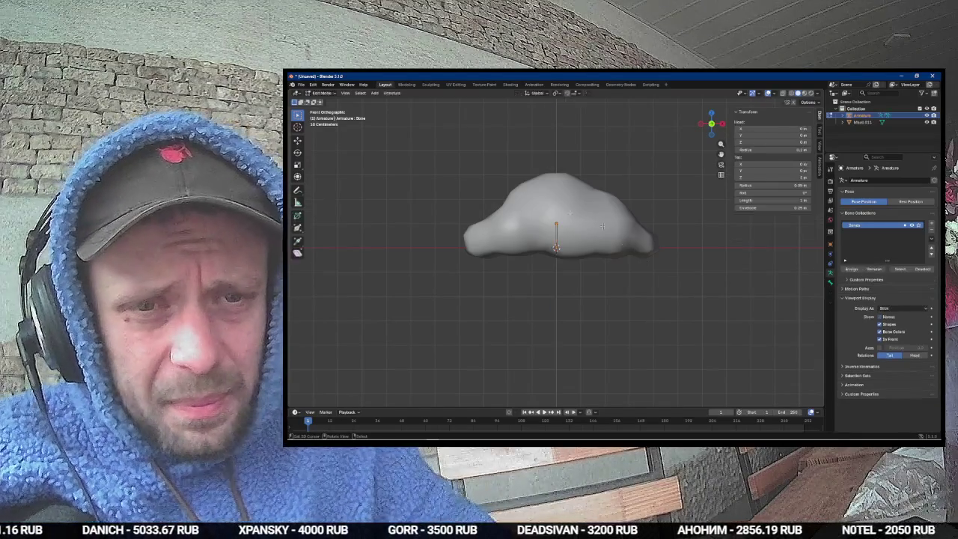
key("g")
key("z")
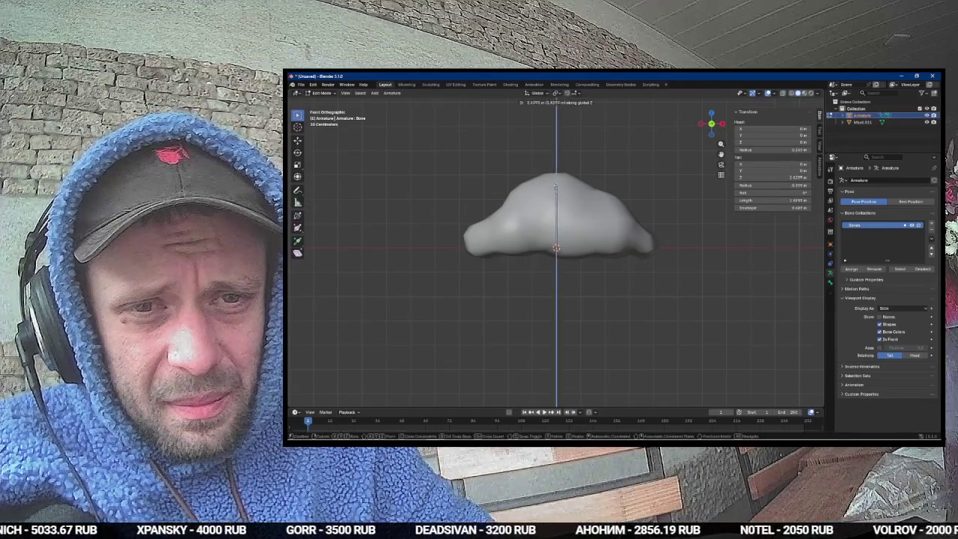
left_click(554, 180)
key("g")
key("z")
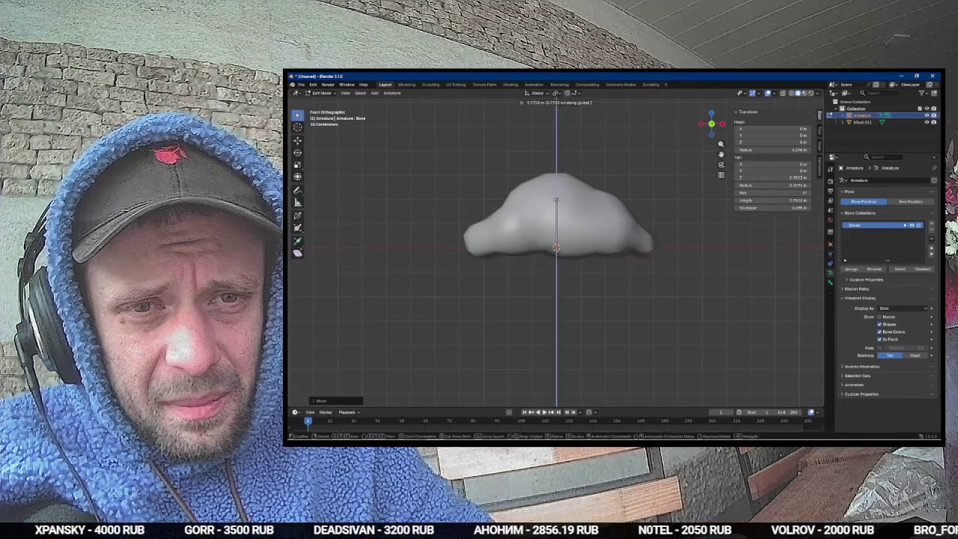
left_click(560, 222)
Step: Extrude a second bone upward from the tip and clear the lower bone's parent
left_click_drag(561, 222, 584, 240)
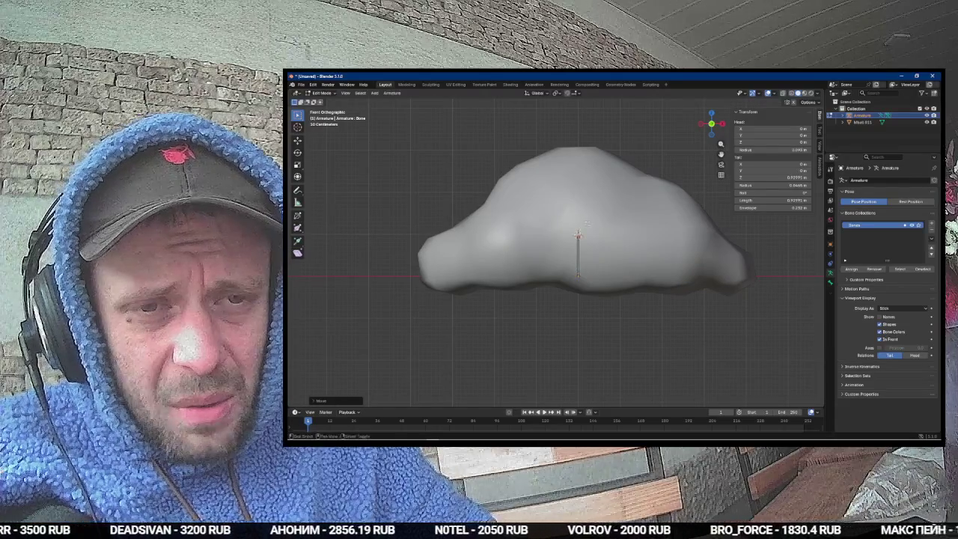
key("e")
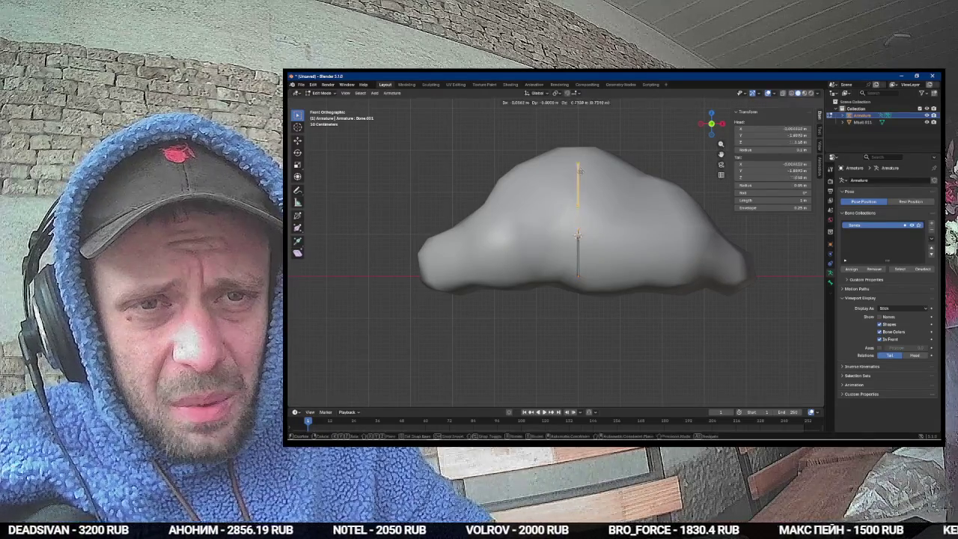
left_click(578, 170)
left_click(579, 247)
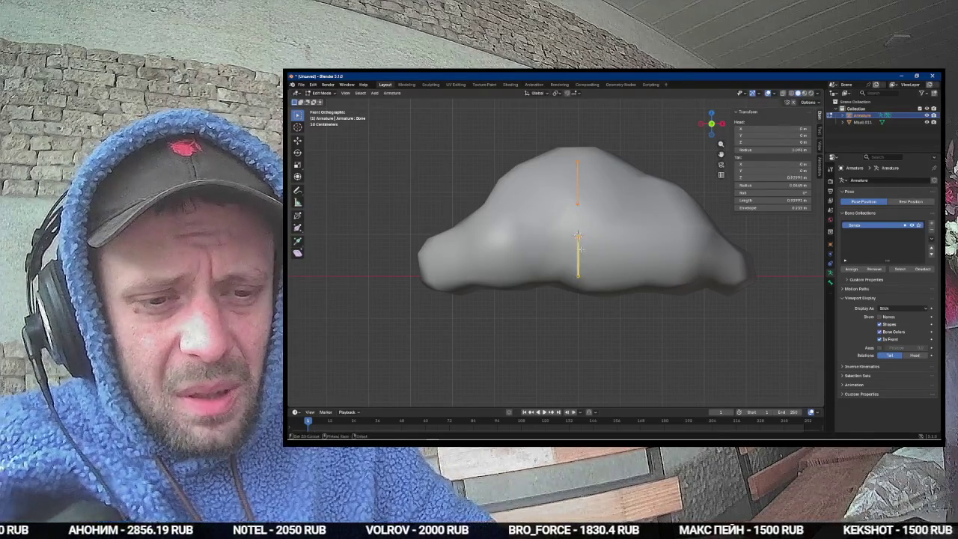
key("alt+p")
left_click(573, 254)
left_click(577, 183)
Step: Duplicate the upper bone to the cloud's left, then move two bones along Y to the mesh centre
key("shift+d")
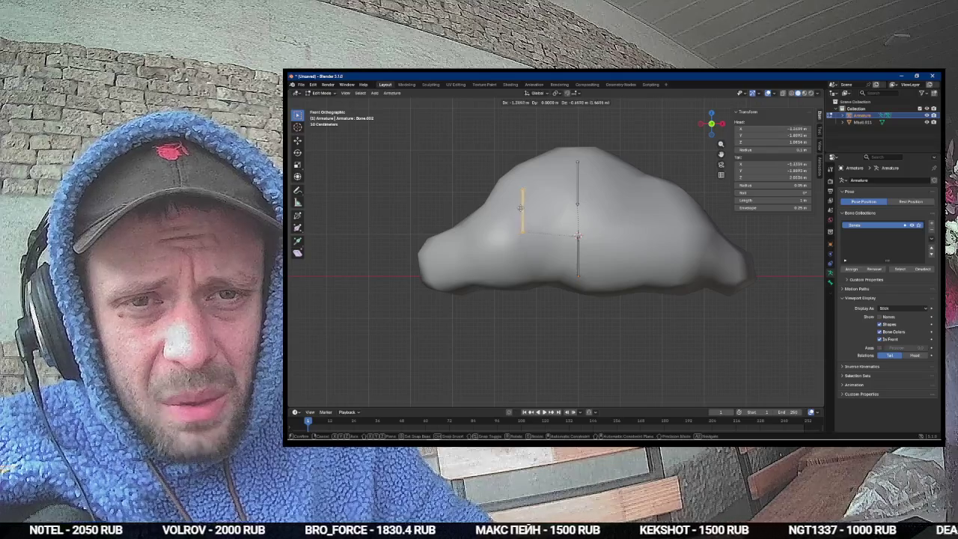
left_click(520, 207)
left_click_drag(521, 208, 582, 242)
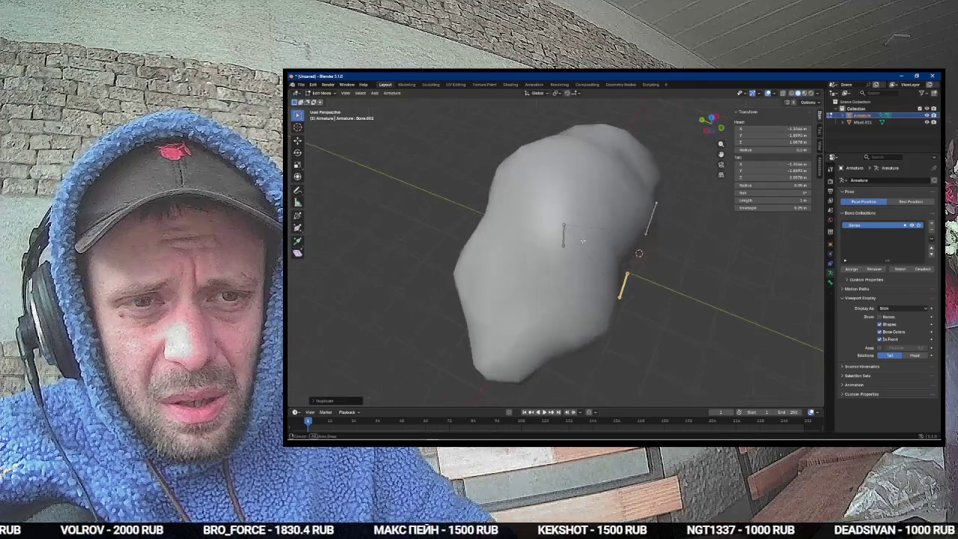
left_click(658, 213)
left_click(626, 287, "shift")
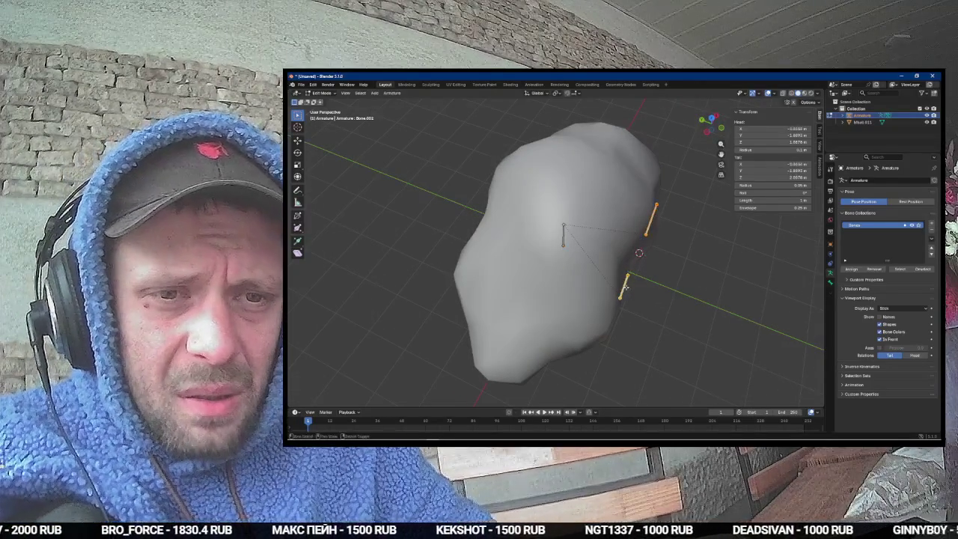
key("g")
key("y")
left_click(569, 247)
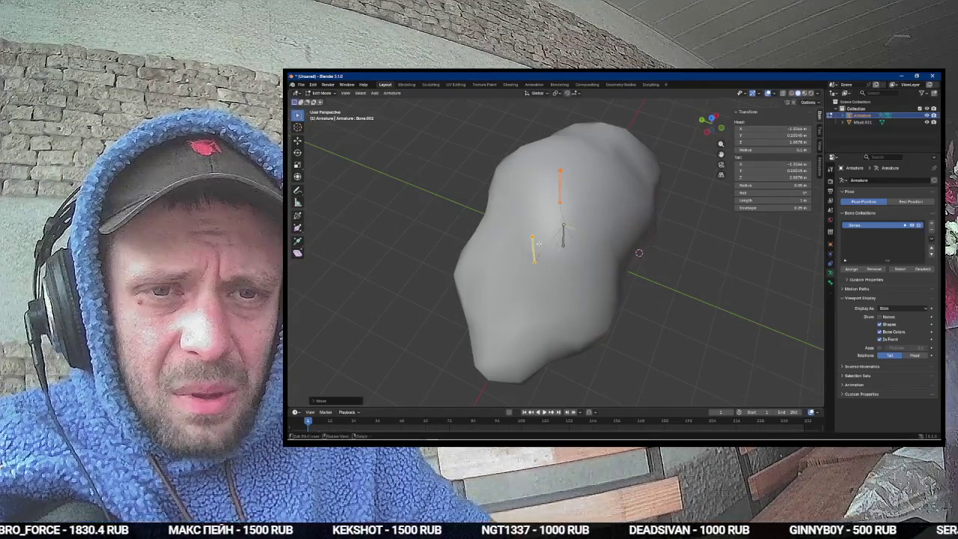
Step: Shift one bone to the right and move Bone.003 along the Y axis
left_click(555, 202)
key("g")
left_click(604, 220)
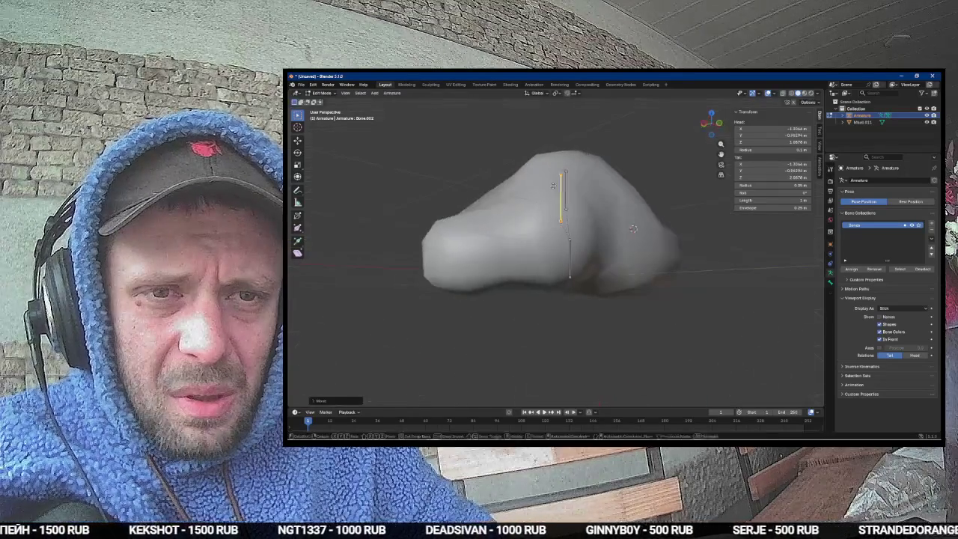
left_click(599, 254)
key("g")
key("y")
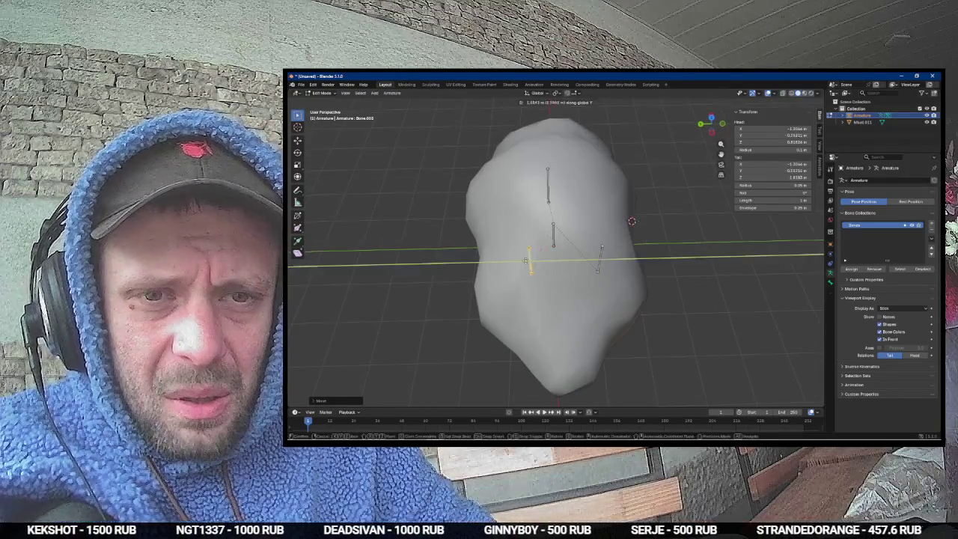
left_click(512, 263)
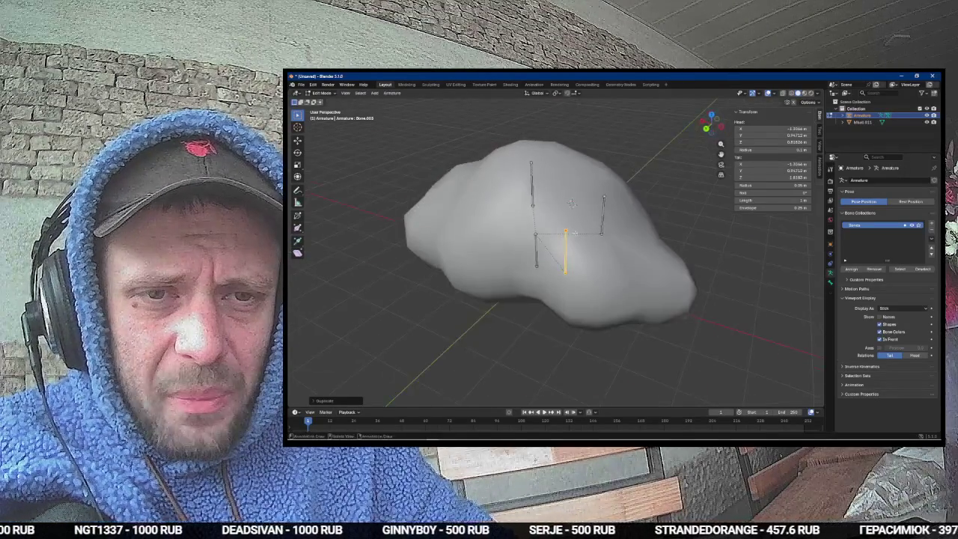
Step: Duplicate Bone.003 into Bone.004, place it from top view, then lower it
key("shift+d")
key("x")
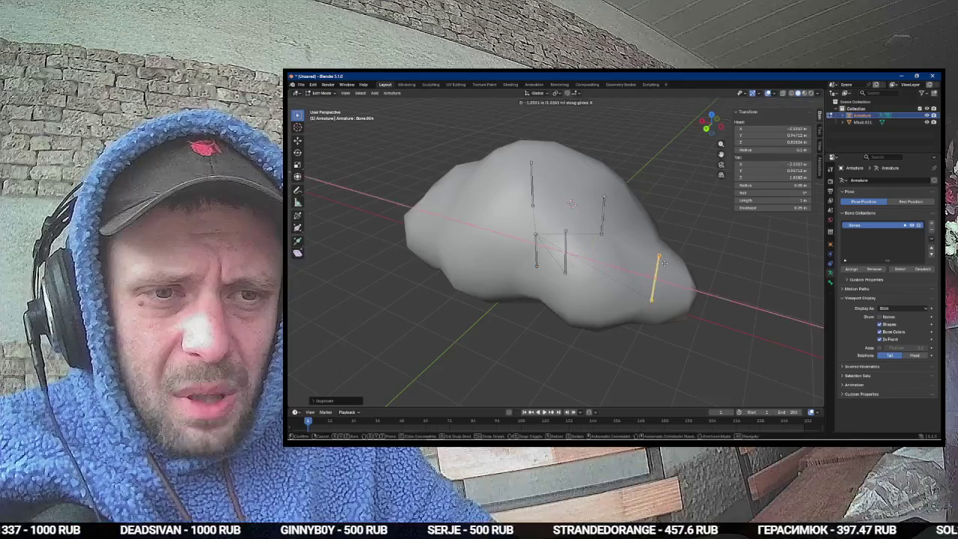
key("x")
key("x")
key("KP_7")
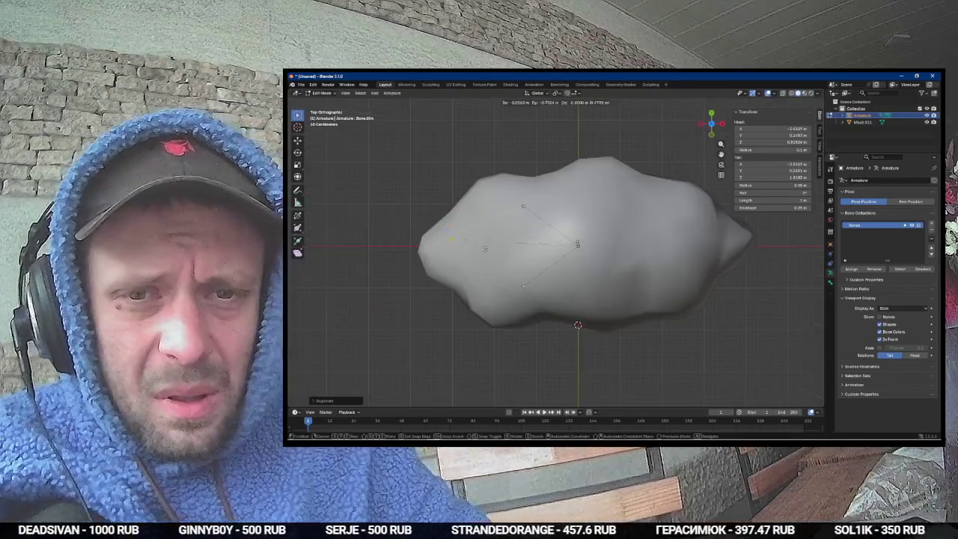
left_click(483, 254)
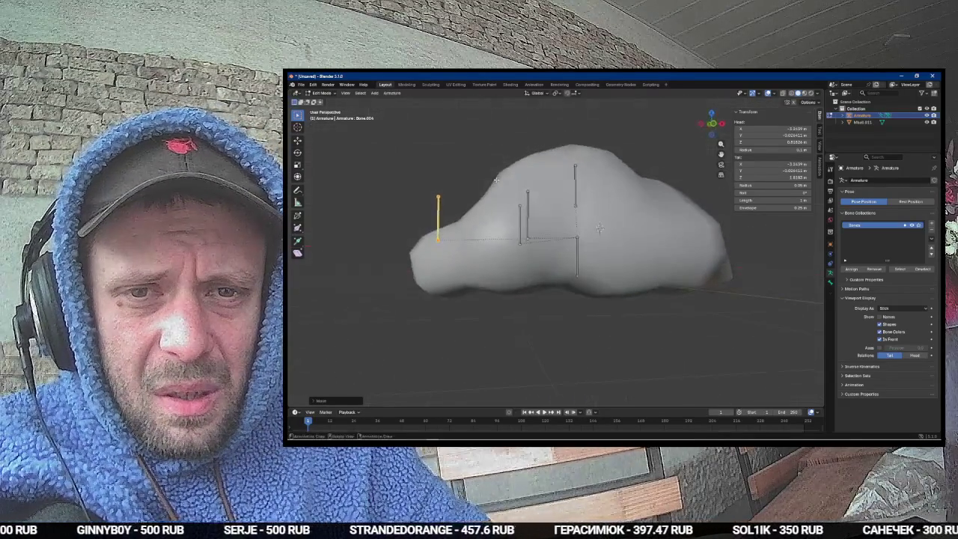
key("KP_1")
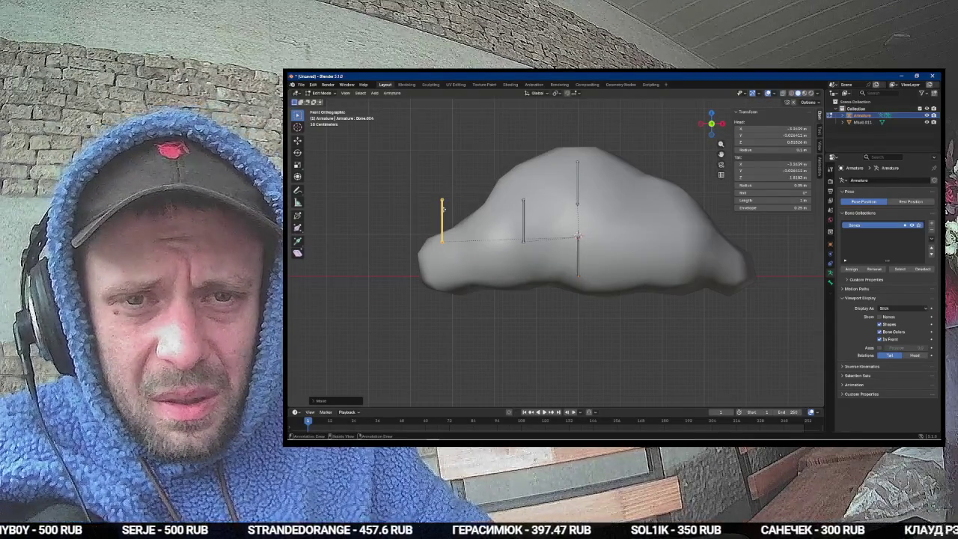
key("g")
left_click(487, 235)
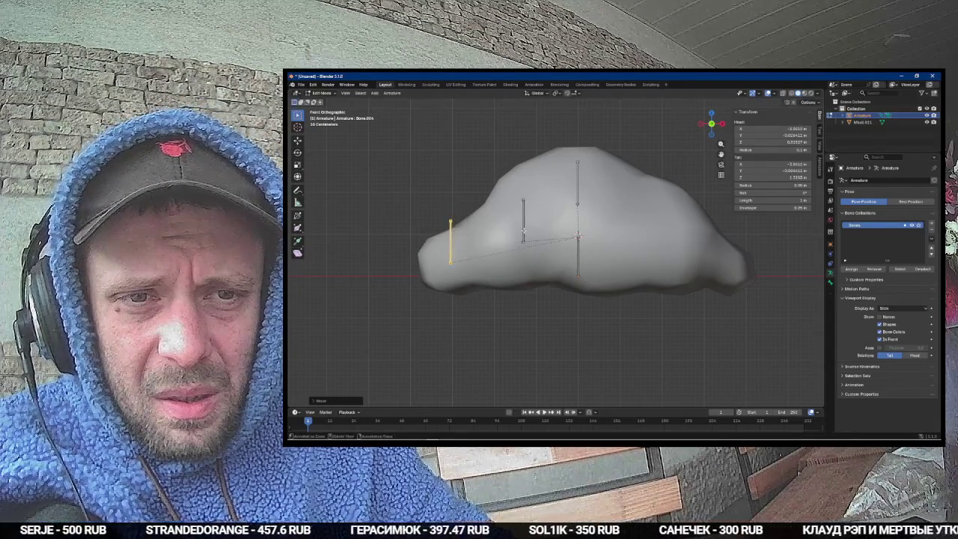
Step: Duplicate bones along X into Bone.005, Bone.006 and Bone.007 across the cloud
key("shift+d")
key("x")
left_click(491, 222)
key("shift+d")
key("x")
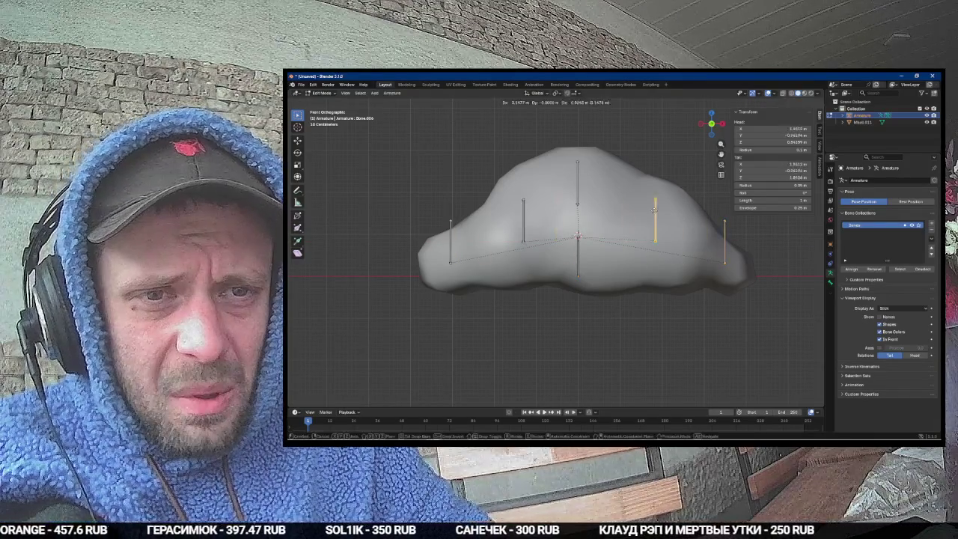
left_click(567, 224)
key("shift+d")
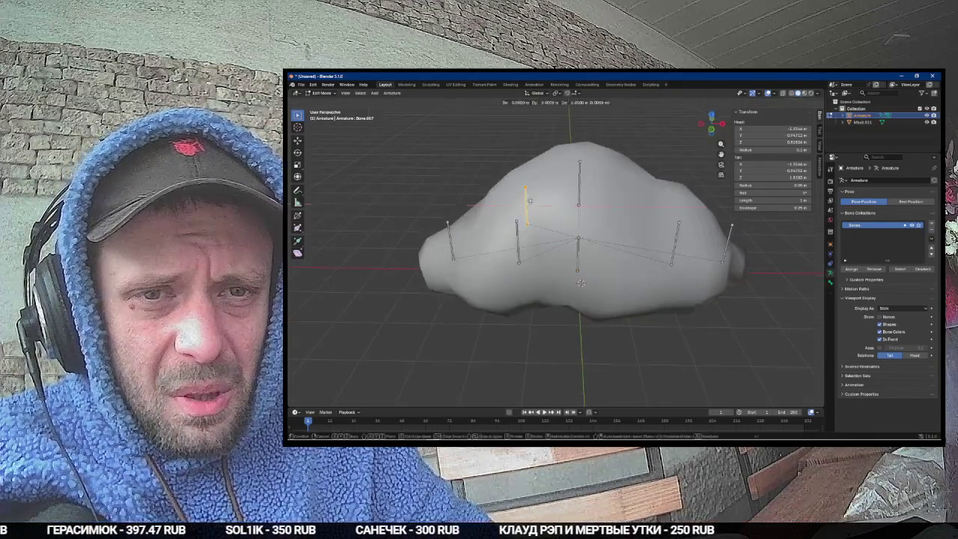
left_click(642, 199)
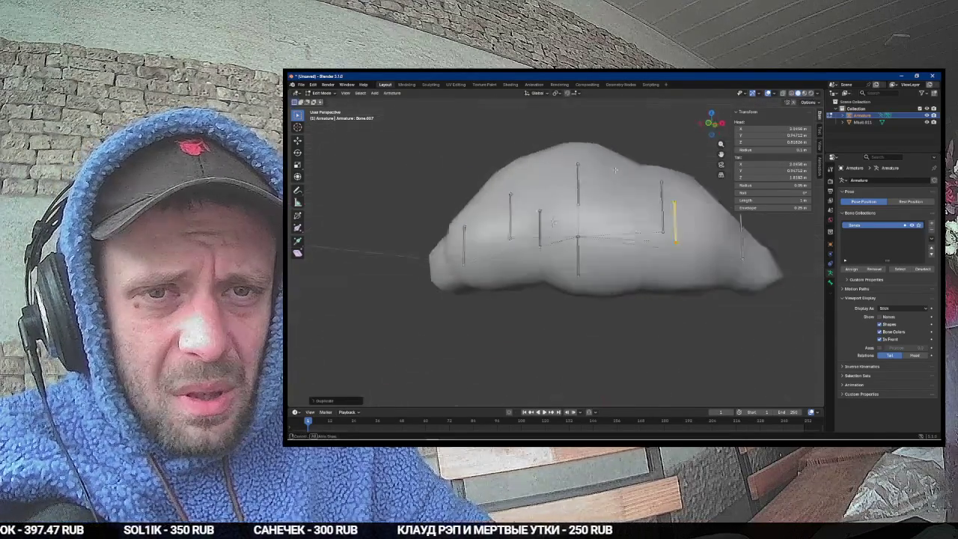
Step: Duplicate the central Bone.001 twice more, then return to Object Mode
left_click(576, 184)
key("shift+d")
left_click(614, 184)
key("shift+d")
left_click(566, 223)
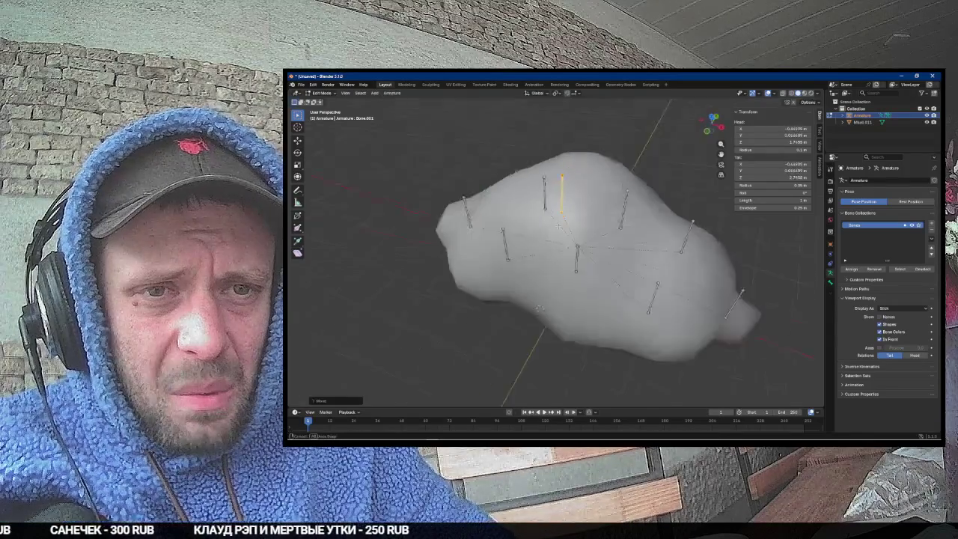
mouse_move(655, 207)
left_mouse_down()
mouse_move(564, 201)
mouse_move(623, 203)
left_mouse_up()
key("Tab")
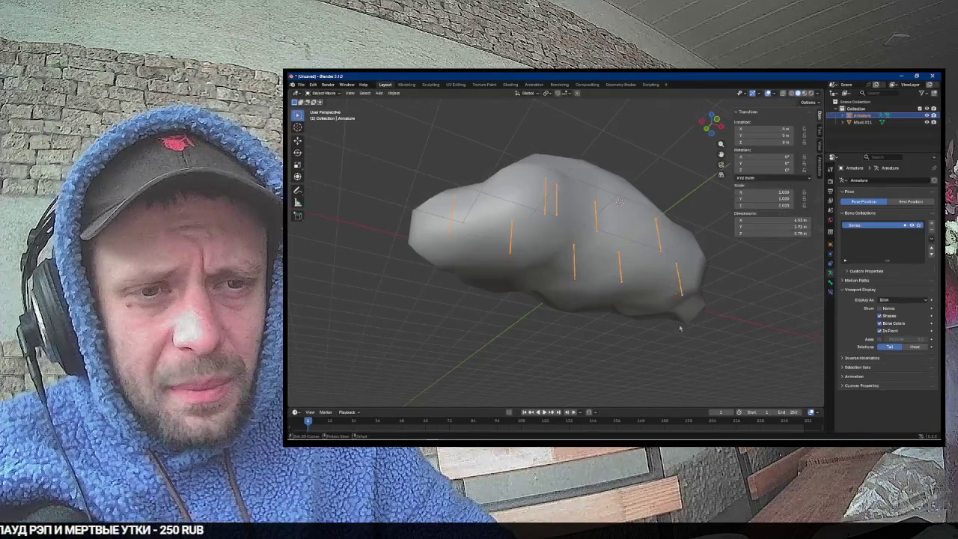
Step: Parent the cloud mesh to the armature With Automatic Weights
left_click(685, 300)
left_click(681, 293, "shift")
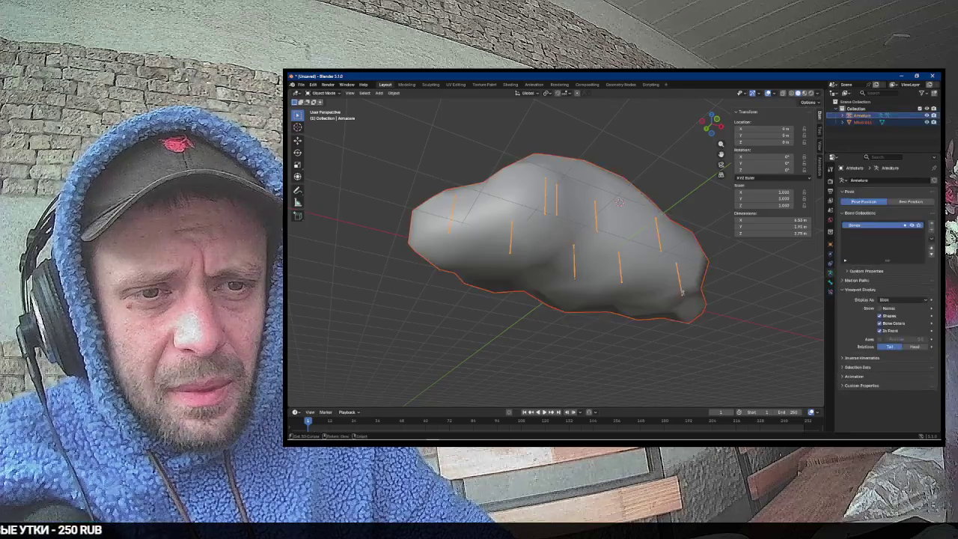
key("ctrl+p")
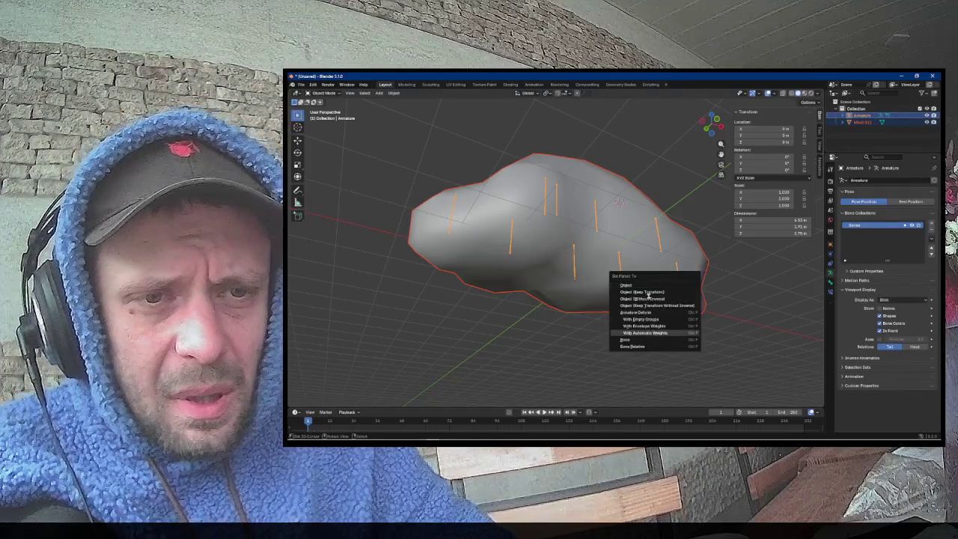
left_click(644, 332)
Step: Test-move Bone.002 and Bone.001 in Pose Mode, then exit and select the cloud mesh Mball.011
key("ctrl+Tab")
key("g")
key("Escape")
left_click(504, 224)
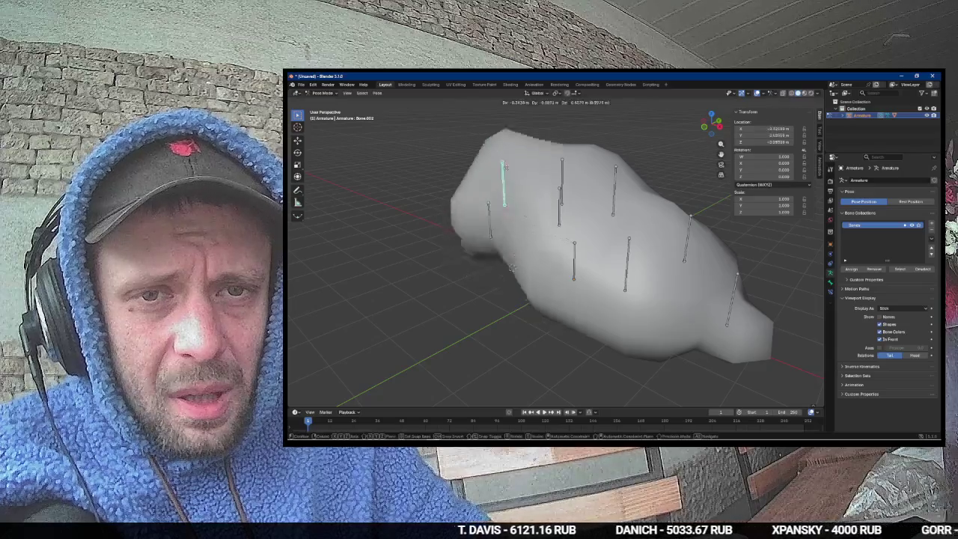
left_click_drag(512, 227, 558, 180)
left_click(557, 178)
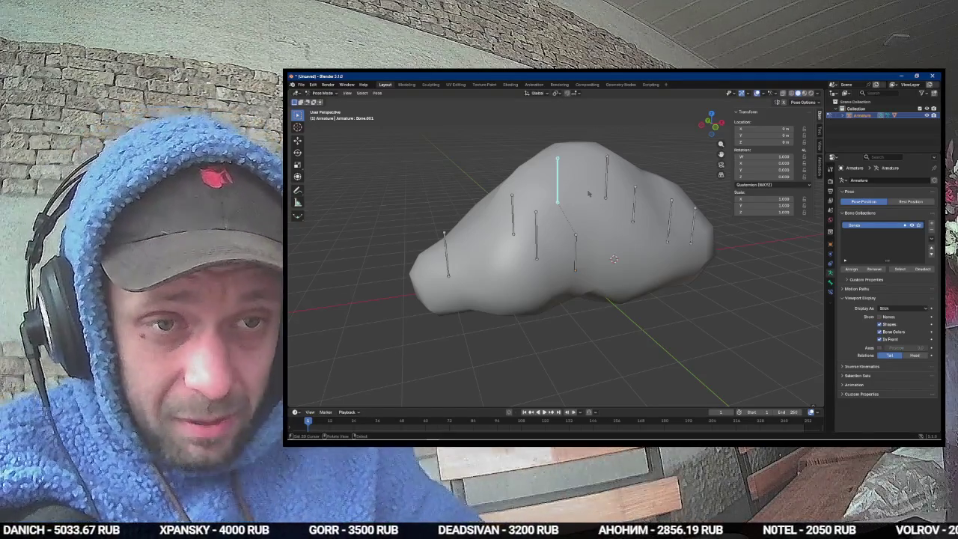
key("g")
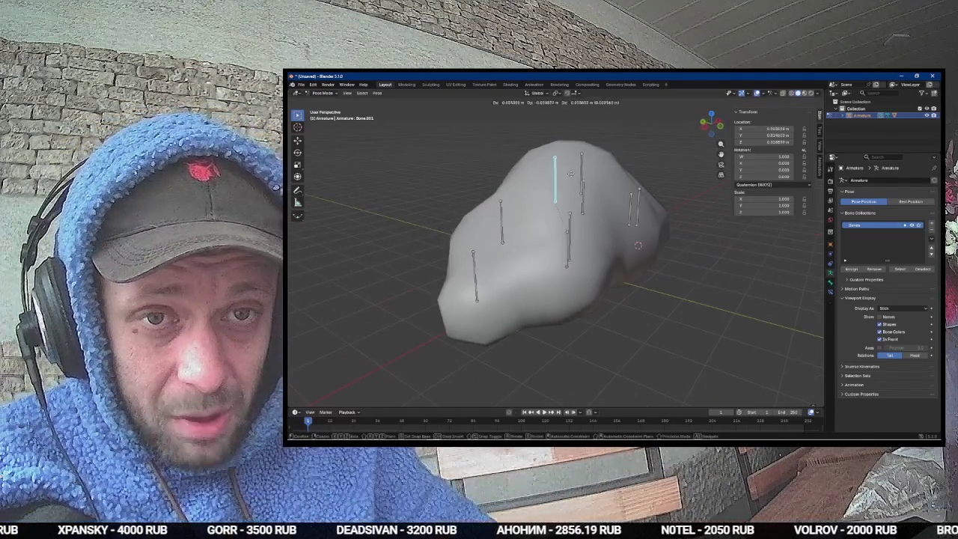
key("Escape")
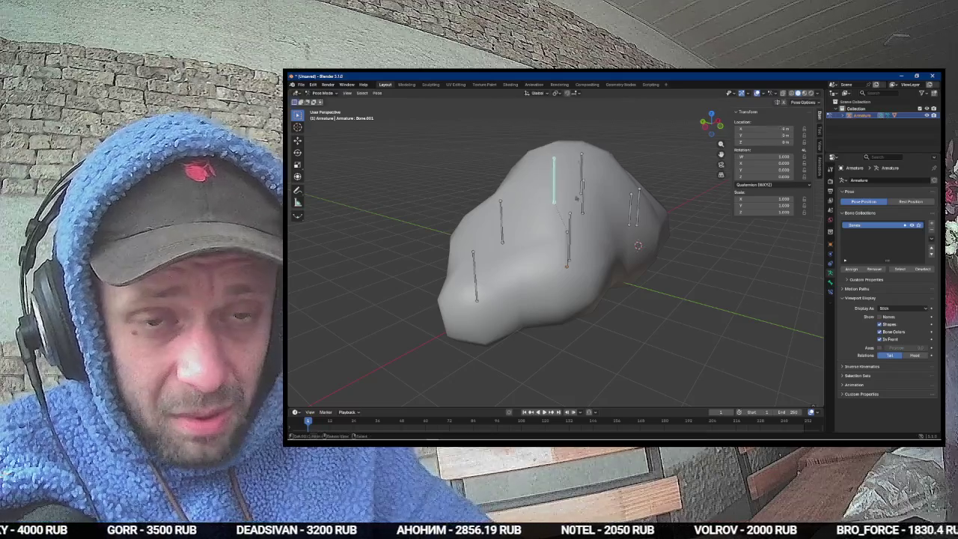
key("ctrl+Tab")
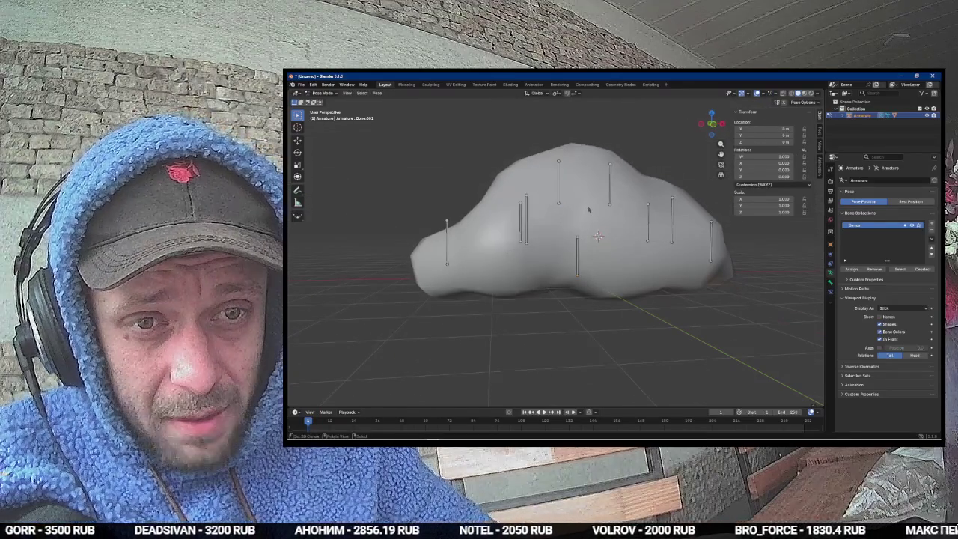
key("a")
left_click(588, 209)
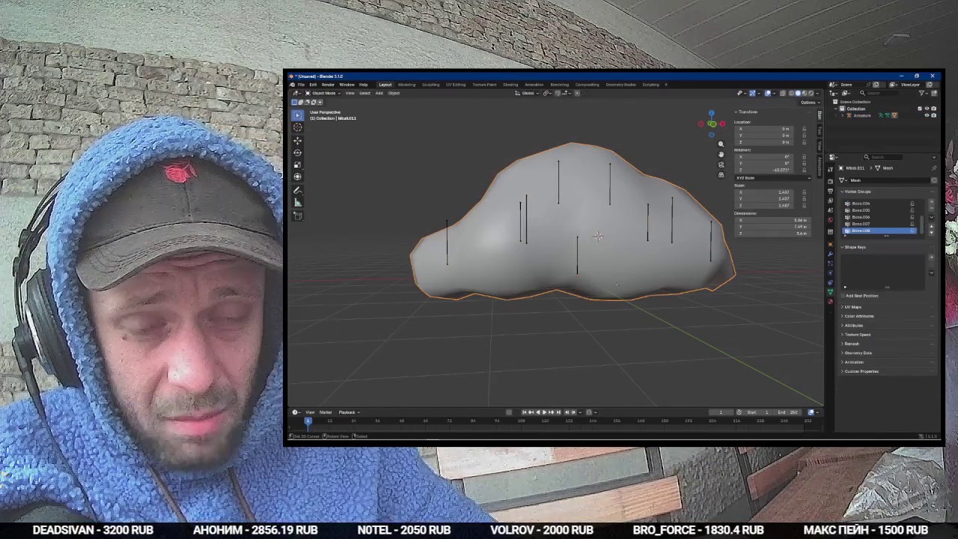
Step: In the UV Editing workspace, unwrap the cloud mesh with Smart UV Project, then switch to OBS Studio
key("Tab")
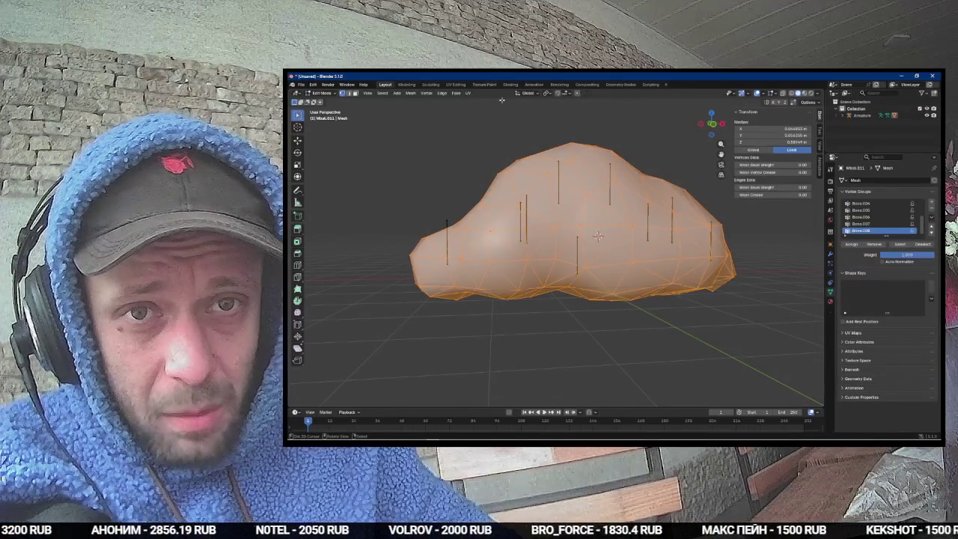
left_click(456, 85)
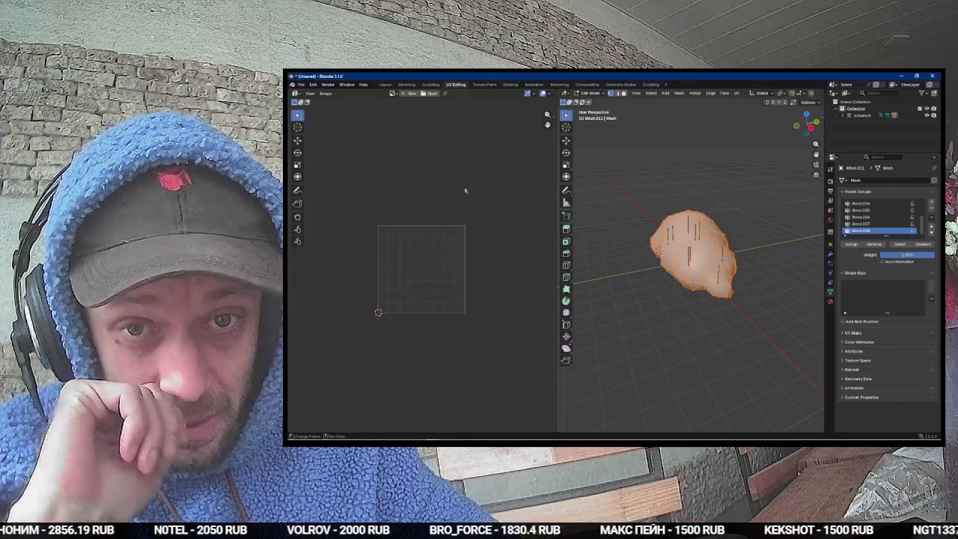
key("u")
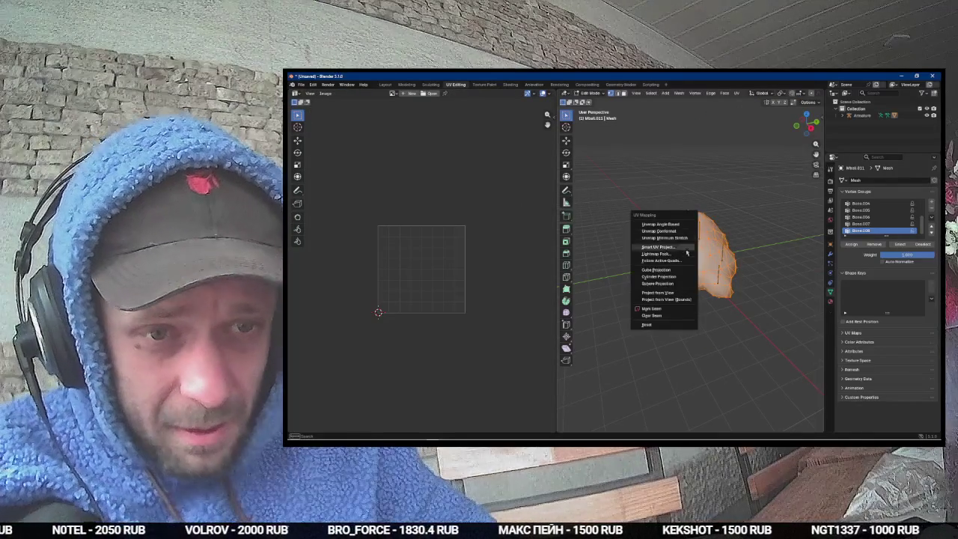
left_click(658, 247)
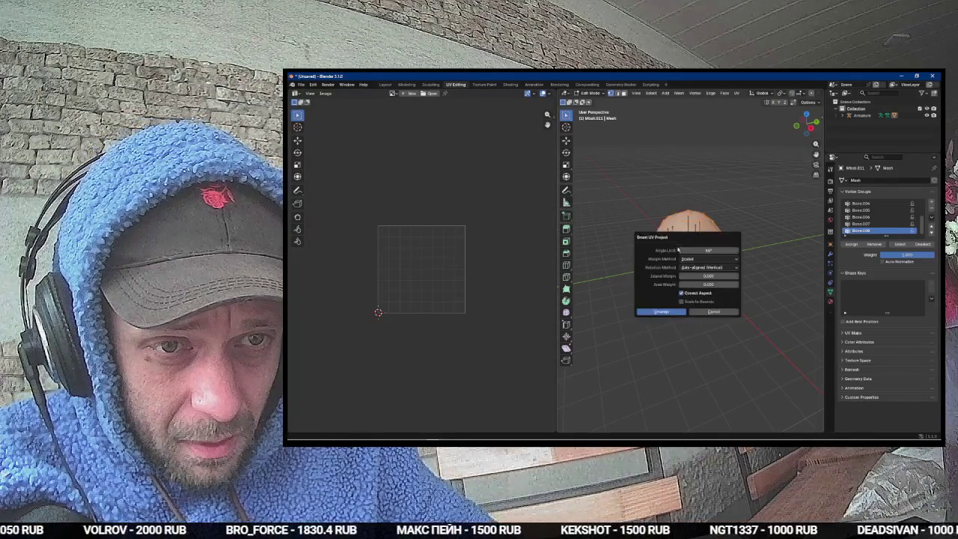
left_click(665, 314)
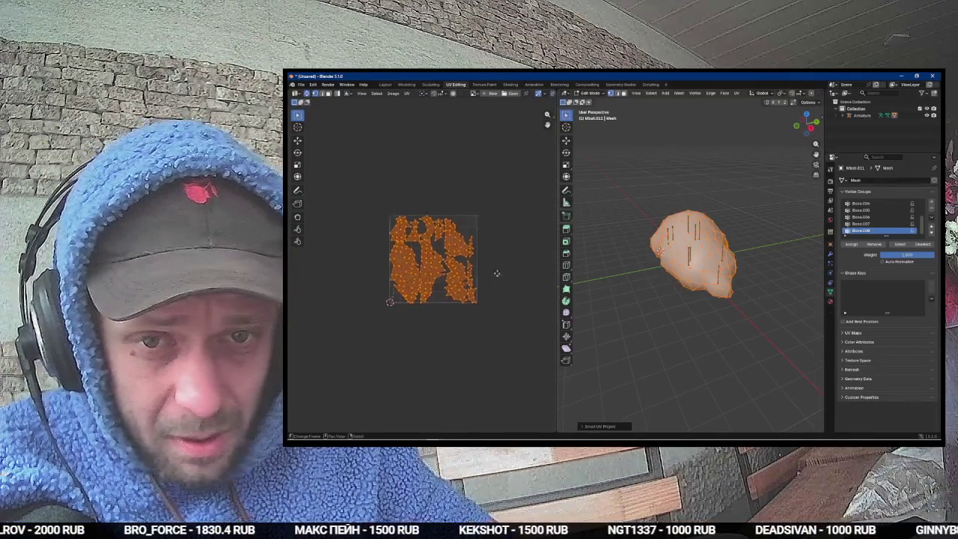
scroll(499, 270, "up", 3)
key("alt+Tab")
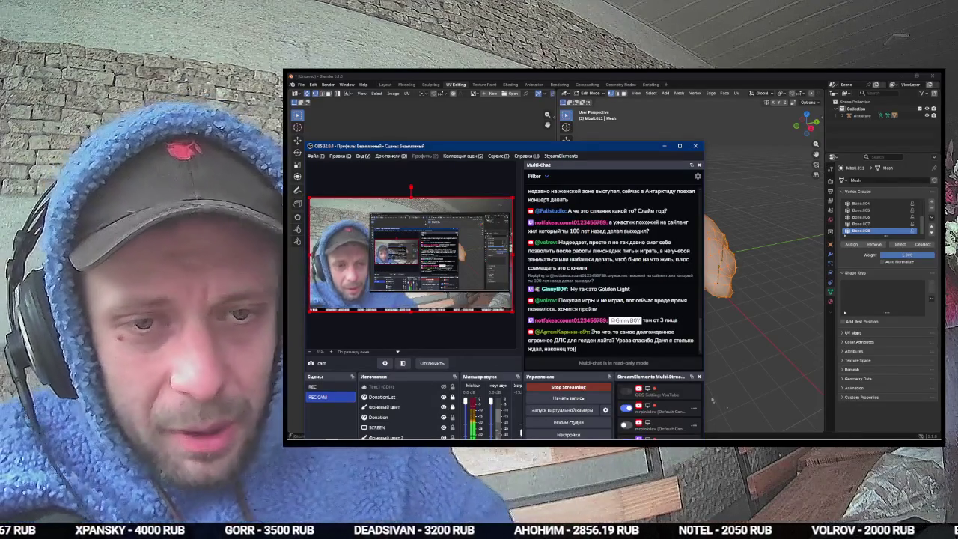
Step: Switch from OBS back to Blender and orbit to a lower side view of the cloud
key("alt+Tab")
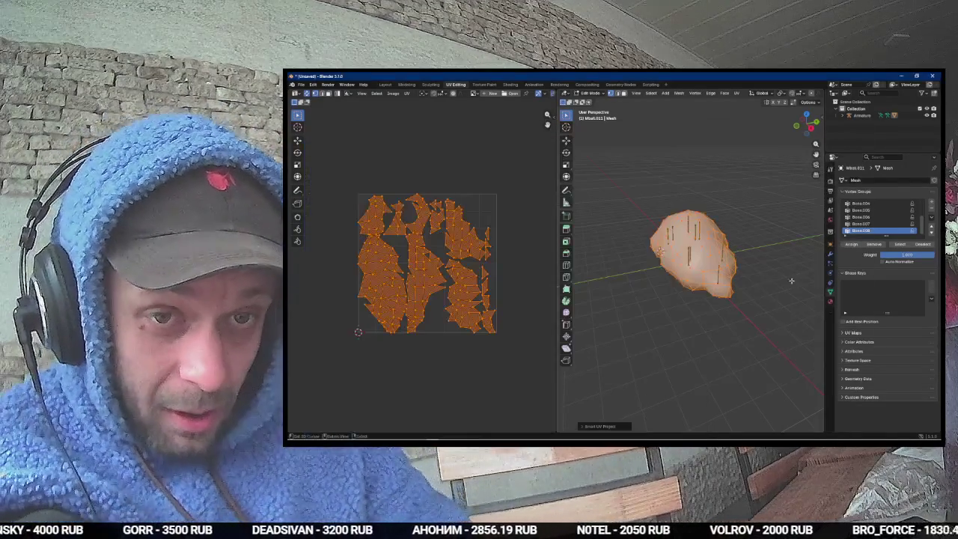
key("alt+Tab")
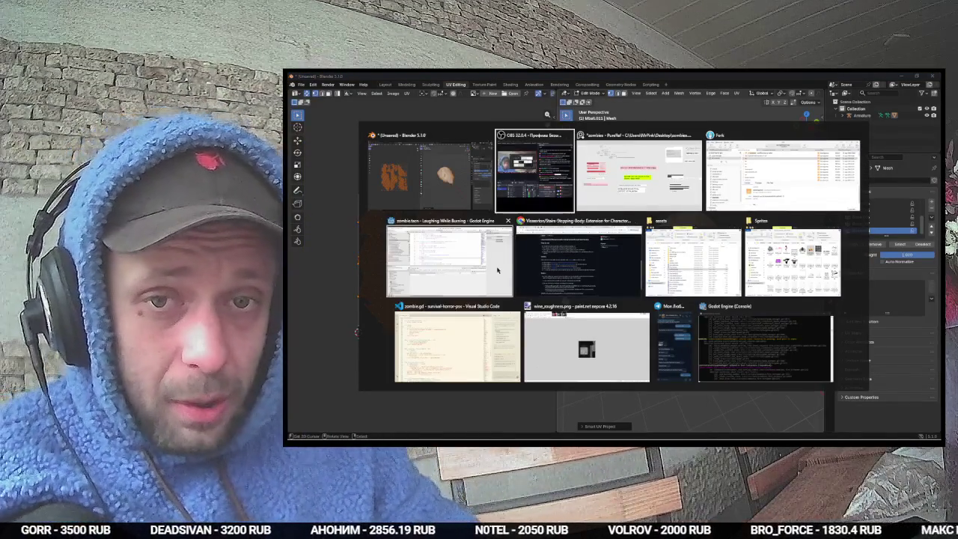
key("alt+Tab")
left_click_drag(698, 289, 642, 260)
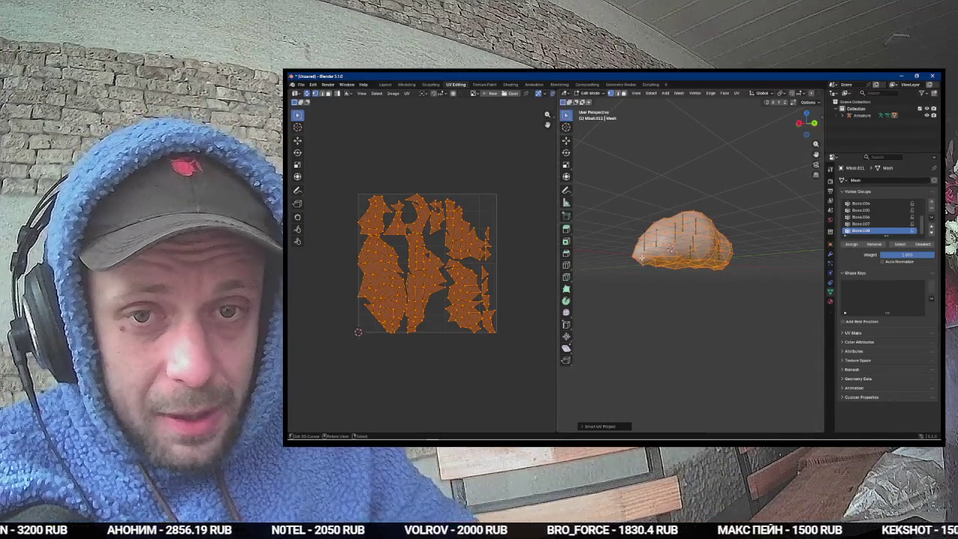
Step: Reselect the whole cloud mesh and toggle between Edit and Object Mode to inspect its Smart UV islands
scroll(689, 247, "up", 5)
mouse_move(688, 247)
left_mouse_down()
mouse_move(674, 240)
mouse_move(703, 251)
left_mouse_up()
key("alt+a")
key("a")
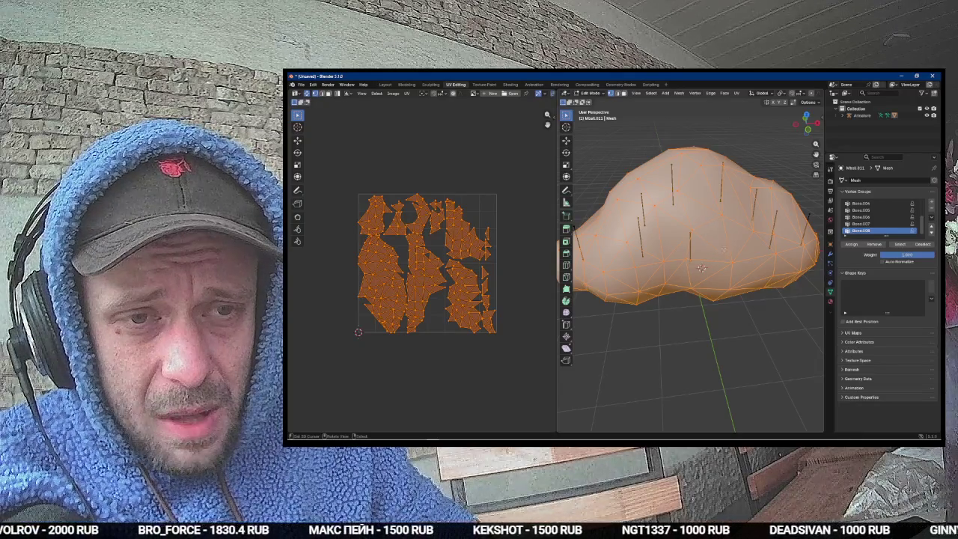
key("Tab")
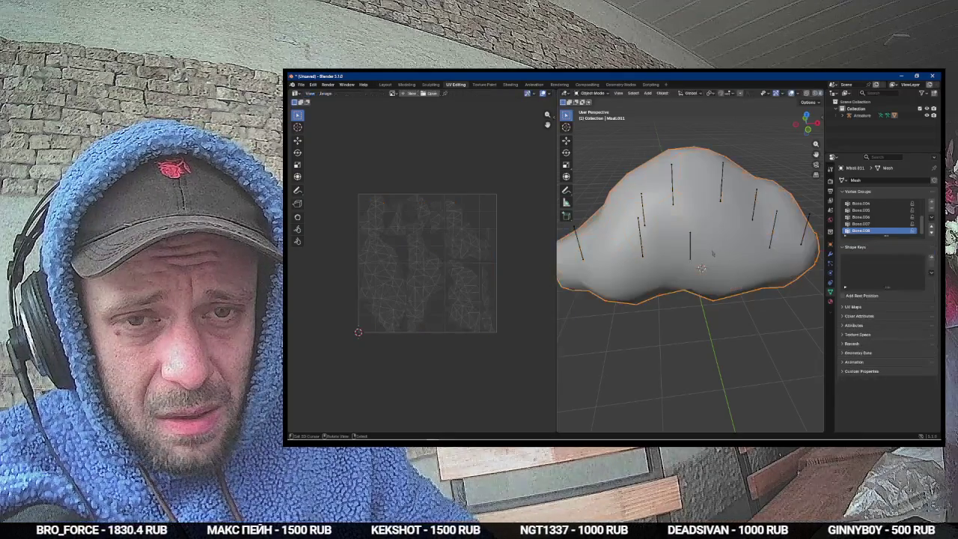
left_click_drag(688, 352, 718, 344)
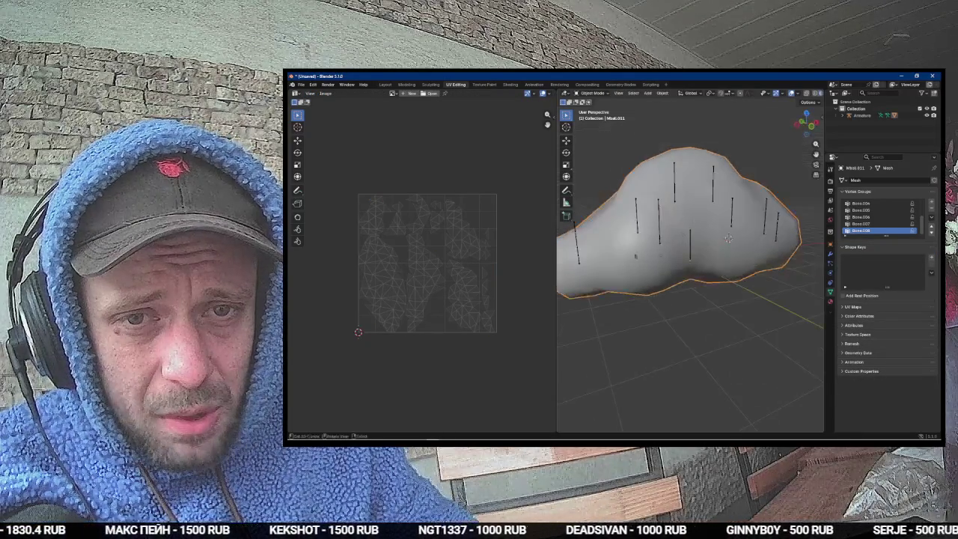
key("Tab")
scroll(413, 263, "up", 2)
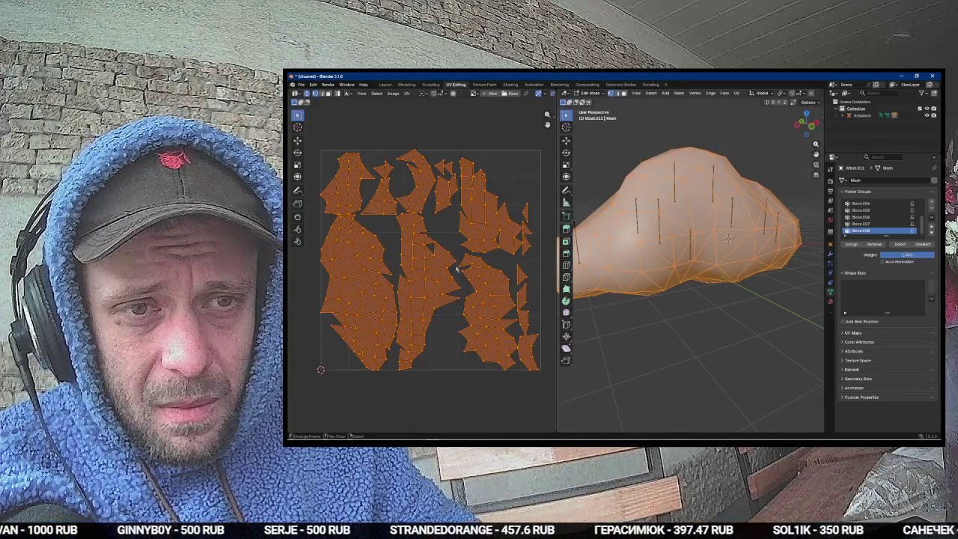
key("Tab")
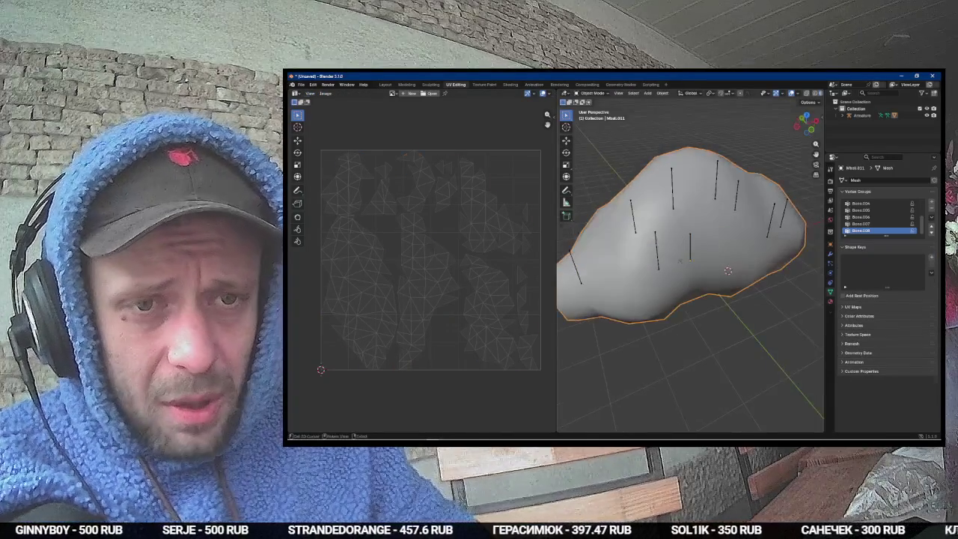
Step: In Edit Mode, rerun Smart UV Project, then reproject the cloud's UVs with Sphere Projection
key("Tab")
key("u")
left_click(678, 252)
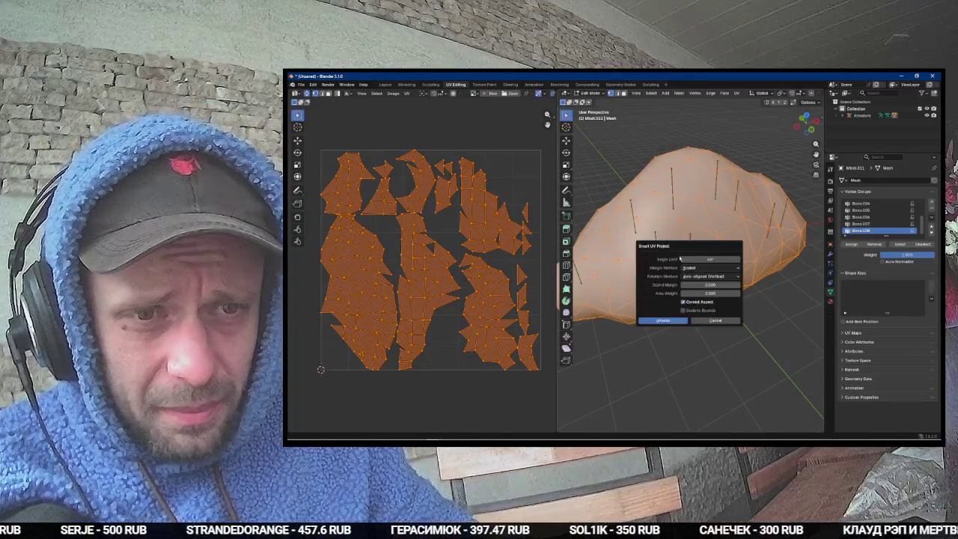
key("Return")
key("u")
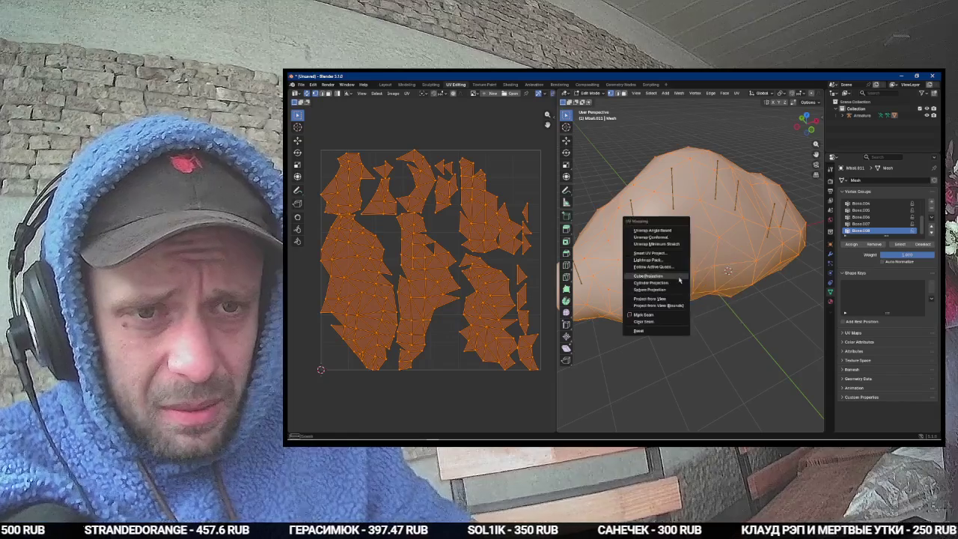
left_click(672, 290)
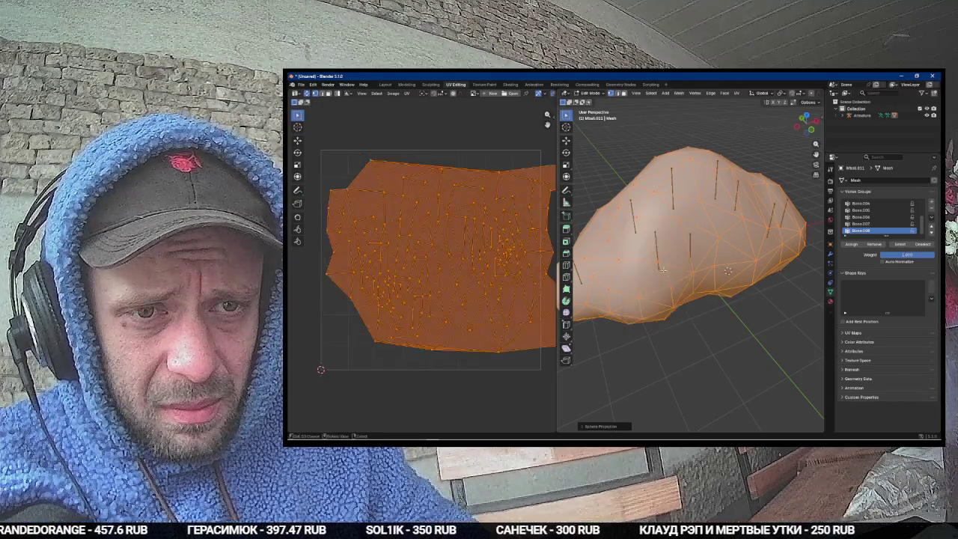
Step: Select an edge loop on the cloud from a frontal view, then switch to the Geometry Nodes workspace
scroll(502, 274, "down", 2)
mouse_move(619, 266)
left_mouse_down()
mouse_move(644, 255)
mouse_move(691, 273)
mouse_move(698, 224)
mouse_move(758, 164)
left_mouse_up()
left_click(690, 274, "alt")
scroll(698, 225, "down", 4)
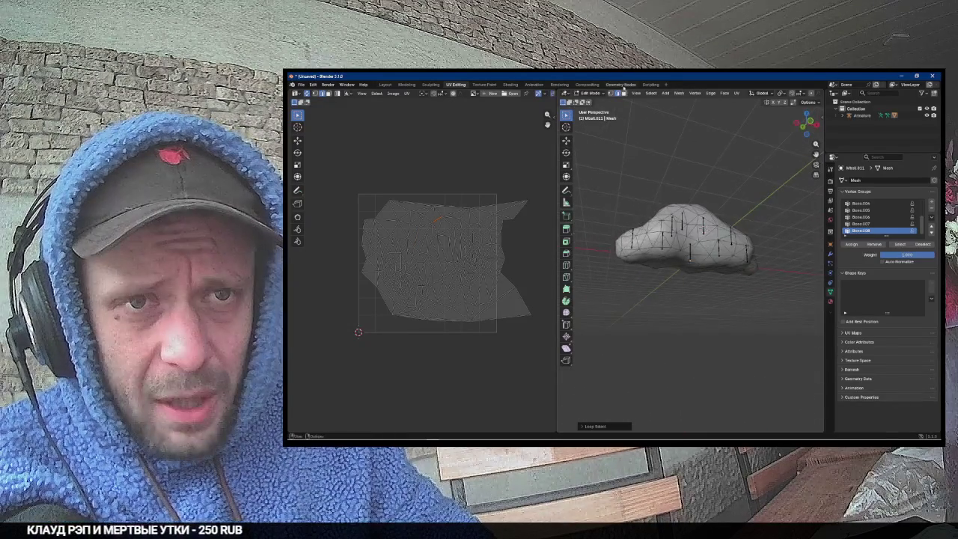
left_click(622, 84)
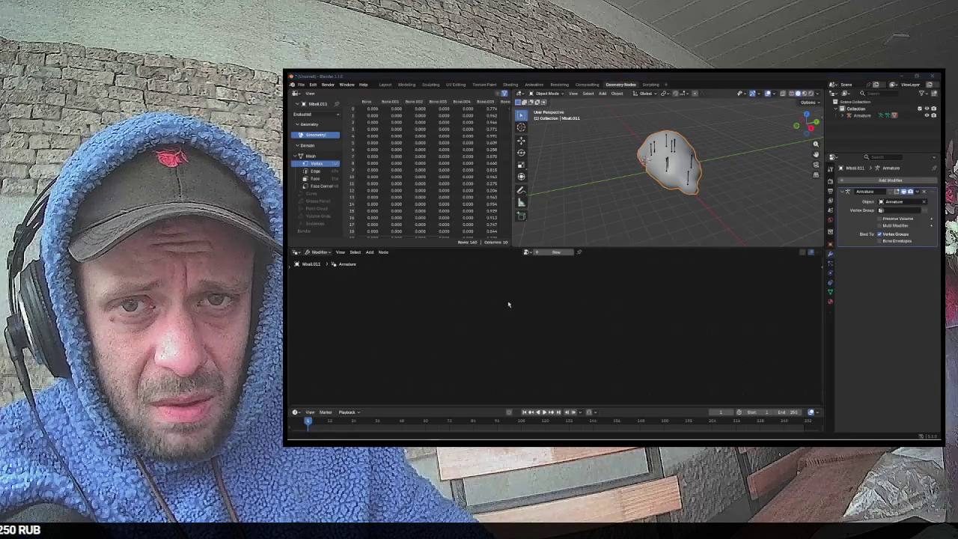
Step: Glance at OBS, return to Blender, then bring the whiteboard window forward
key("alt+Tab")
left_click(553, 162)
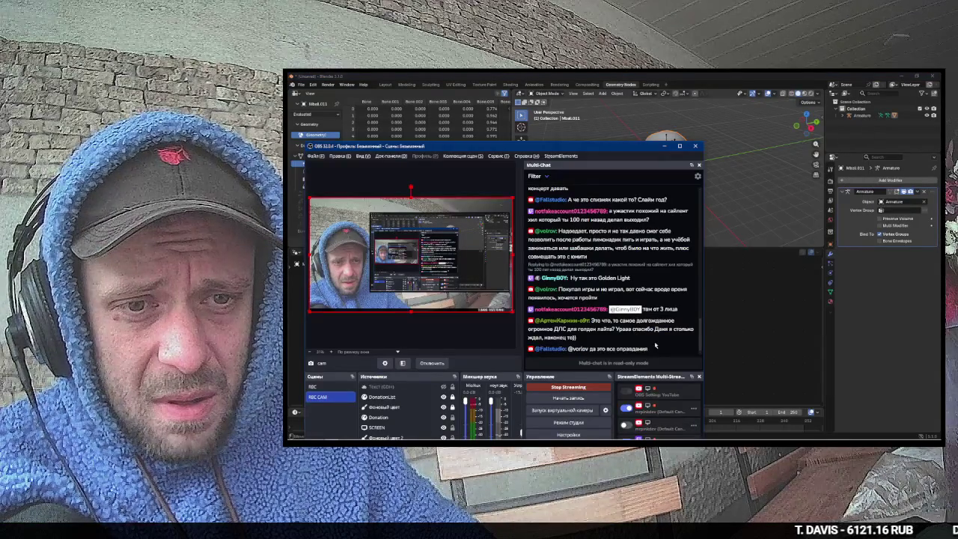
left_click(755, 338)
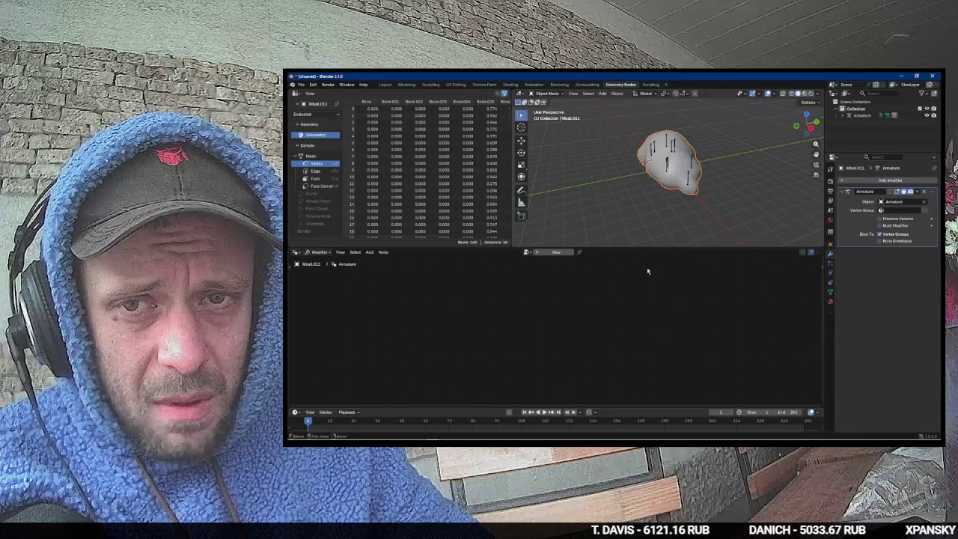
key("alt+Tab")
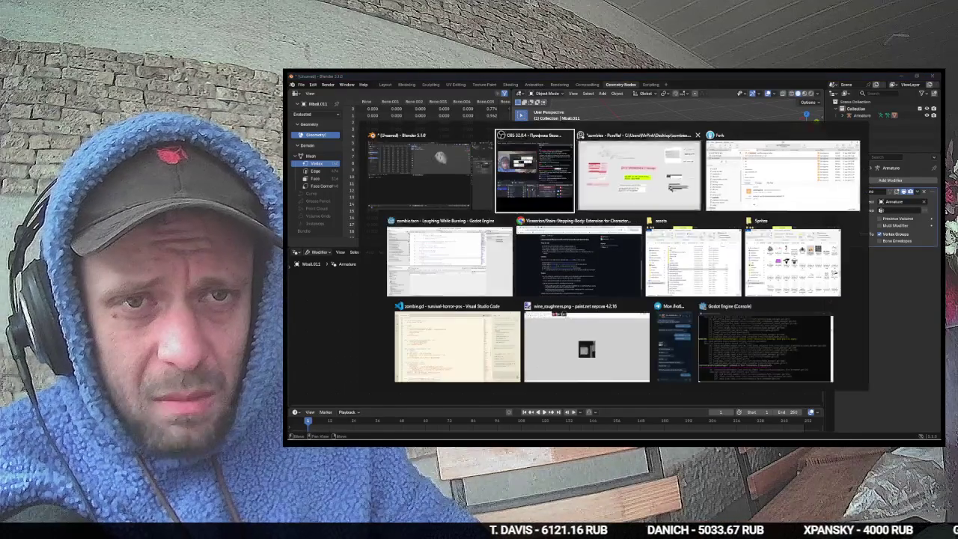
left_click(673, 155)
Step: In a new Chrome tab, search 'как в блокдере быстро материал сделать'
key("alt+Tab")
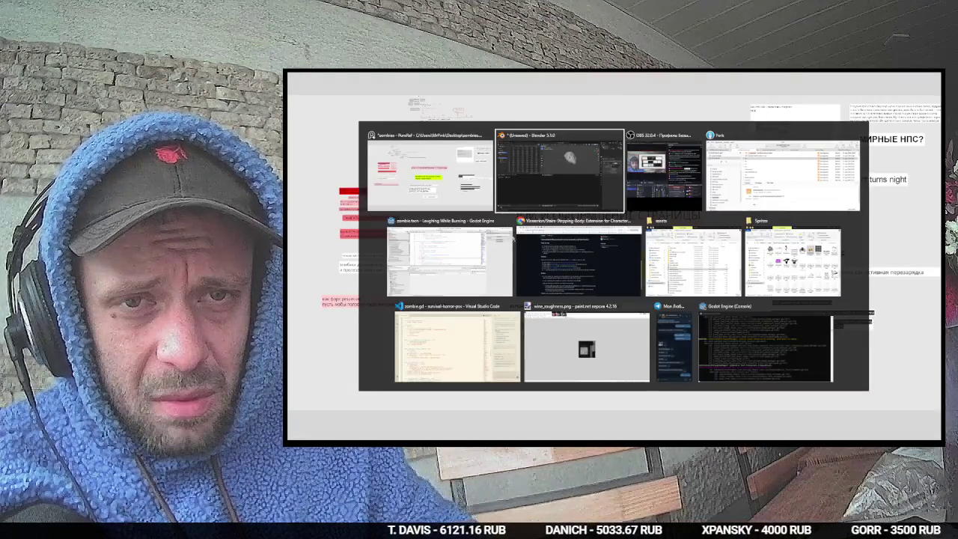
left_click(583, 256)
key("ctrl+t")
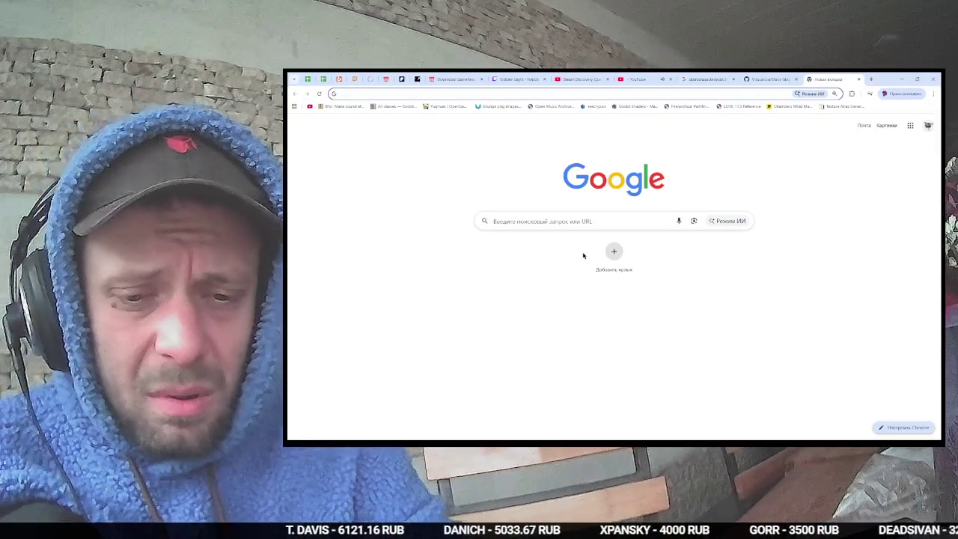
type("гп фзак")
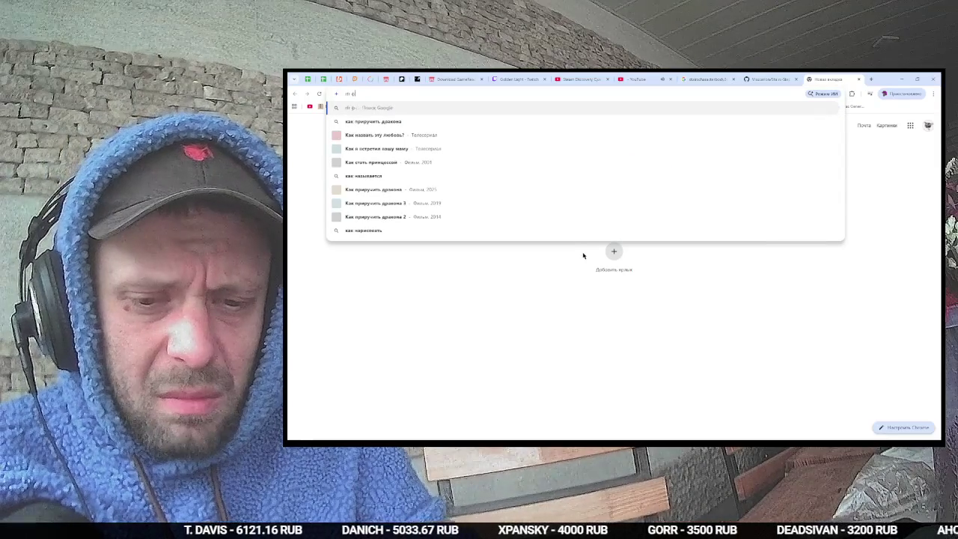
key("BackSpace")
key("BackSpace")
key("BackSpace")
type("как в бл")
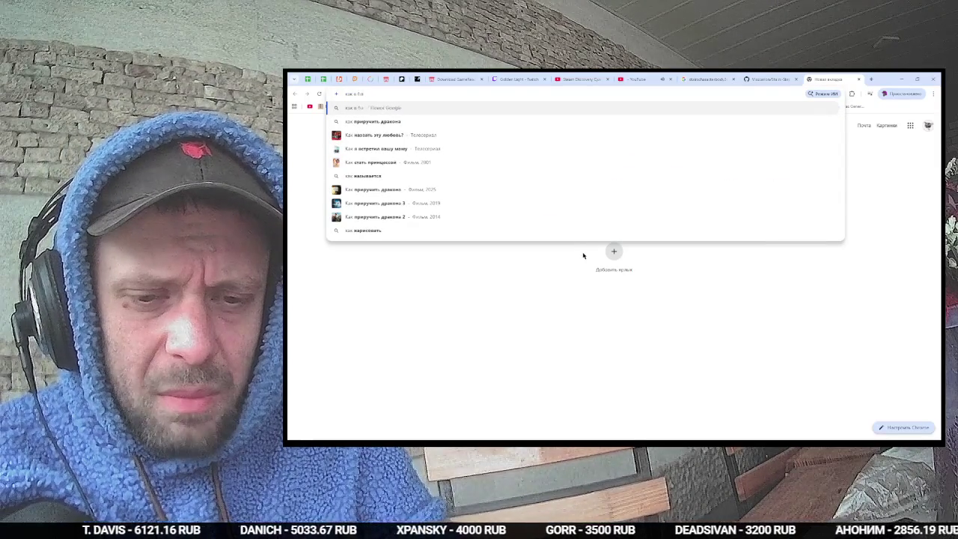
type("окдере быстро")
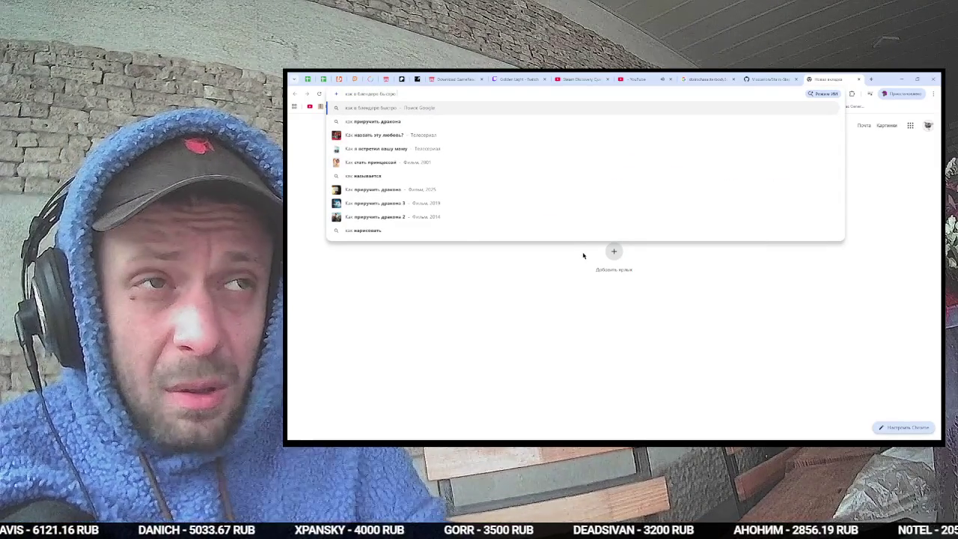
type(" материал сделать")
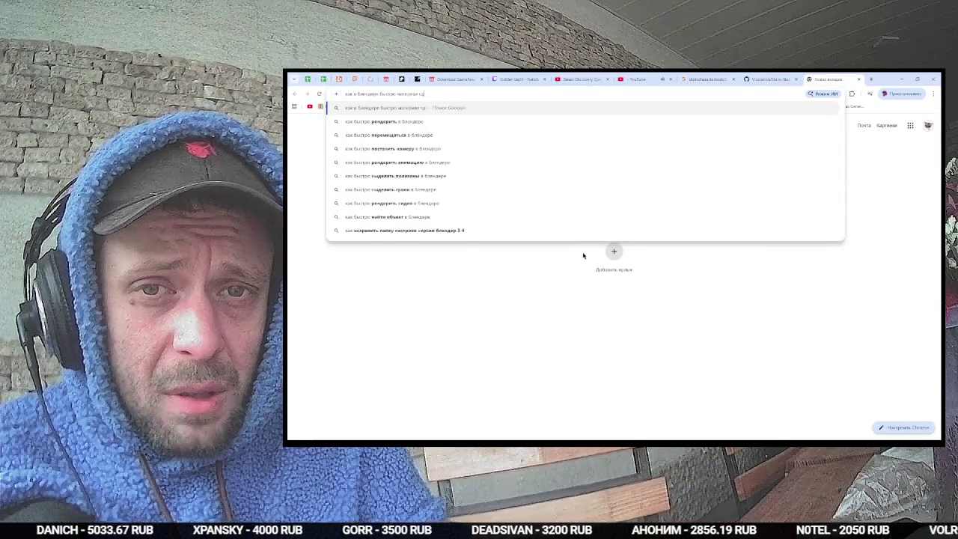
key("Return")
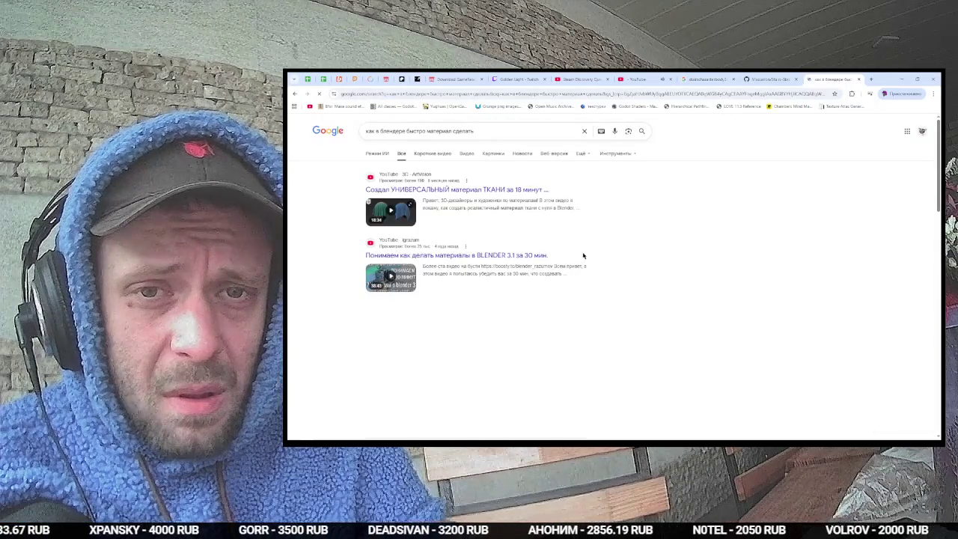
Step: Refine the query with 'мясо', then close the results tab and return to Blender
left_click(520, 133)
key("ctrl+Left")
type("мясо")
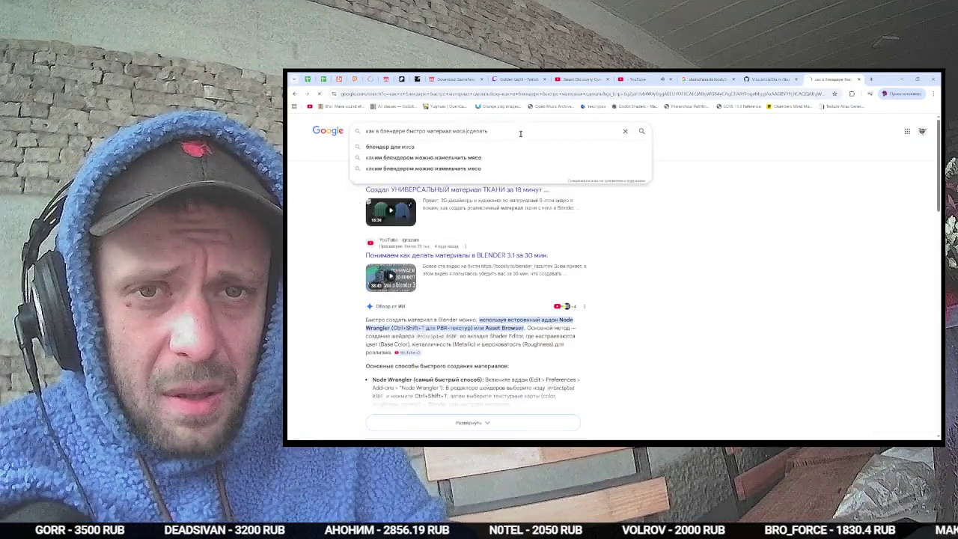
key("Return")
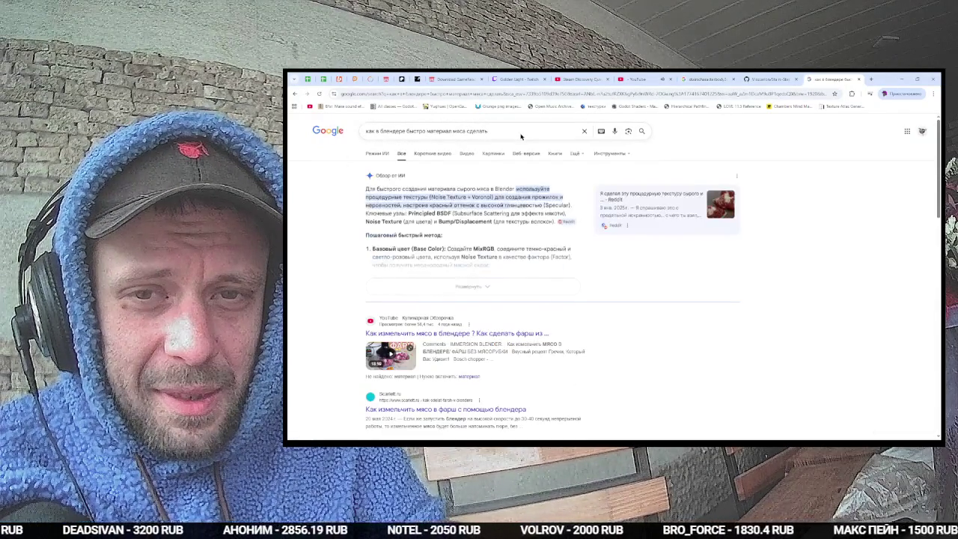
key("ctrl+w")
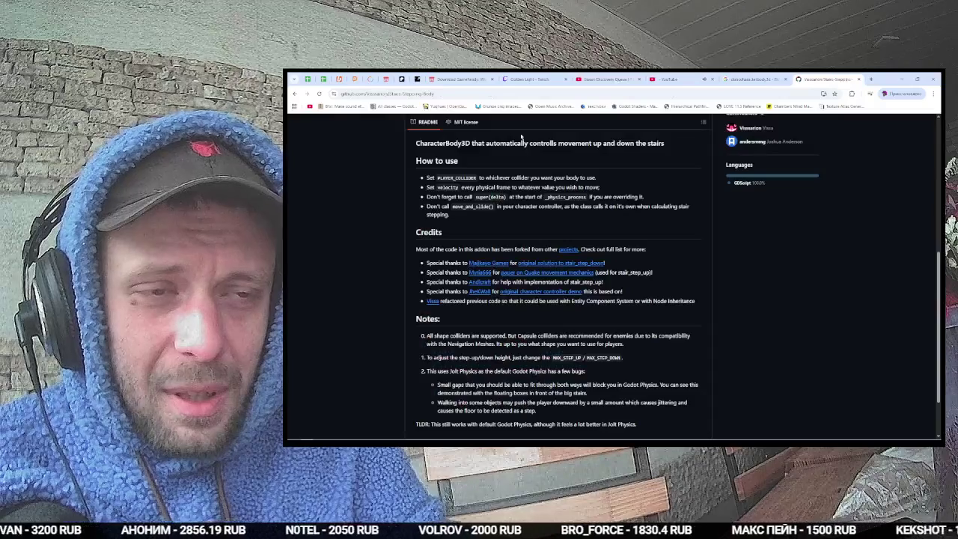
key("alt+Tab")
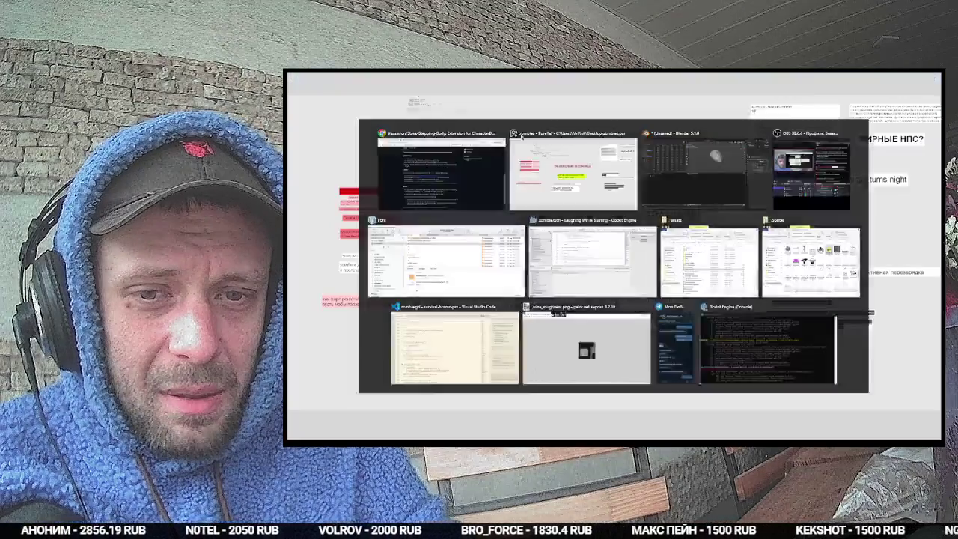
key("alt+Tab")
key("Tab")
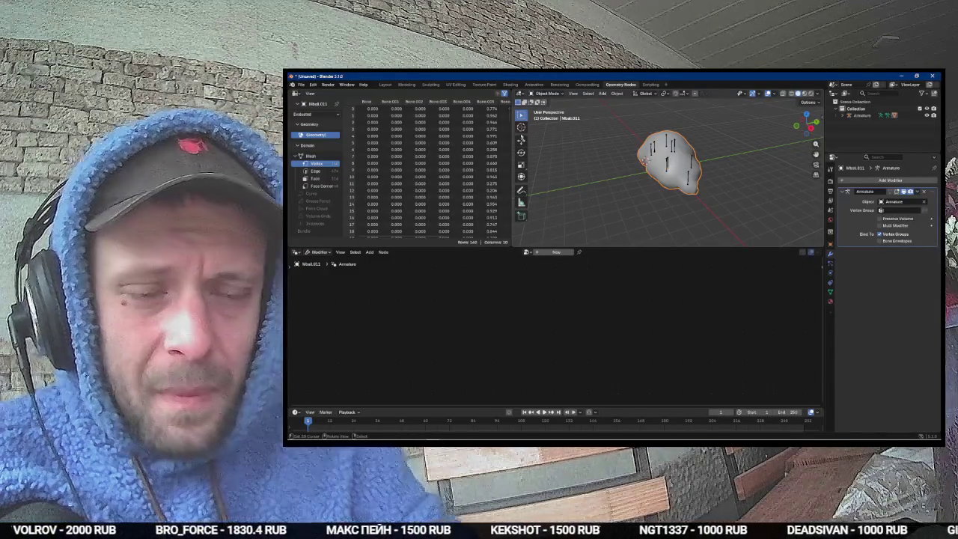
Step: Put the cloud mesh in Edit Mode, zoom in, and switch to the Layout workspace
key("Tab")
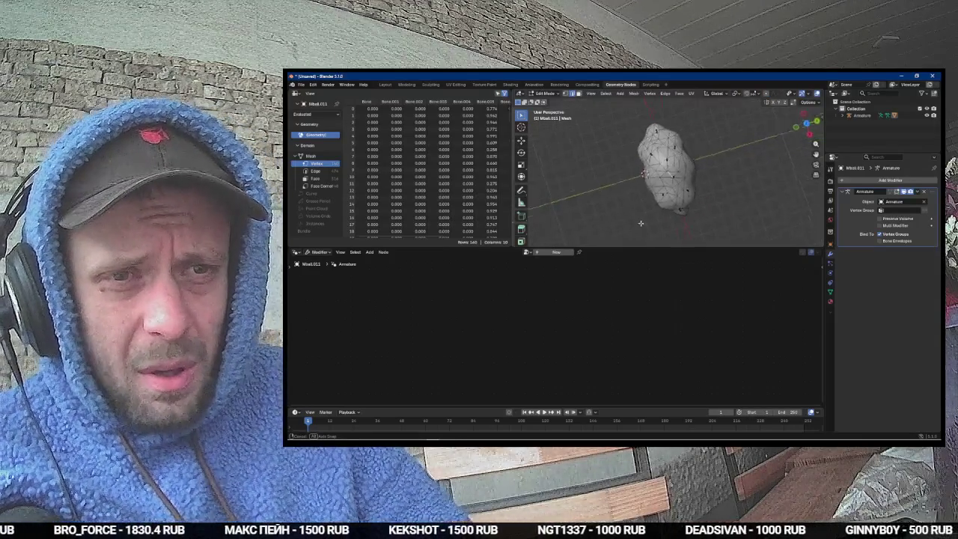
mouse_move(627, 196)
left_mouse_down()
mouse_move(653, 155)
mouse_move(607, 169)
mouse_move(655, 105)
mouse_move(675, 185)
left_mouse_up()
scroll(674, 186, "up", 3)
scroll(675, 185, "up", 3)
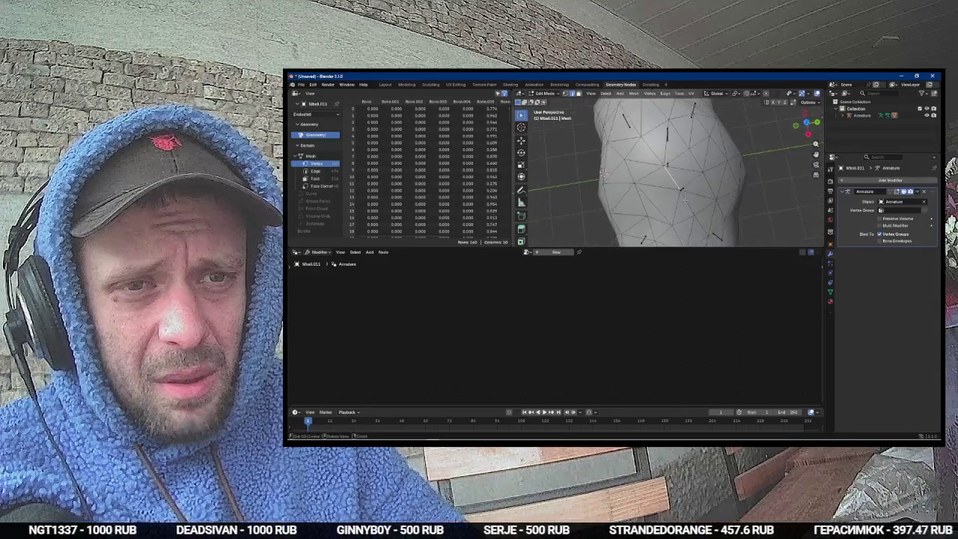
left_click(385, 84)
left_click_drag(523, 225, 562, 215)
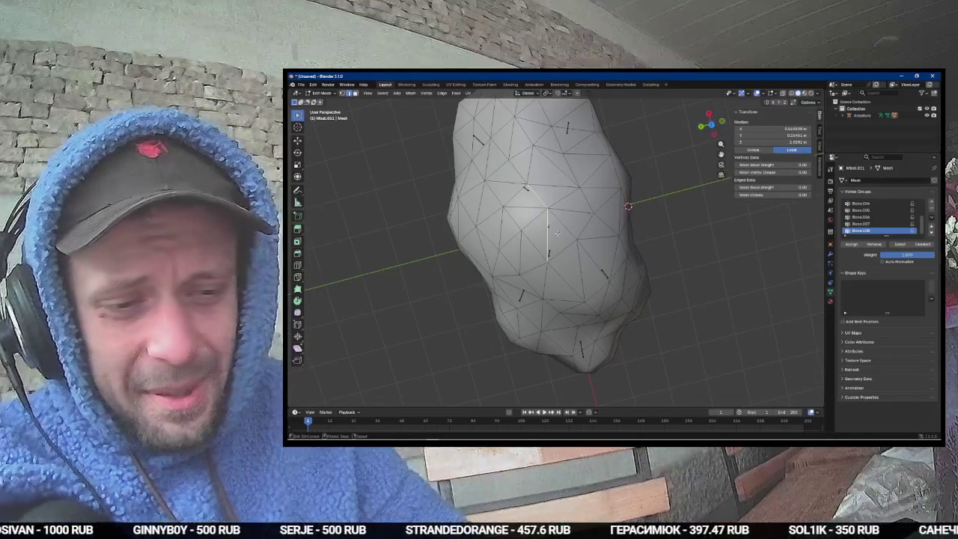
Step: From top view, select a zigzag edge chain running from the cloud's left end to its right end
key("KP_7")
left_click(536, 248, "shift")
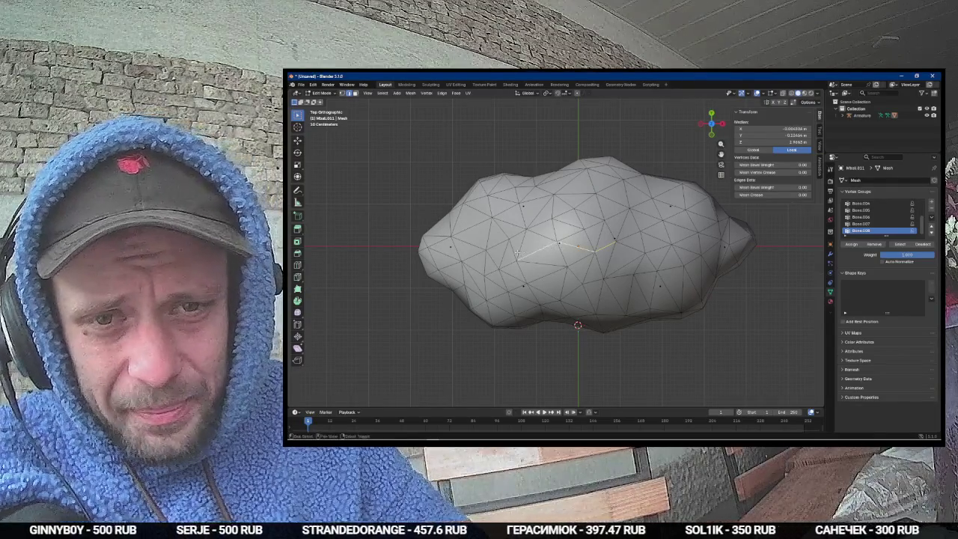
left_click(540, 232, "shift")
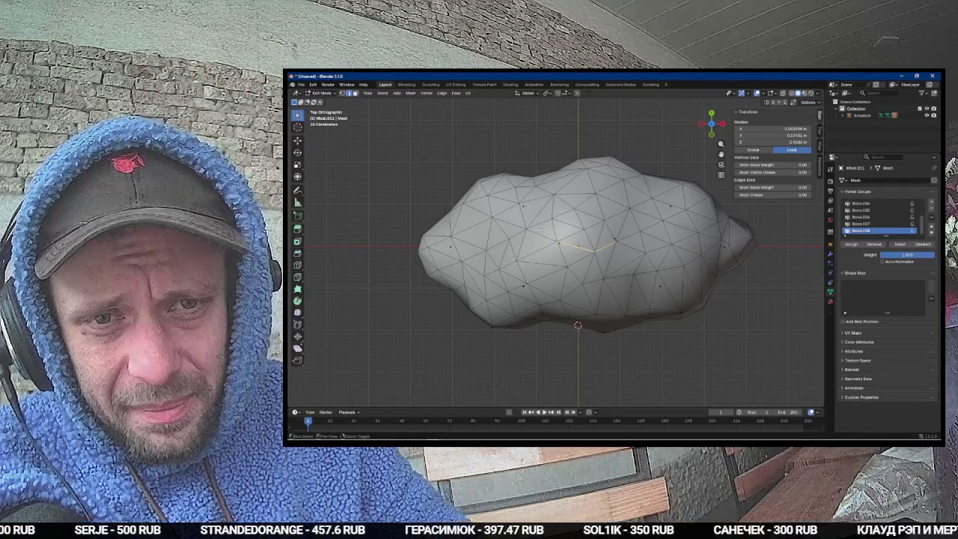
left_click(474, 246, "shift")
left_click(426, 247, "shift")
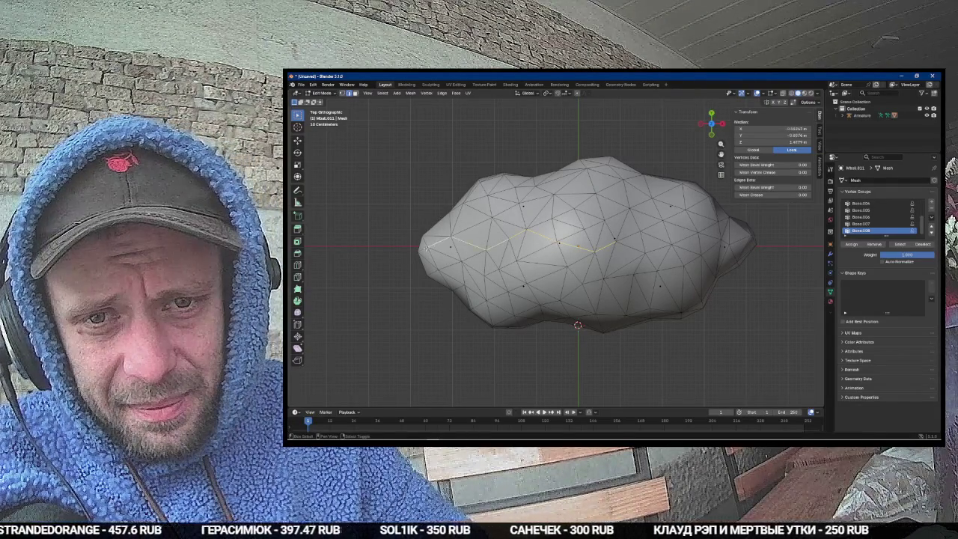
left_click(627, 236, "shift")
left_click(655, 237, "shift")
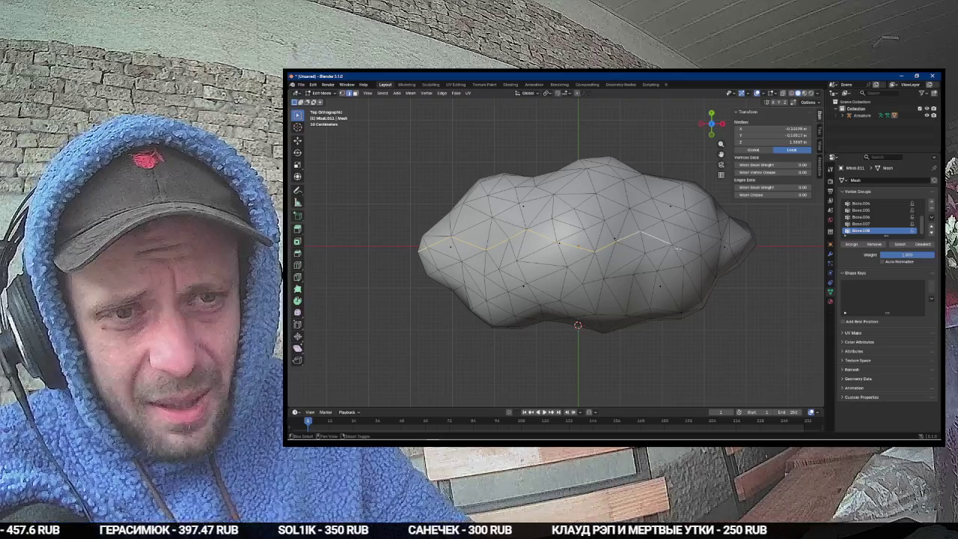
left_click(687, 249, "shift")
left_click(714, 246, "shift")
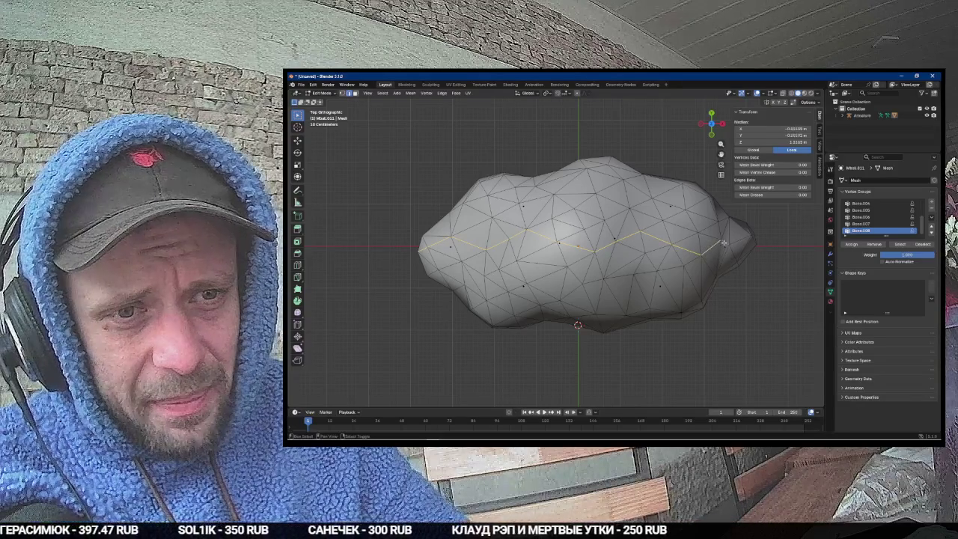
Step: Nudge the top vertex down and left, checking the cloud from several angles
mouse_move(741, 241)
left_mouse_down()
mouse_move(681, 198)
mouse_move(622, 220)
left_mouse_up()
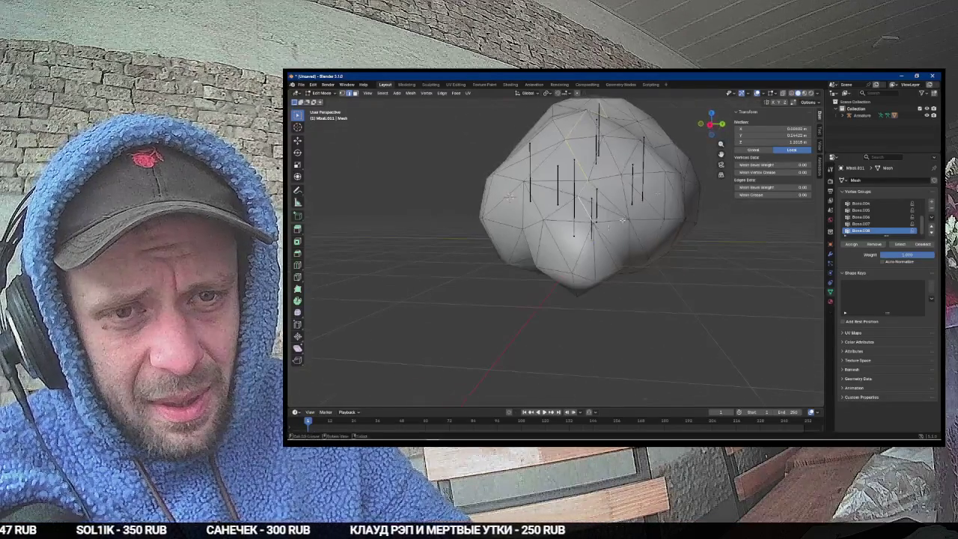
mouse_move(576, 289)
left_mouse_down()
mouse_move(597, 173)
mouse_move(600, 189)
left_mouse_up()
key("g")
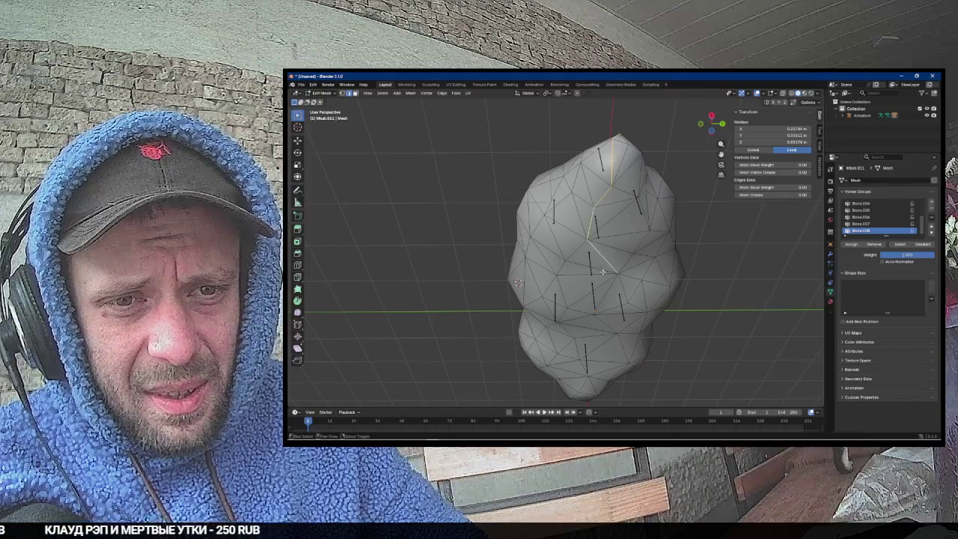
left_click_drag(604, 279, 599, 211)
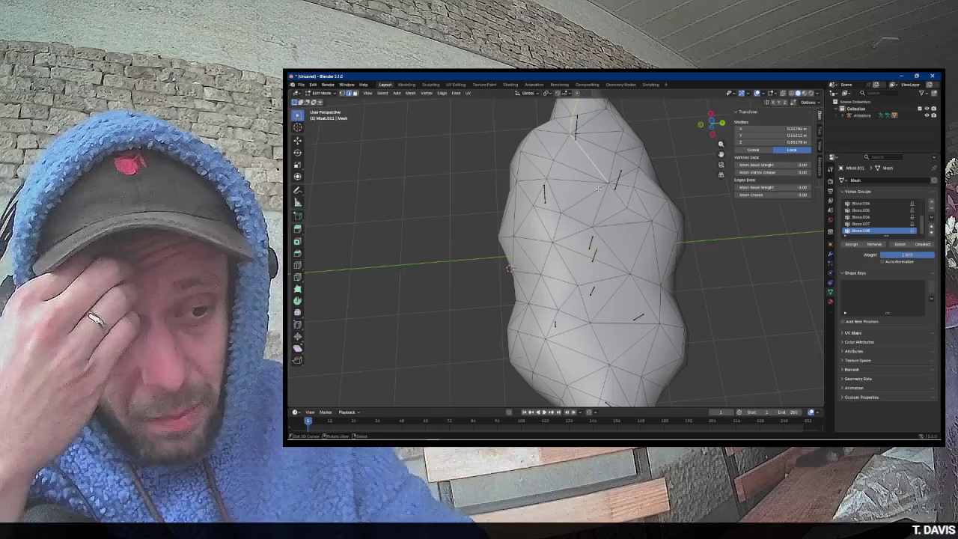
key("KP_7")
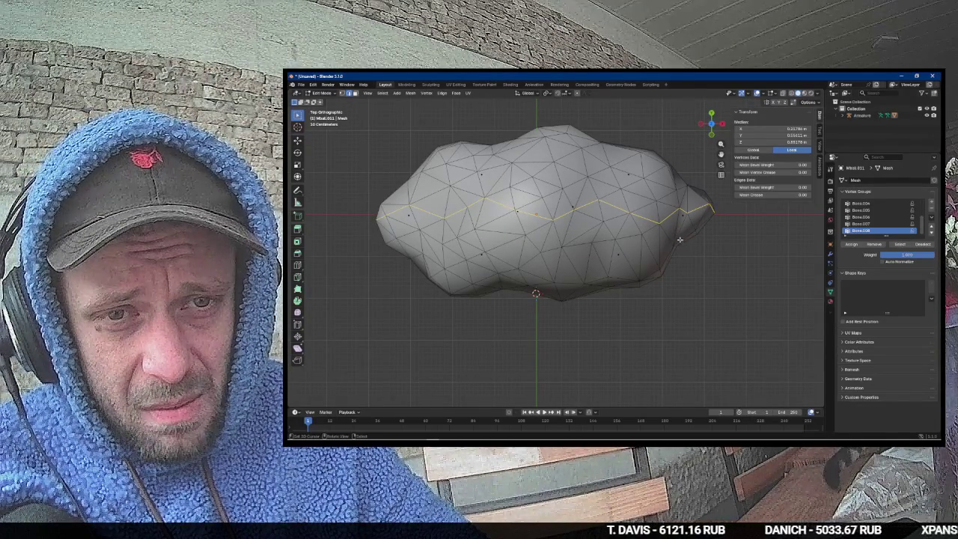
mouse_move(680, 239)
left_mouse_down()
mouse_move(509, 264)
mouse_move(518, 281)
left_mouse_up()
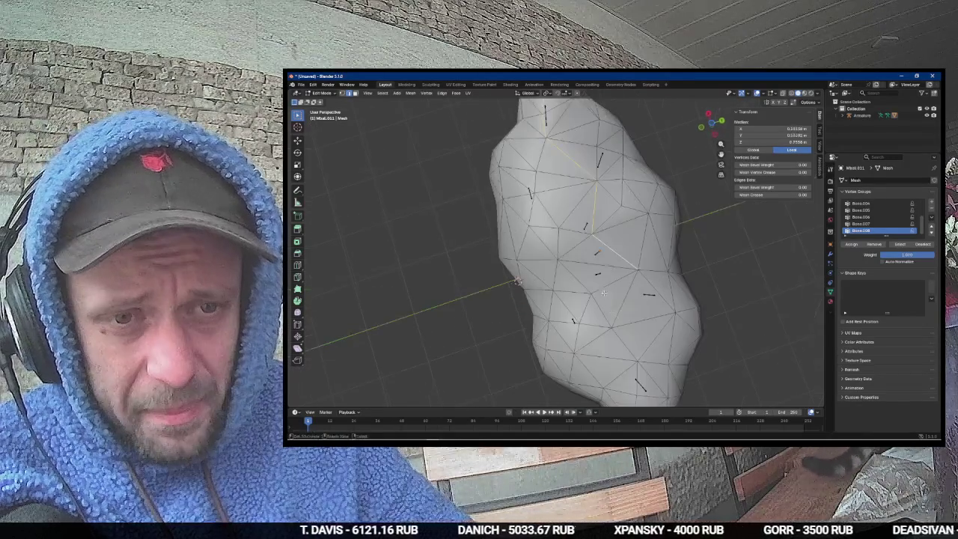
key("g")
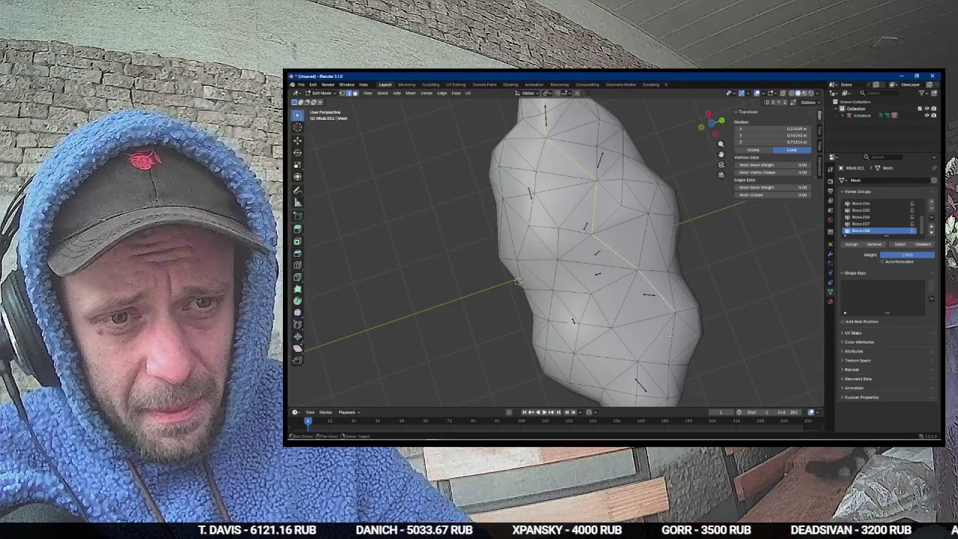
mouse_move(669, 335)
left_mouse_down()
mouse_move(544, 302)
mouse_move(656, 247)
mouse_move(607, 252)
mouse_move(599, 278)
left_mouse_up()
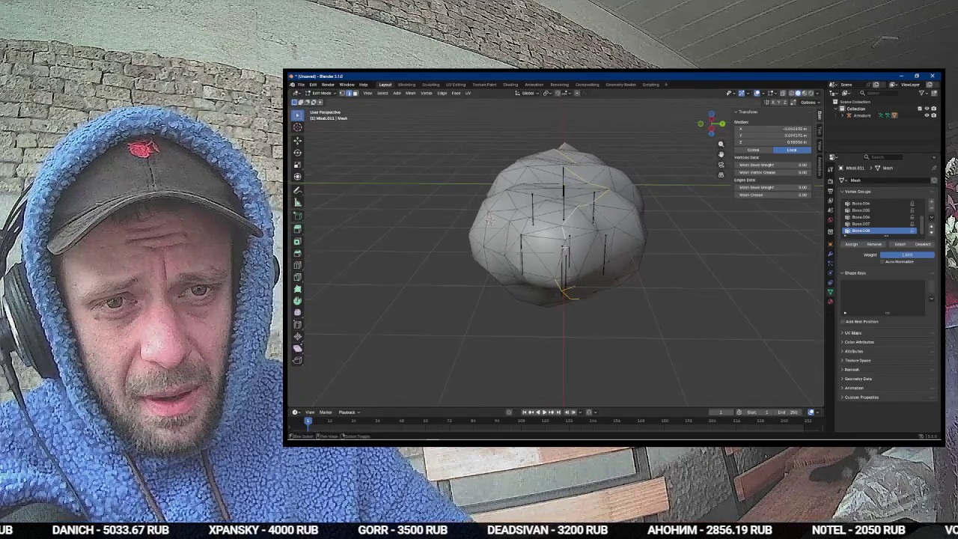
key("ctrl+e")
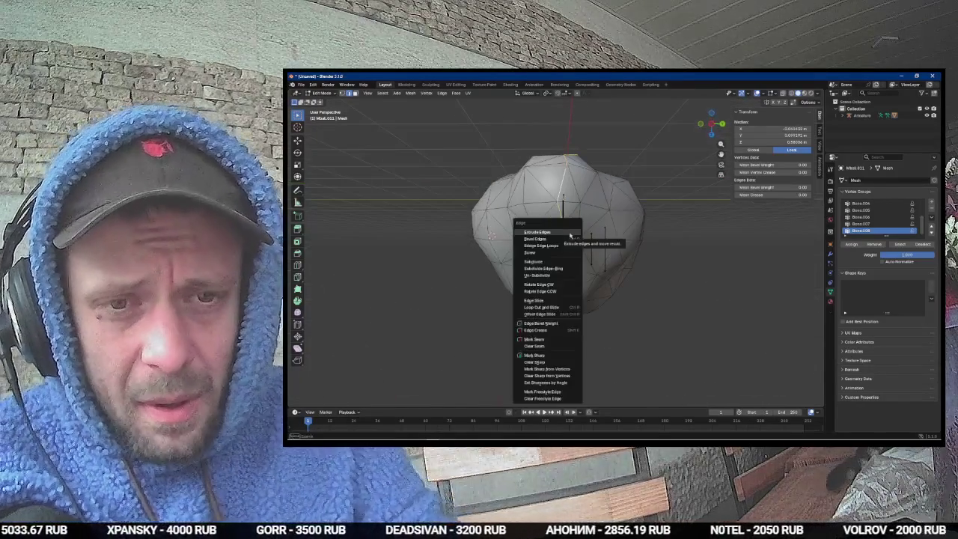
Step: Mark the edge chain as a seam and sphere-project the whole cloud's UVs
left_click(558, 339)
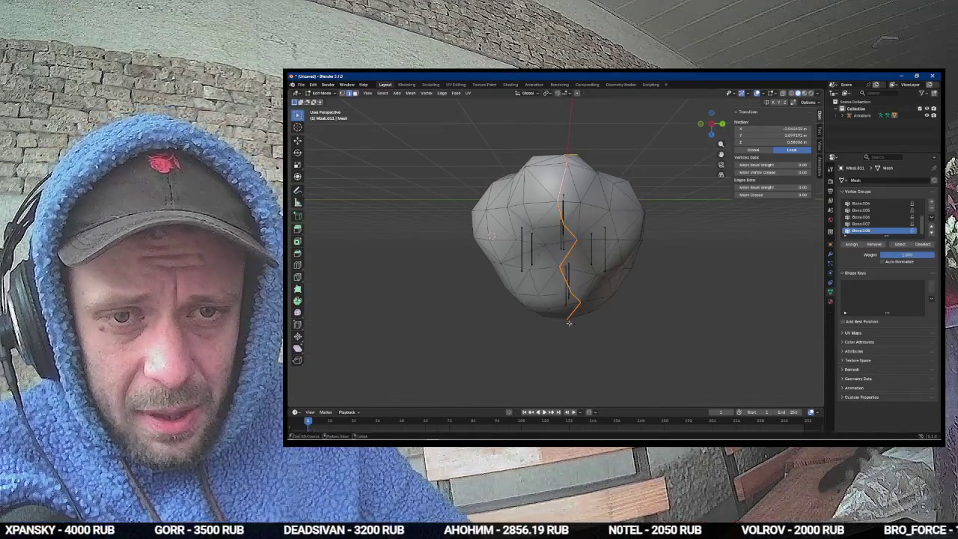
left_click_drag(557, 338, 552, 154)
key("a")
key("u")
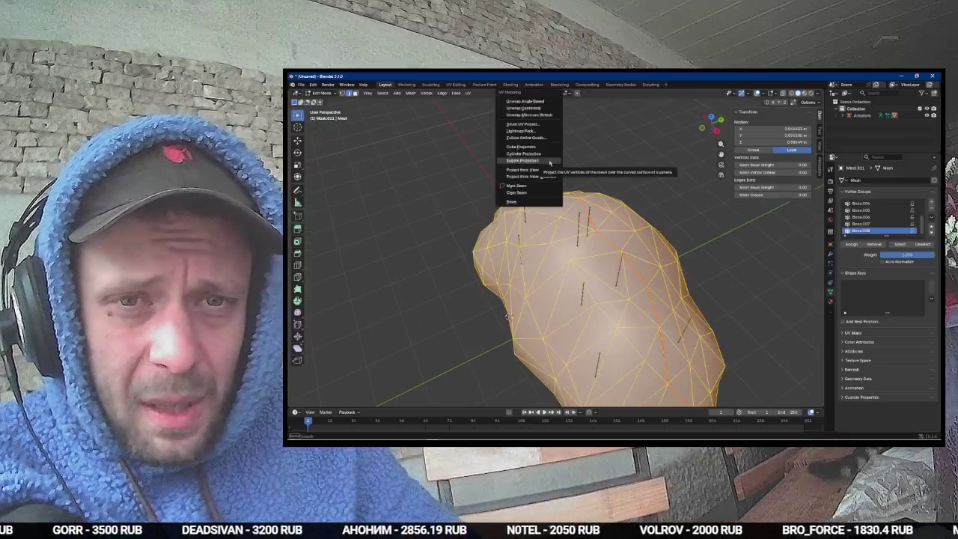
left_click(545, 162)
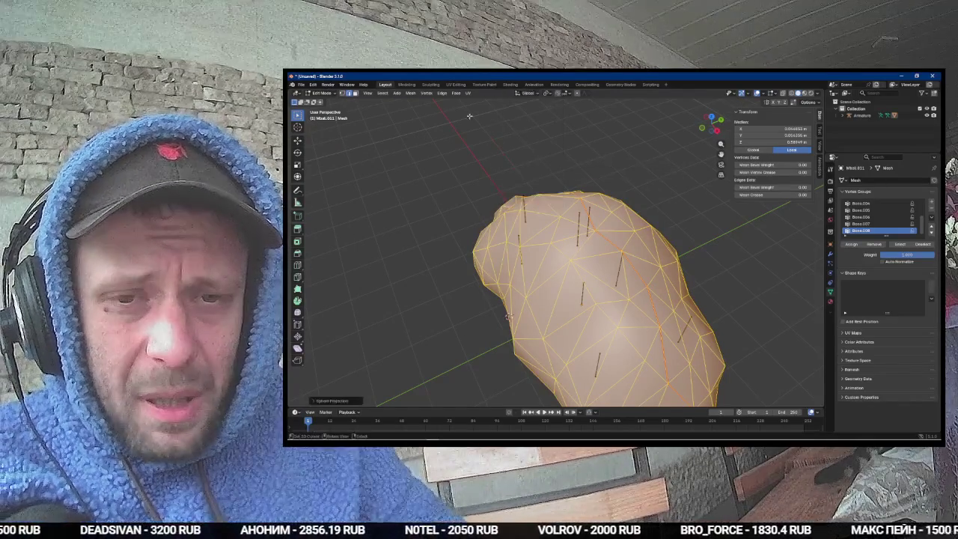
Step: Switch to the UV Editing workspace and inspect a connected UV island without moving it
left_click(462, 85)
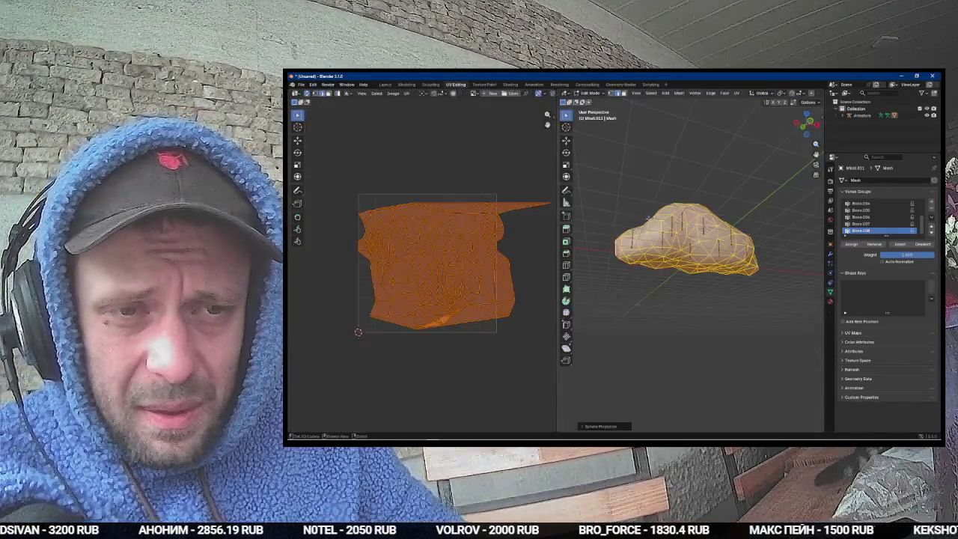
key("alt+a")
key("l")
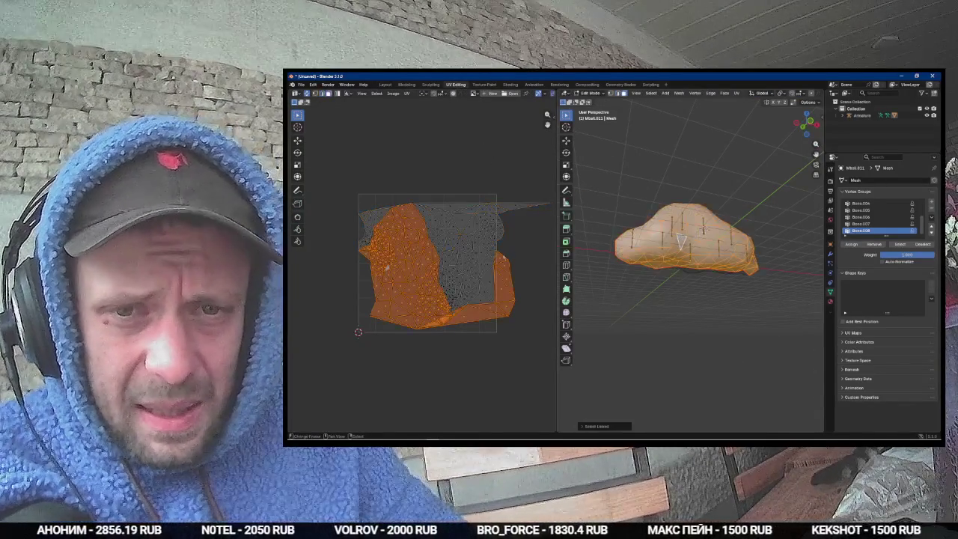
key("g")
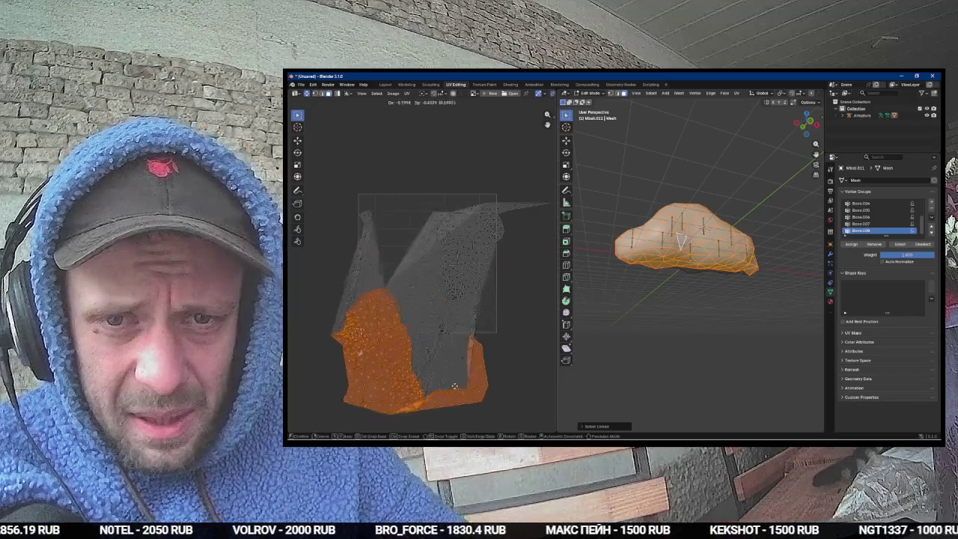
key("Escape")
left_click_drag(674, 239, 722, 238)
Step: Cylinder-project the whole cloud's UVs with Polar ZY alignment and View on Poles direction
key("a")
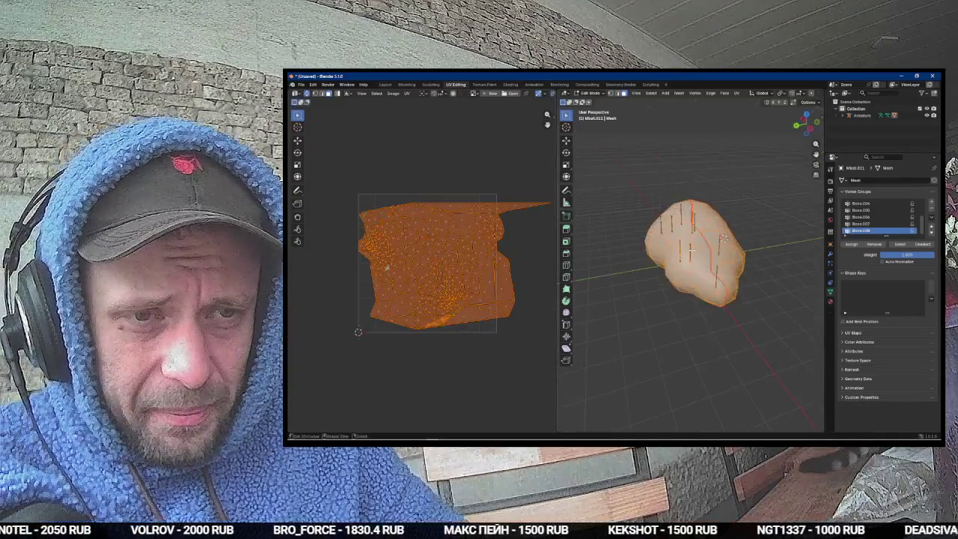
key("u")
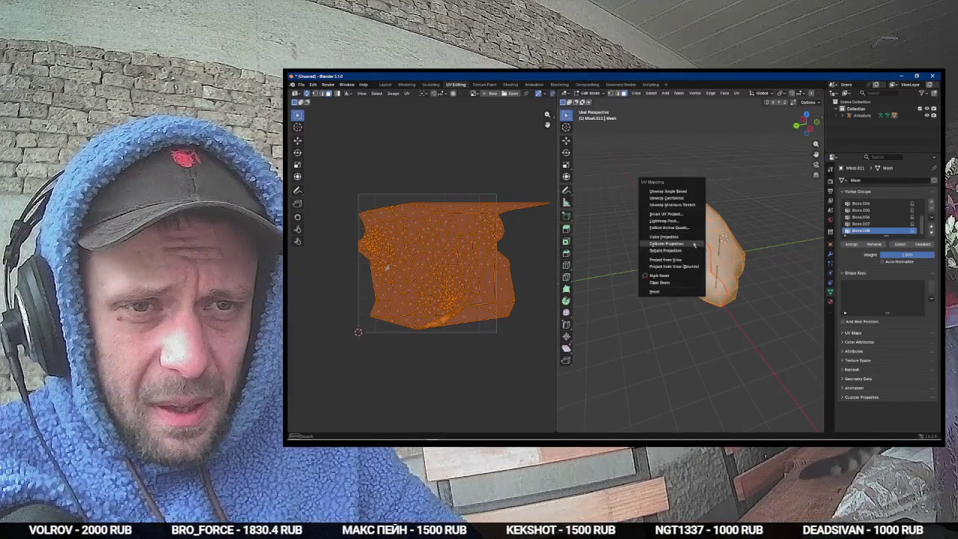
left_click(666, 244)
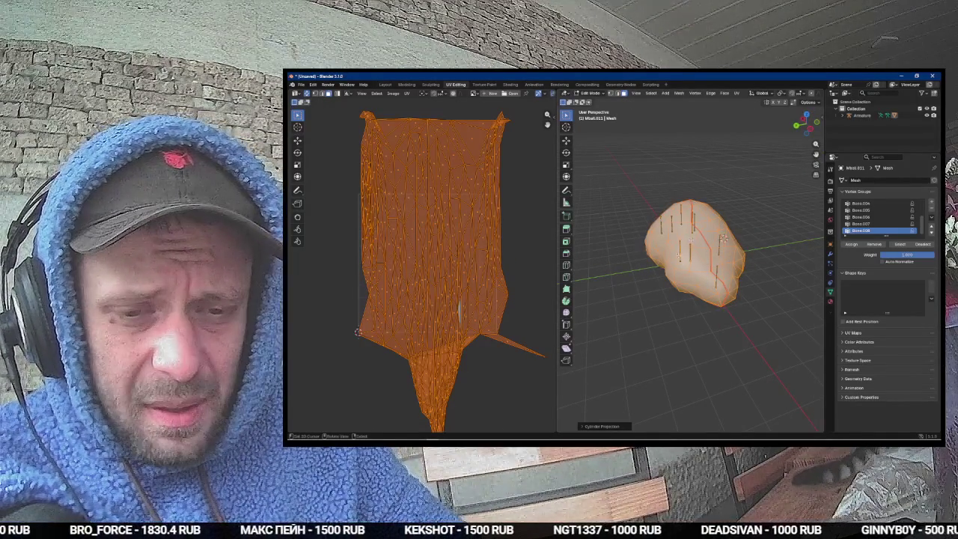
left_click(606, 426)
left_click(642, 380)
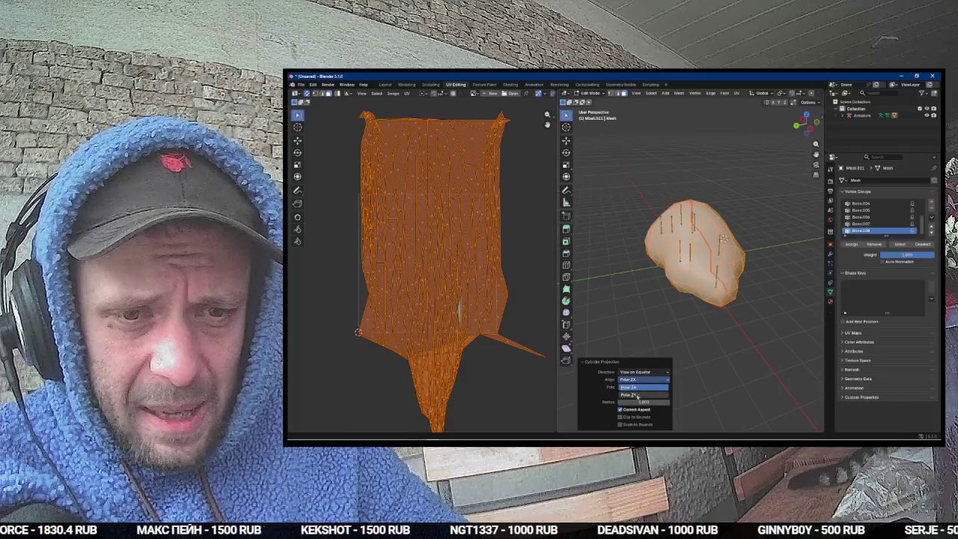
left_click(640, 385)
left_click(640, 372)
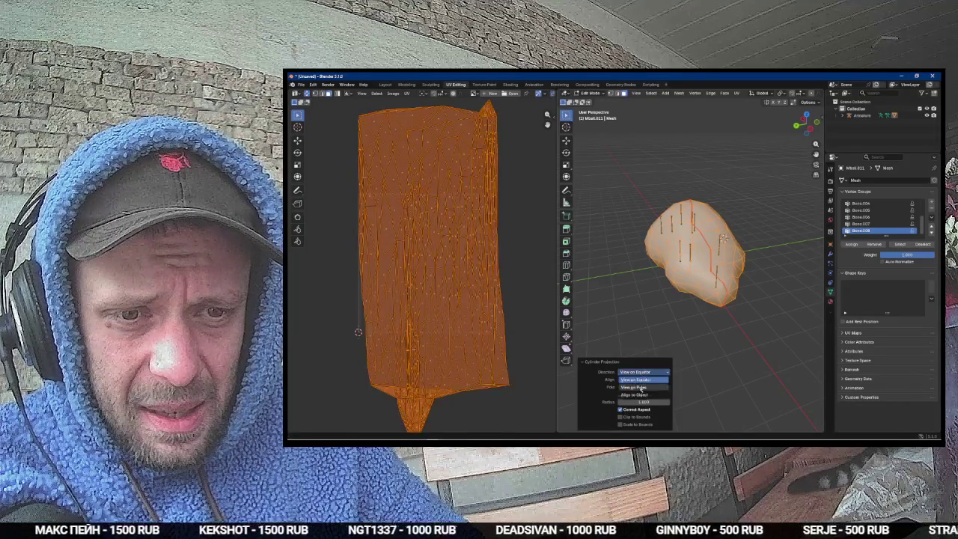
left_click(642, 387)
Step: Switch to the front orthographic view of the cloud
key("KP_1")
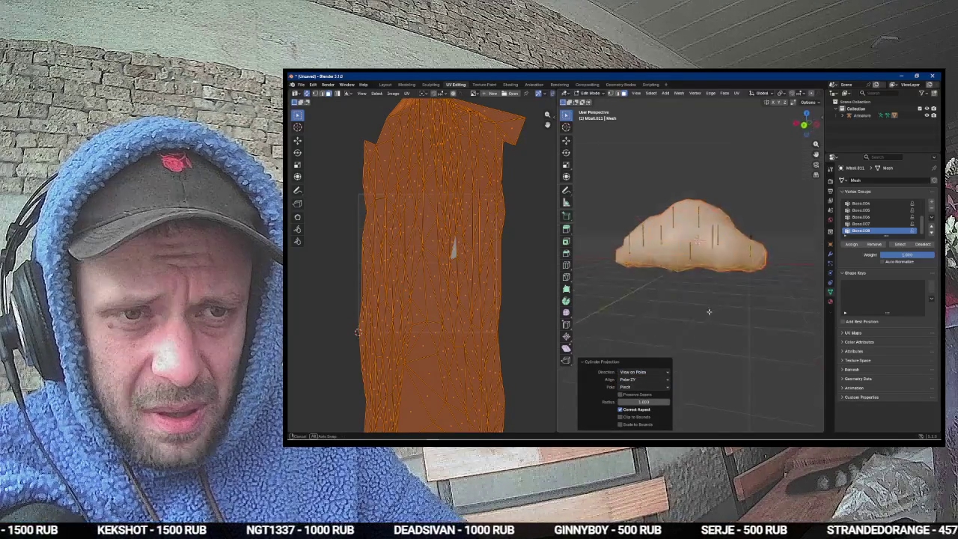
key("KP_3")
key("KP_1")
key("u")
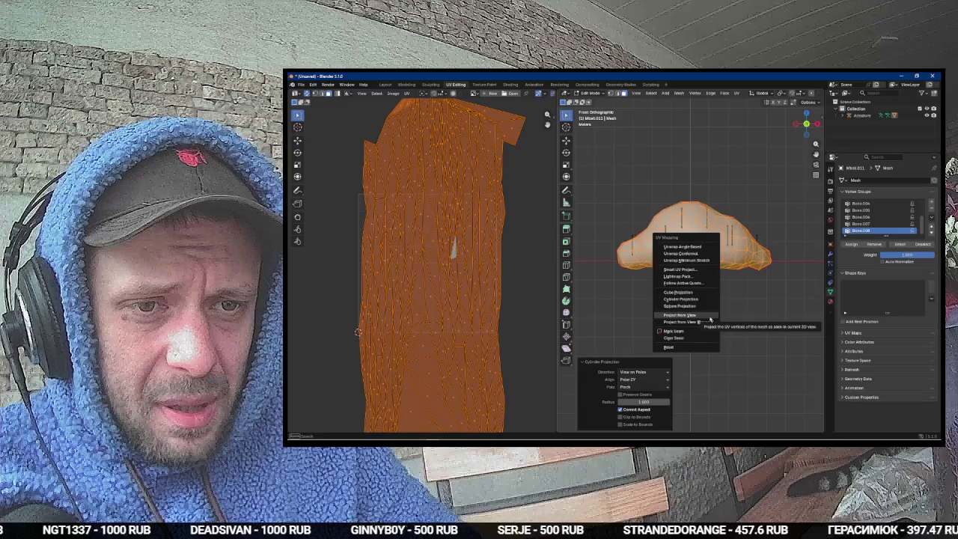
Step: Reproject the cloud's UVs with Cube Projection and move one linked island aside
left_click(697, 292)
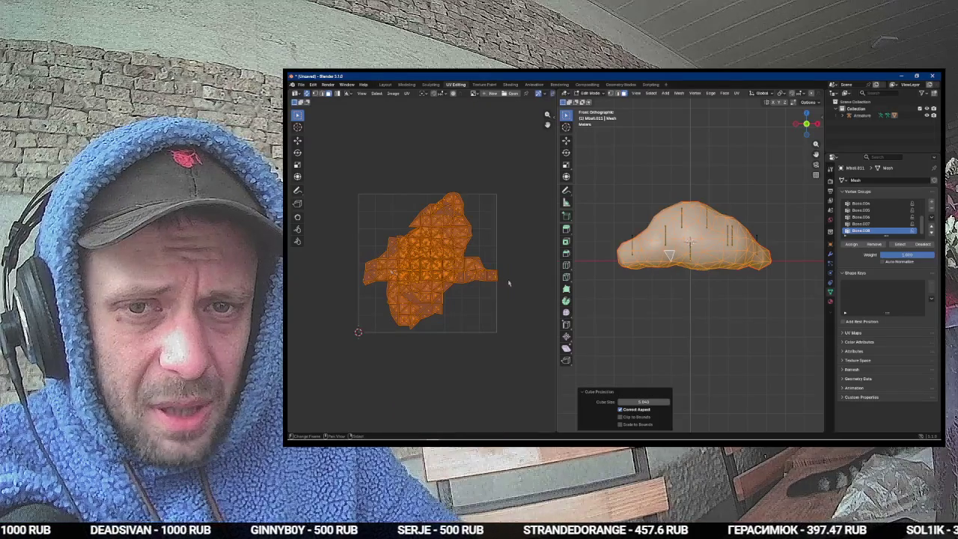
key("ctrl+l")
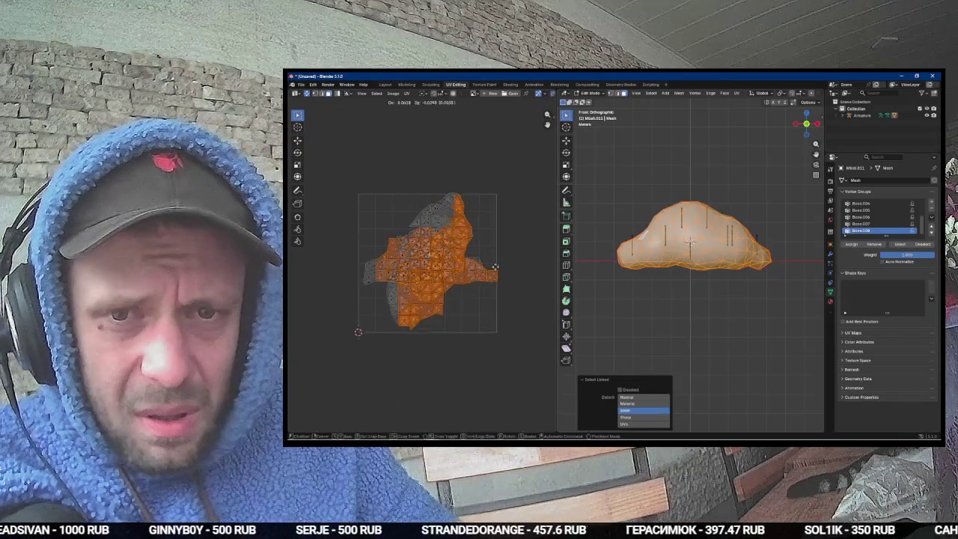
key("g")
left_click(477, 247)
Step: Search the command list for 'data', then close it without running anything
key("F3")
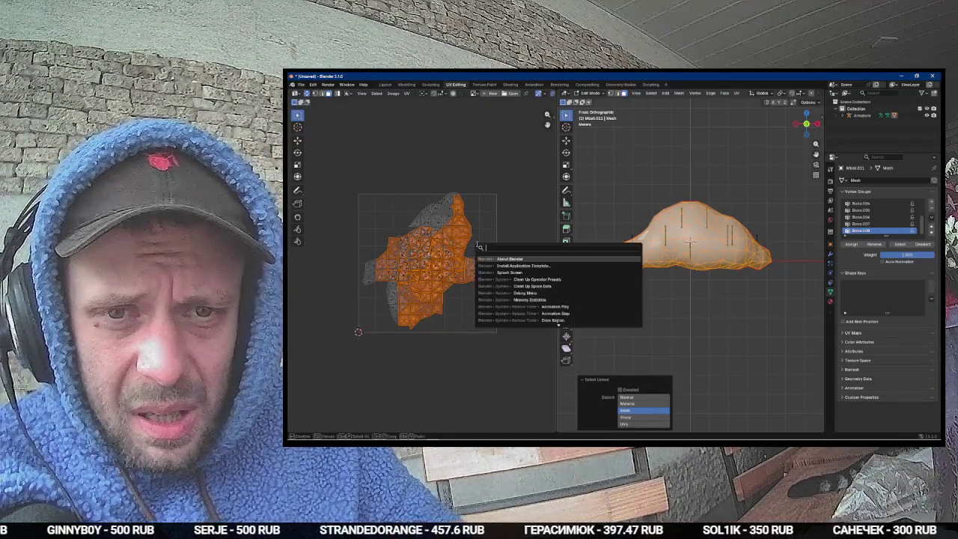
type("m")
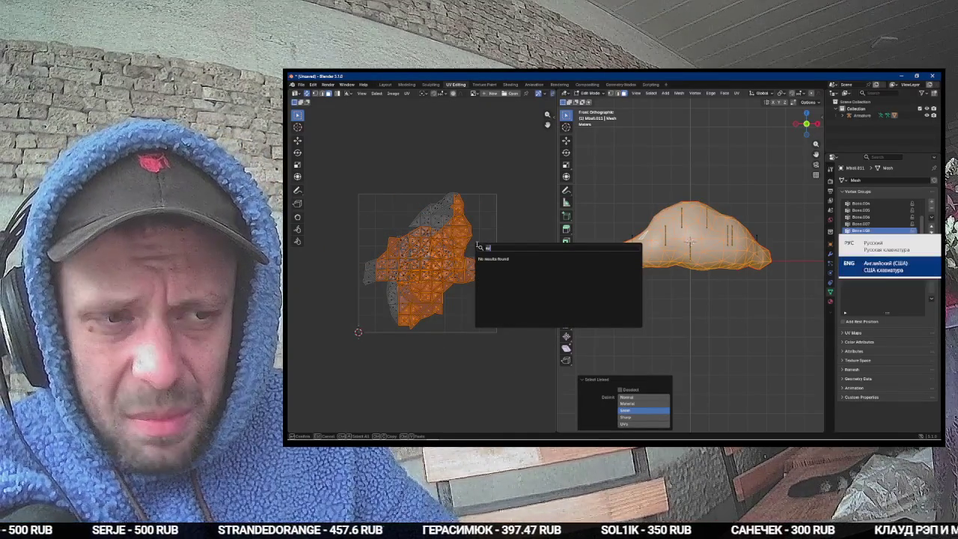
key("BackSpace")
type("datab")
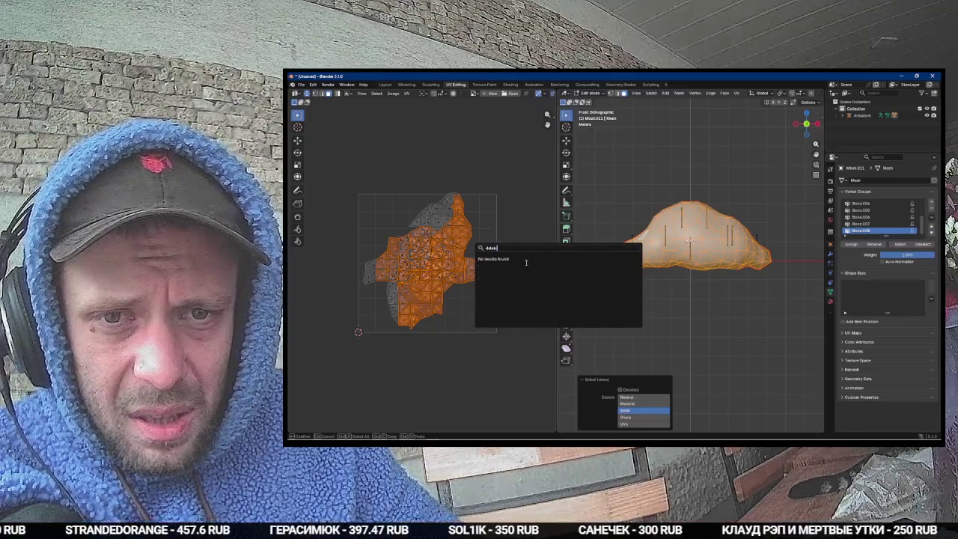
key("Escape")
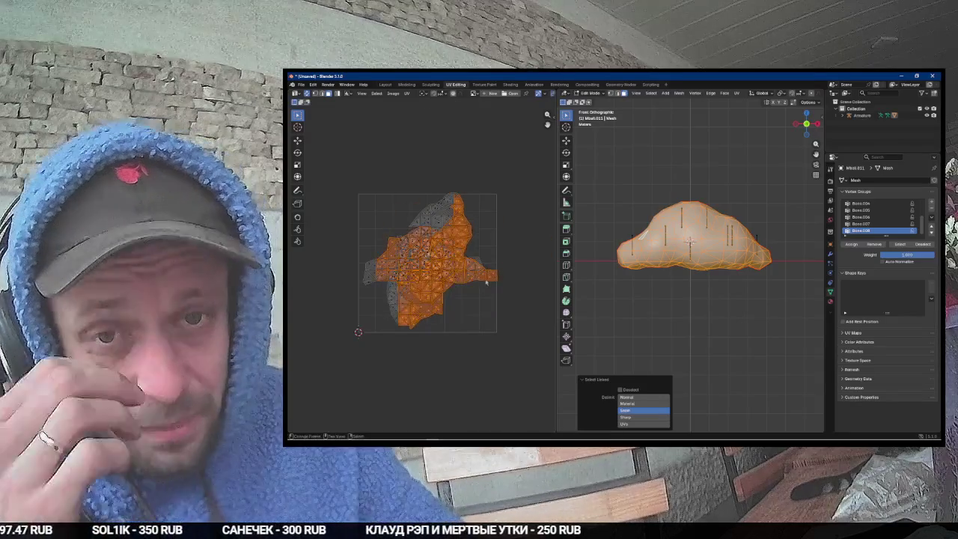
mouse_move(655, 199)
left_mouse_down()
mouse_move(696, 217)
mouse_move(673, 225)
mouse_move(701, 242)
mouse_move(658, 206)
left_mouse_up()
Step: Project all the cloud's UVs from the current view into one island
key("u")
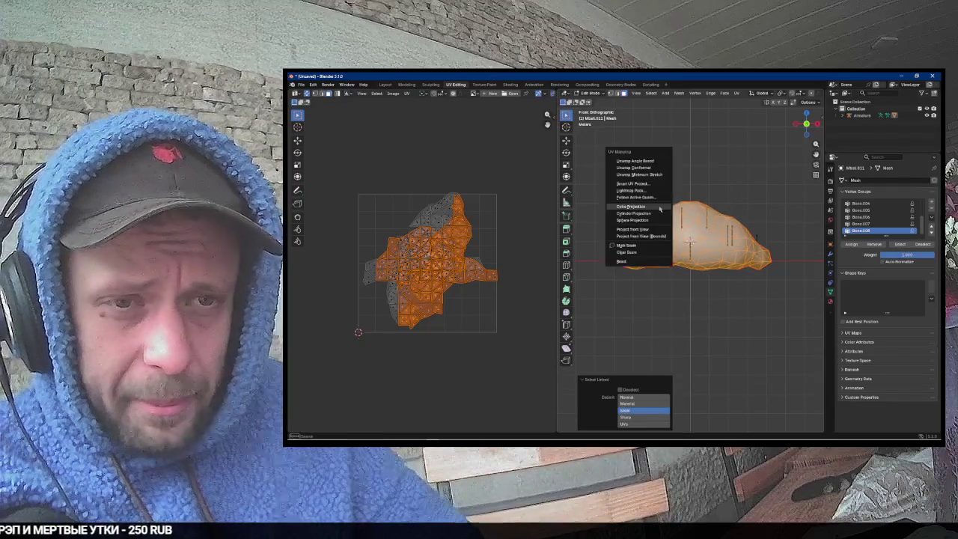
left_click(593, 221)
key("a")
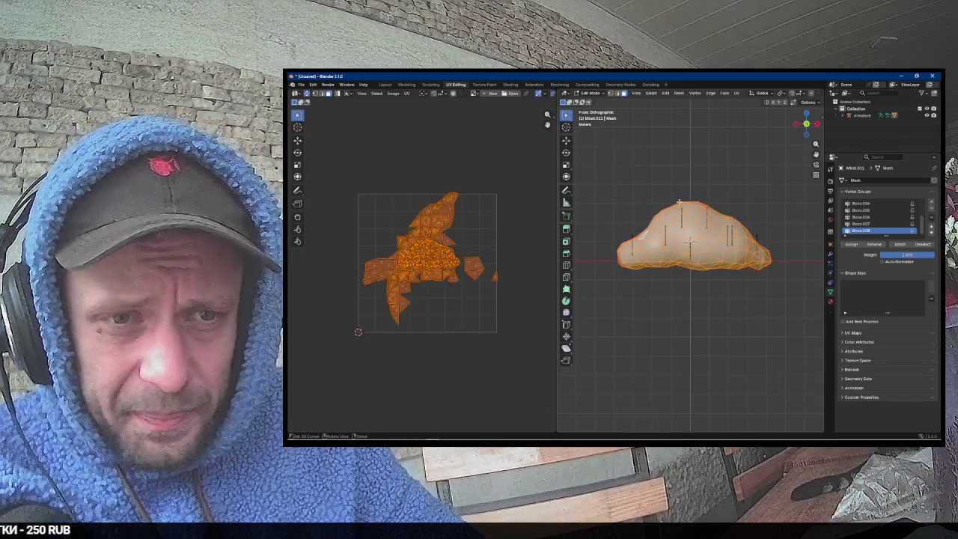
key("u")
left_click(678, 202)
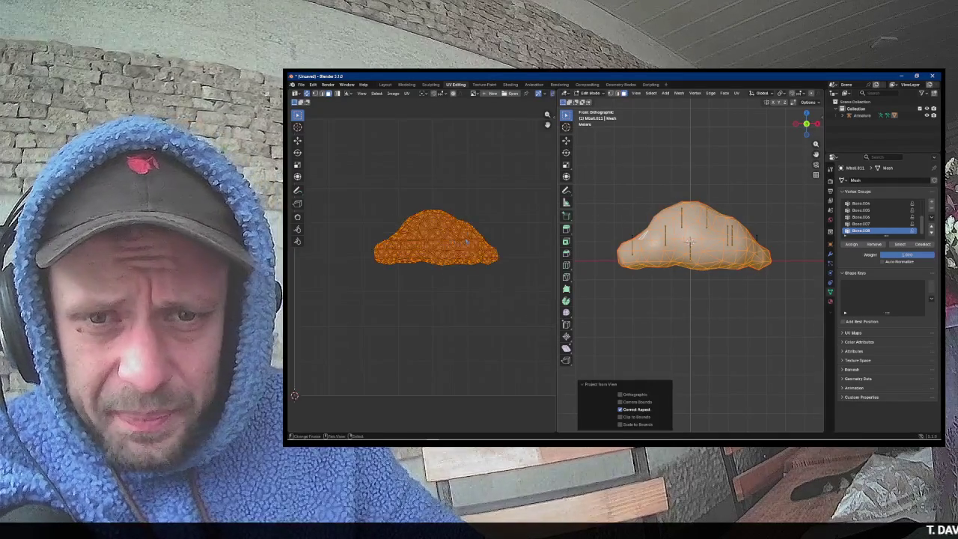
scroll(504, 259, "up", 4)
scroll(493, 259, "down", 2)
mouse_move(696, 247)
left_mouse_down()
mouse_move(759, 257)
mouse_move(746, 251)
mouse_move(734, 262)
left_mouse_up()
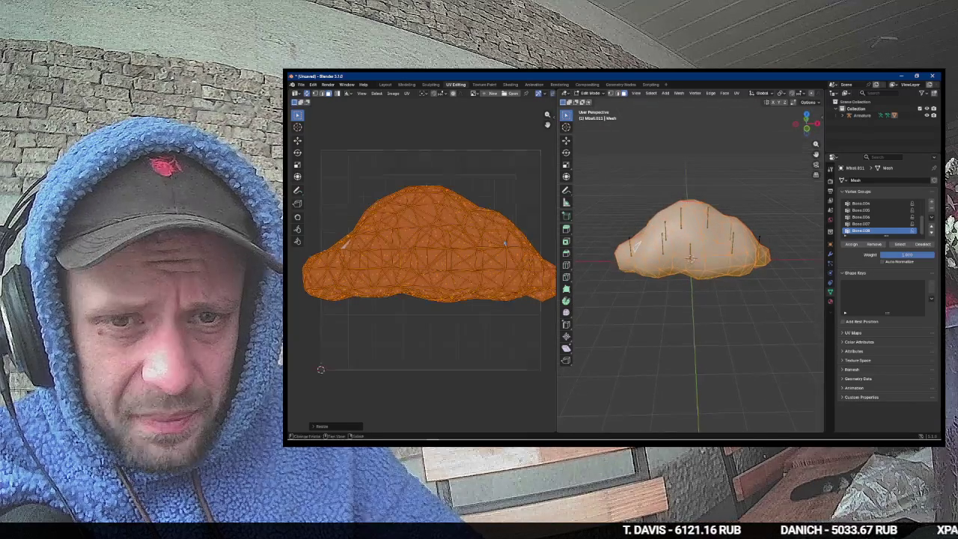
scroll(507, 242, "up", 2)
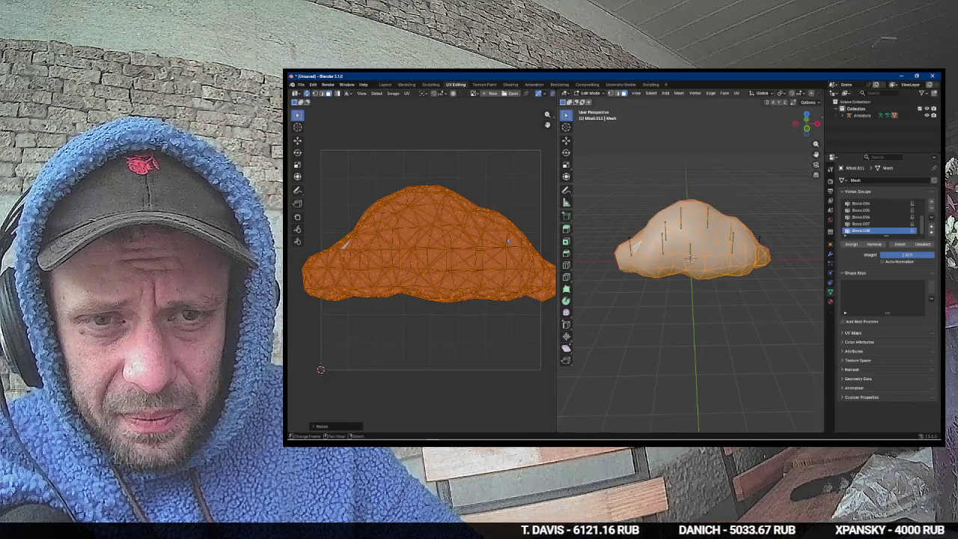
Step: Rotate the UV island about 55° counter-clockwise and shift it left into the UV square
key("r")
left_click(496, 128)
key("g")
left_click(482, 149)
Step: Search operators for 'smooth' and review the last move's settings without applying anything
key("F3")
type("smooth")
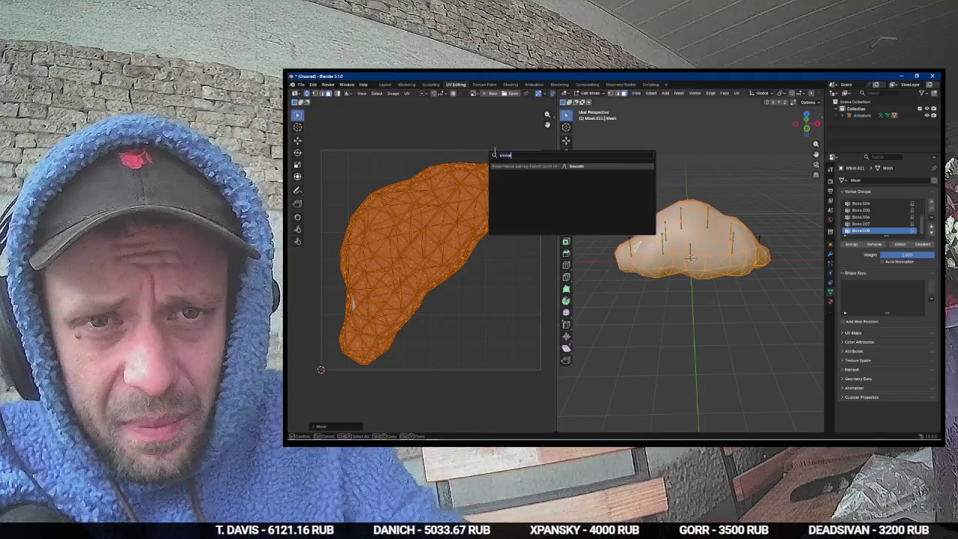
key("Escape")
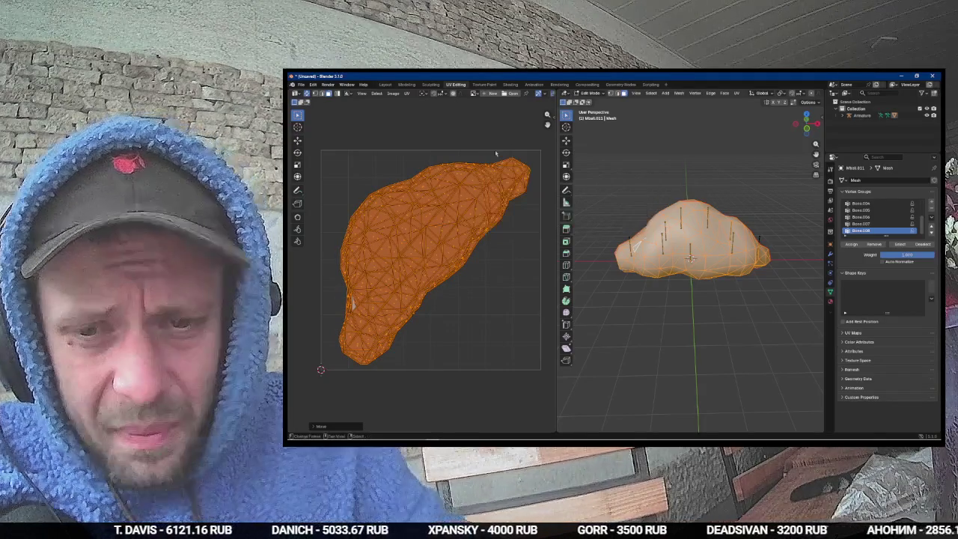
left_click(324, 426)
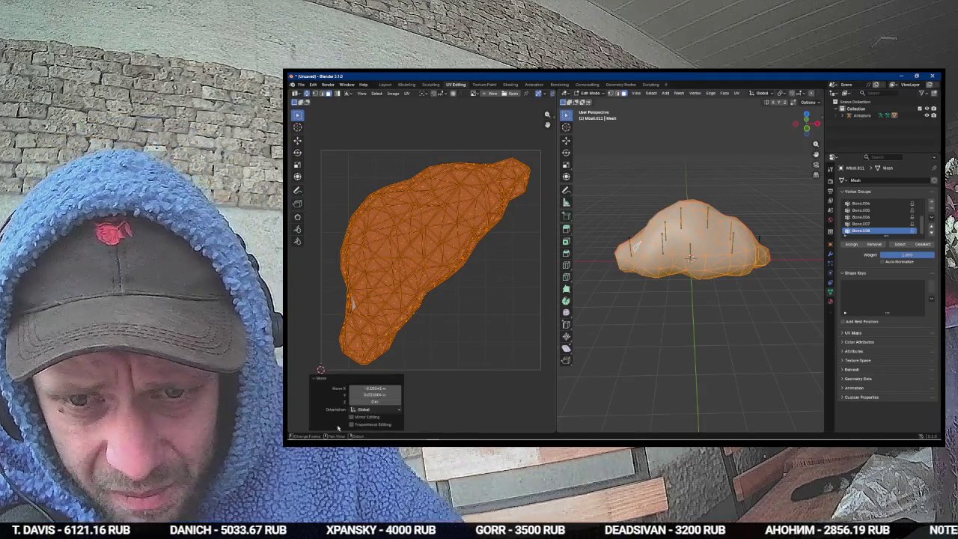
key("F3")
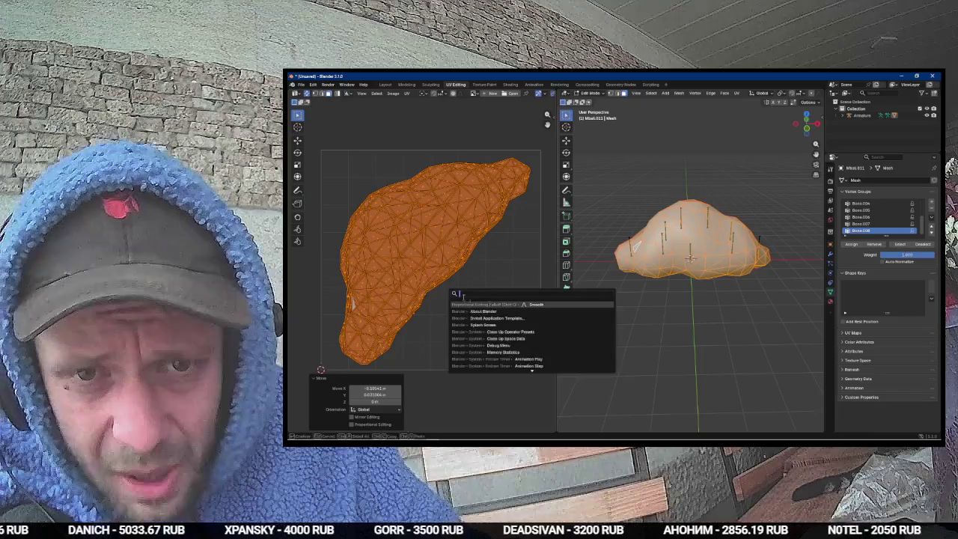
left_click(541, 304)
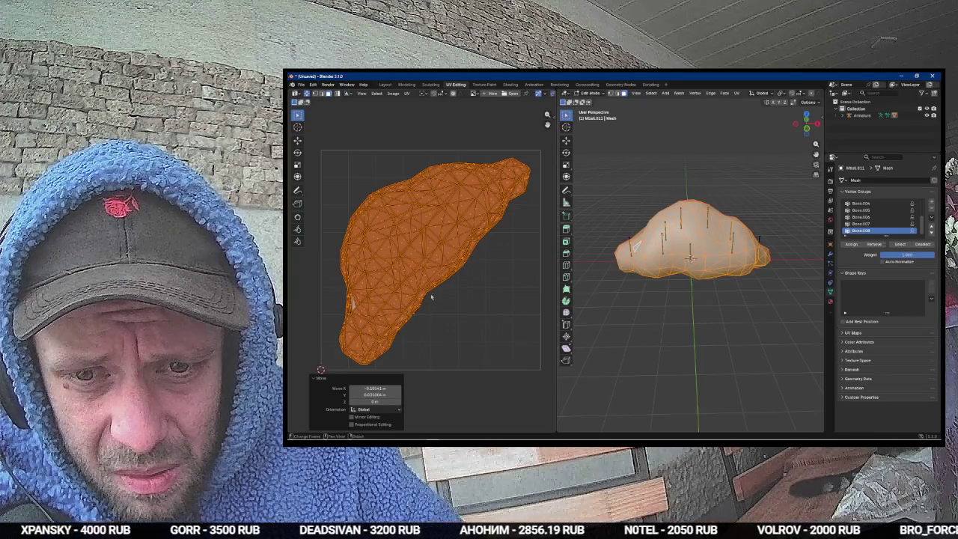
key("alt+Tab")
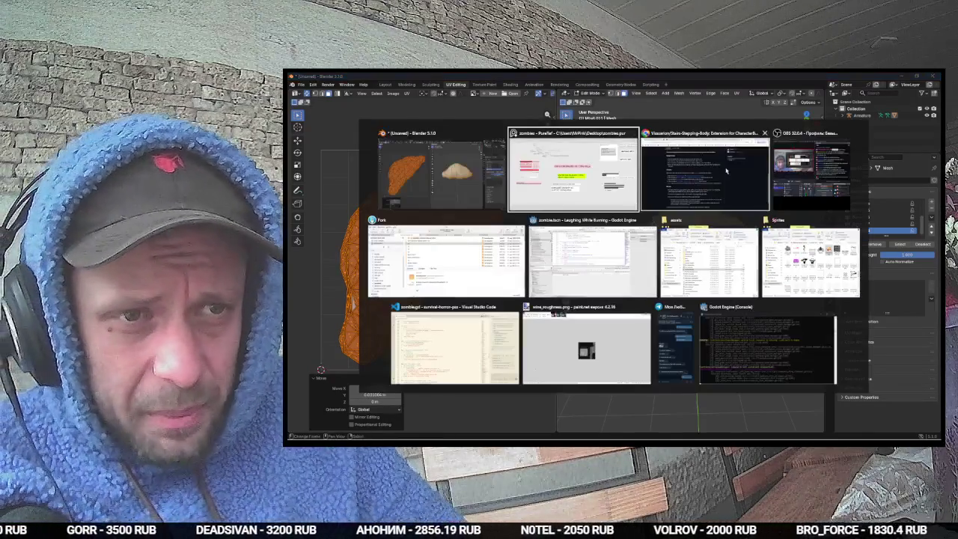
Step: Google 'blender расгладить развертку' in a new Chrome tab for UV smoothing tips, then return to Blender
left_click(714, 173)
key("ctrl+t")
type("blender")
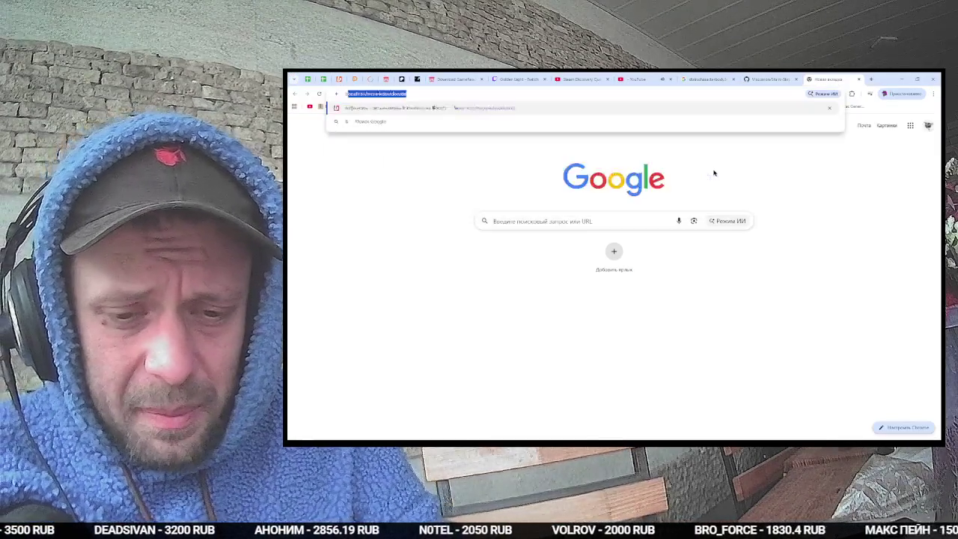
type(" ра")
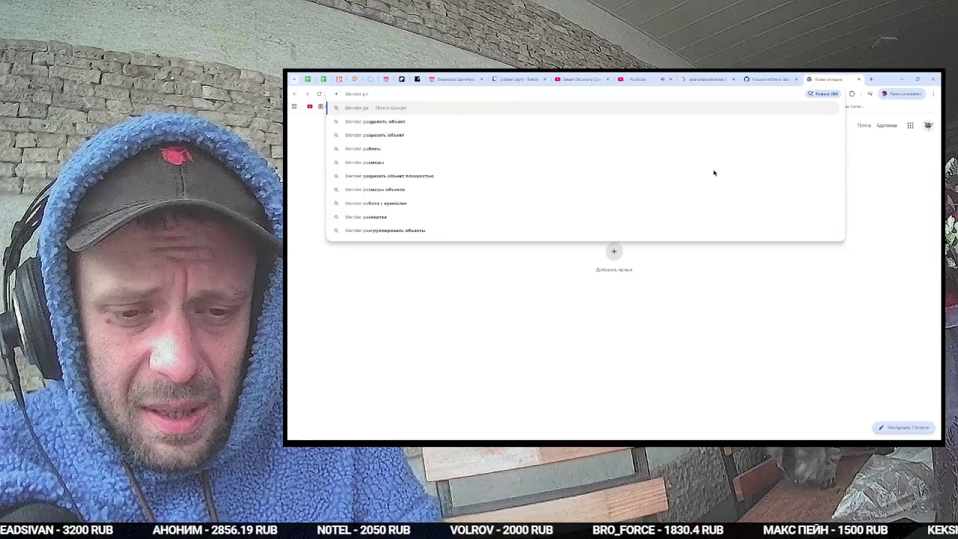
type("сставить ра")
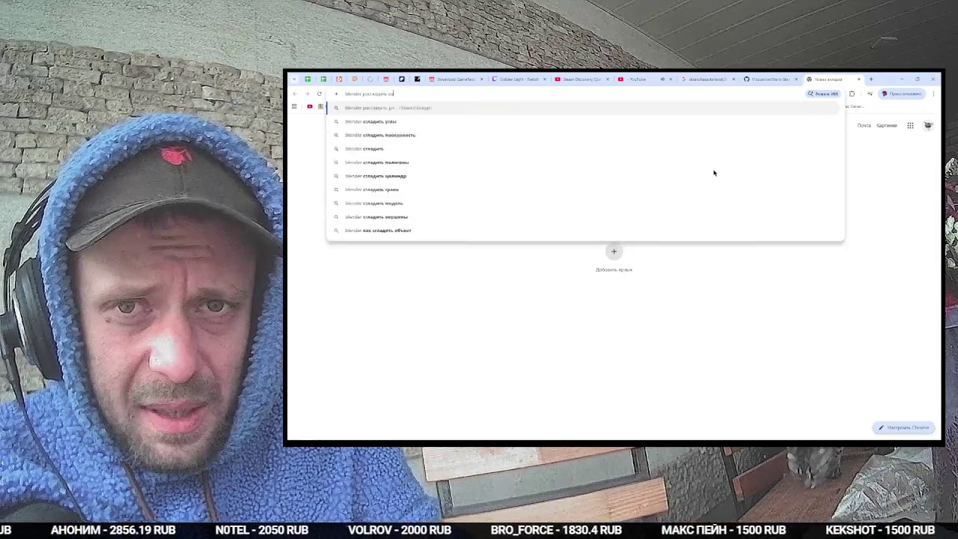
type("звертку")
key("Return")
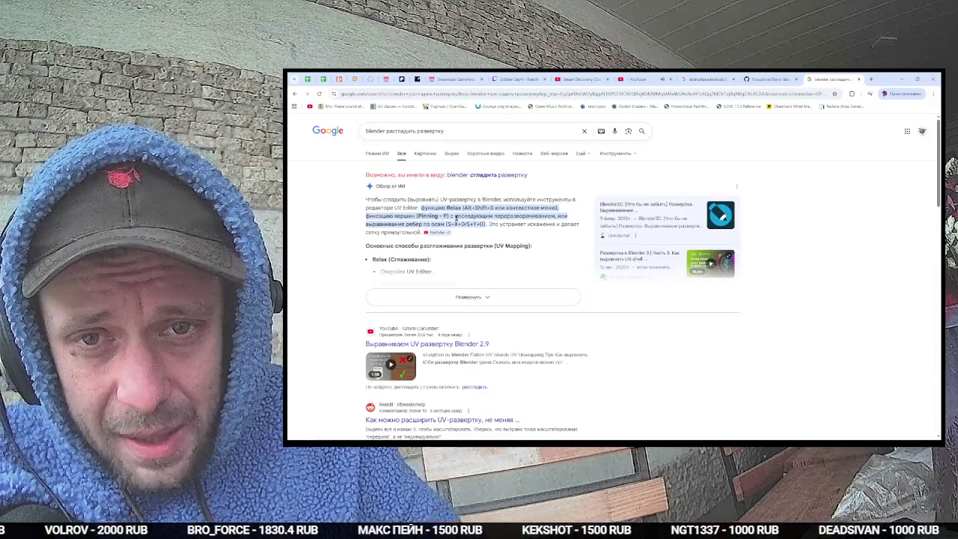
key("alt+Tab")
key("F3")
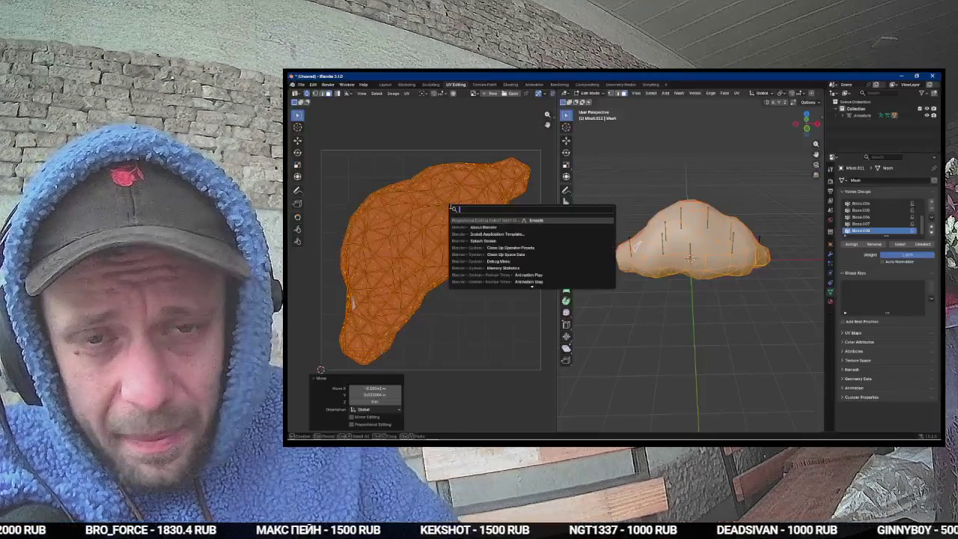
type("relo")
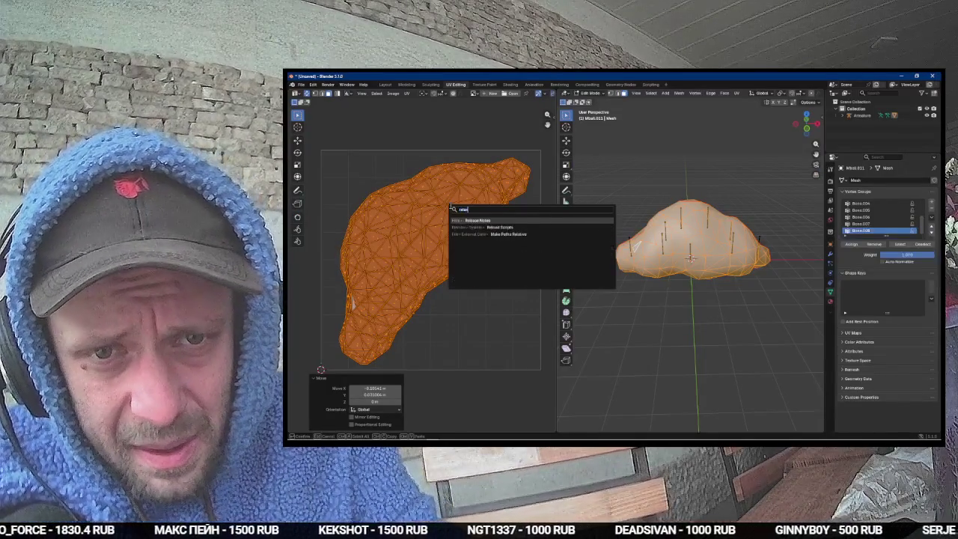
key("Escape")
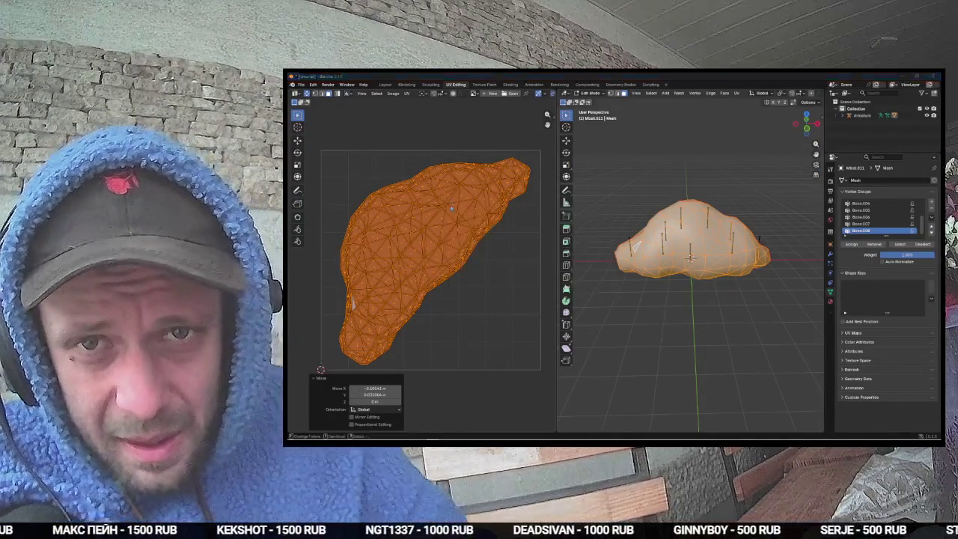
key("alt+Tab")
key("alt+Tab")
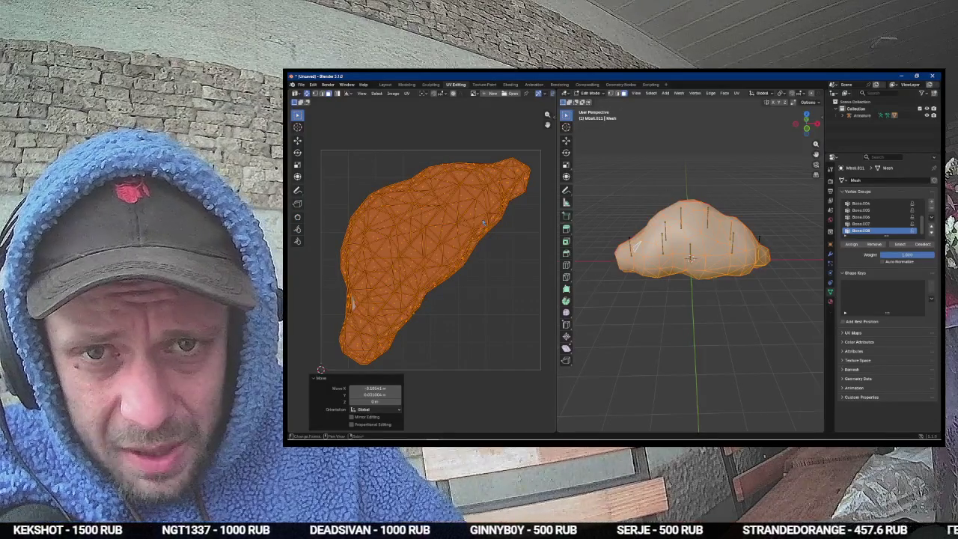
scroll(399, 213, "left", 2)
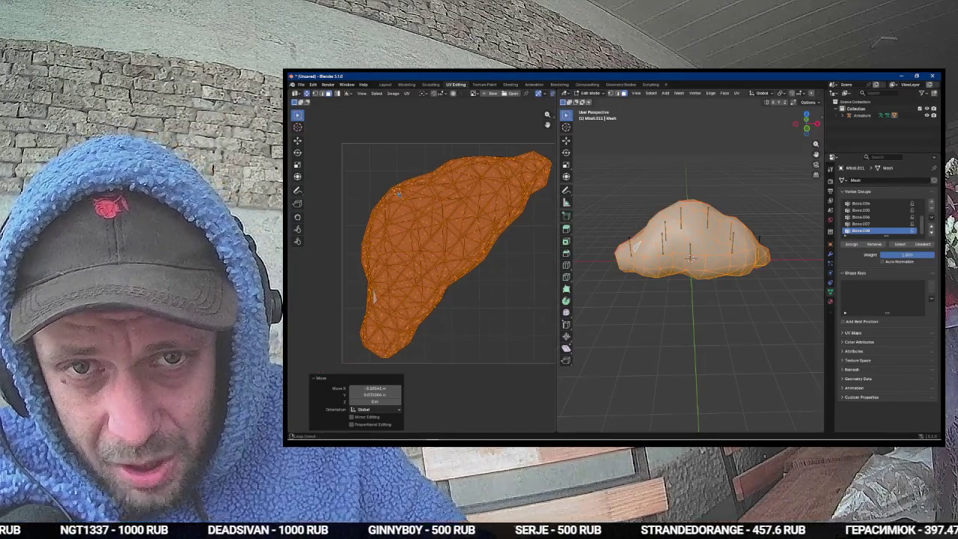
key("alt+Tab")
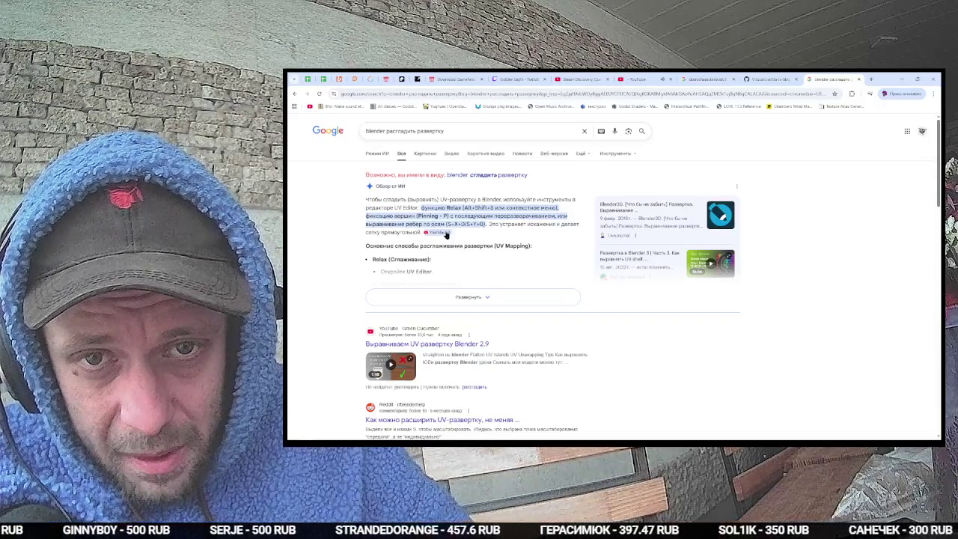
Step: Replace the results tab with a 'blender uv relax' search and read the Reddit 'Is there a UV relax tool?' thread
scroll(440, 269, "down", 3)
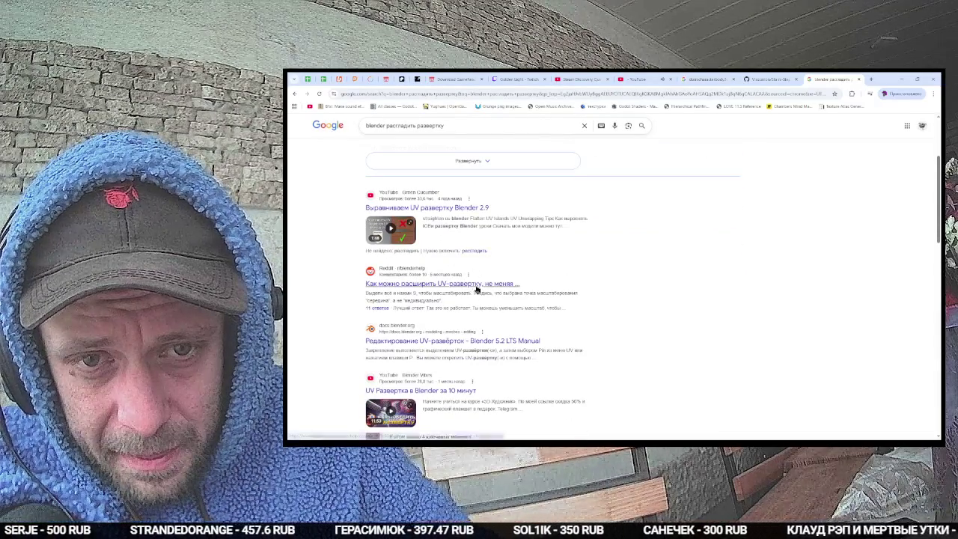
scroll(458, 342, "up", 5)
key("ctrl+w")
key("ctrl+t")
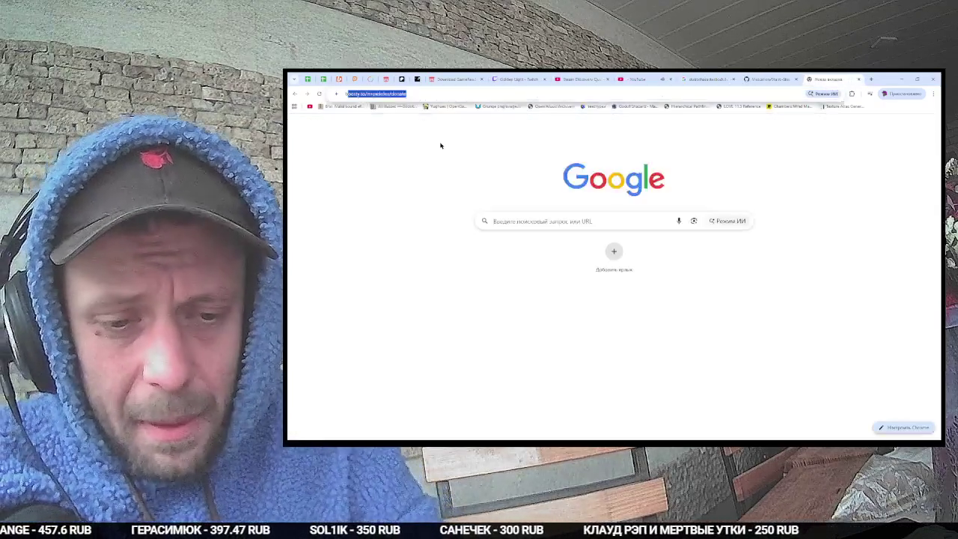
type("blender uv relax")
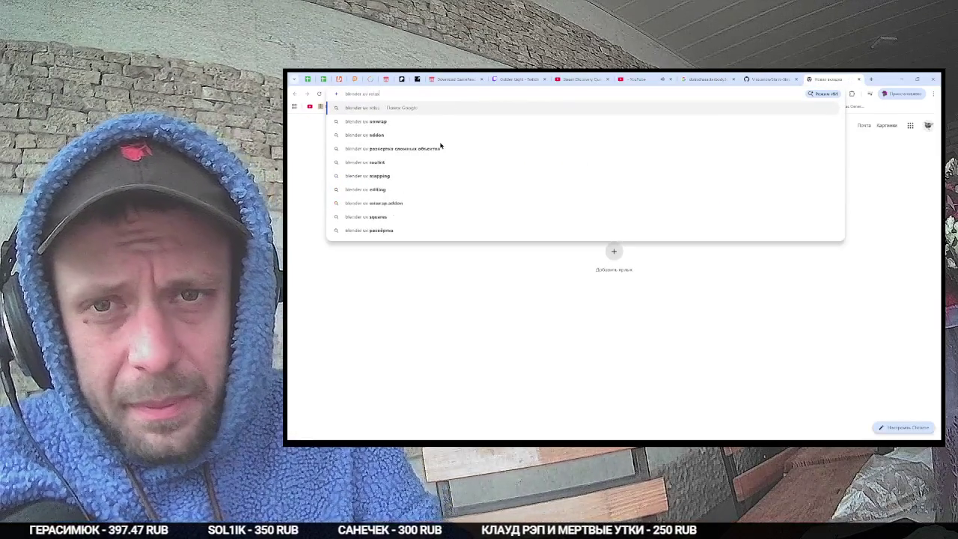
key("Return")
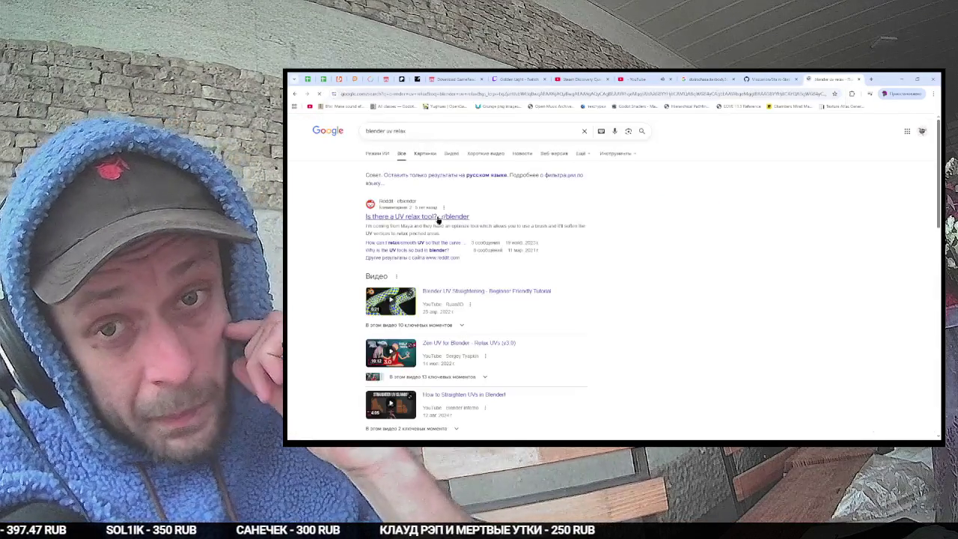
left_click(439, 218)
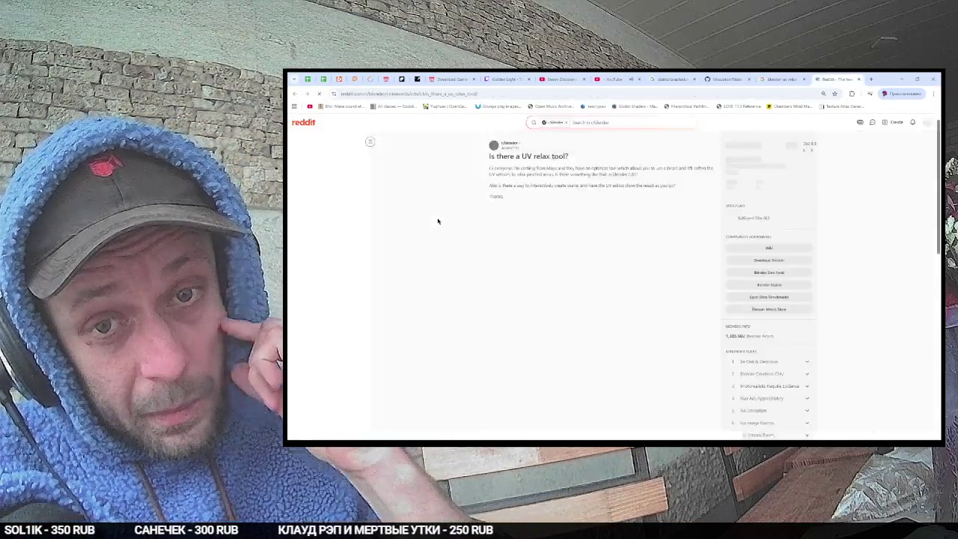
scroll(437, 221, "down", 2)
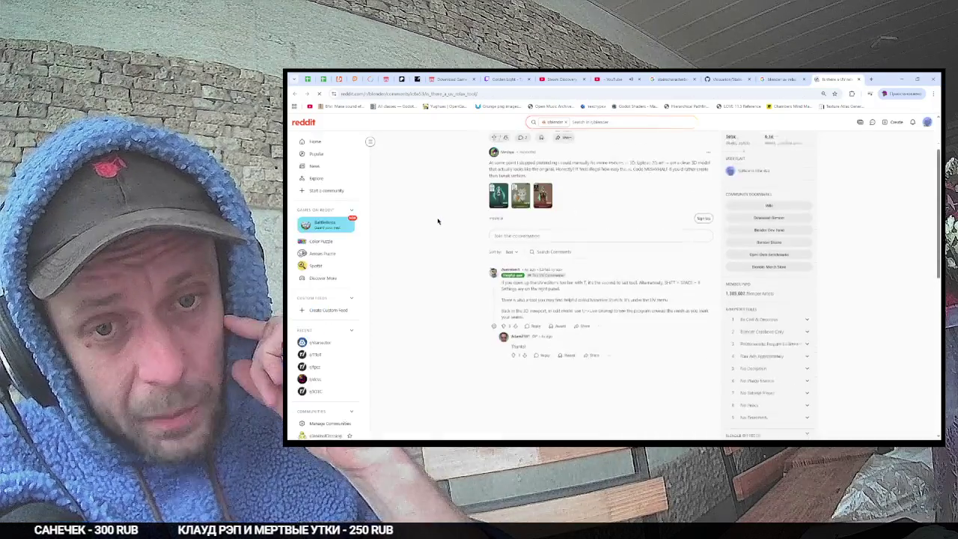
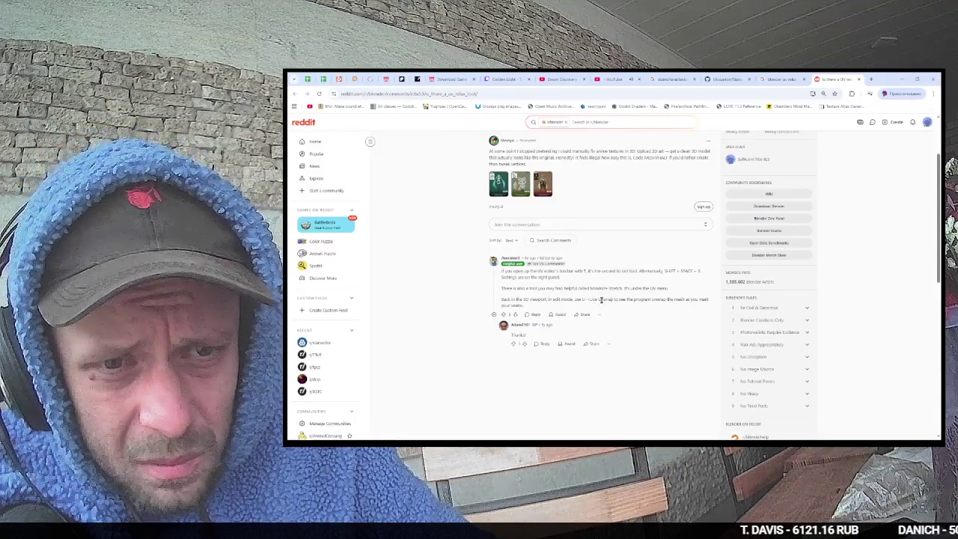
Step: In Blender, relax the blob's UV island in its middle and upper-right with the UV Sculpt relax brush
key("alt+Tab")
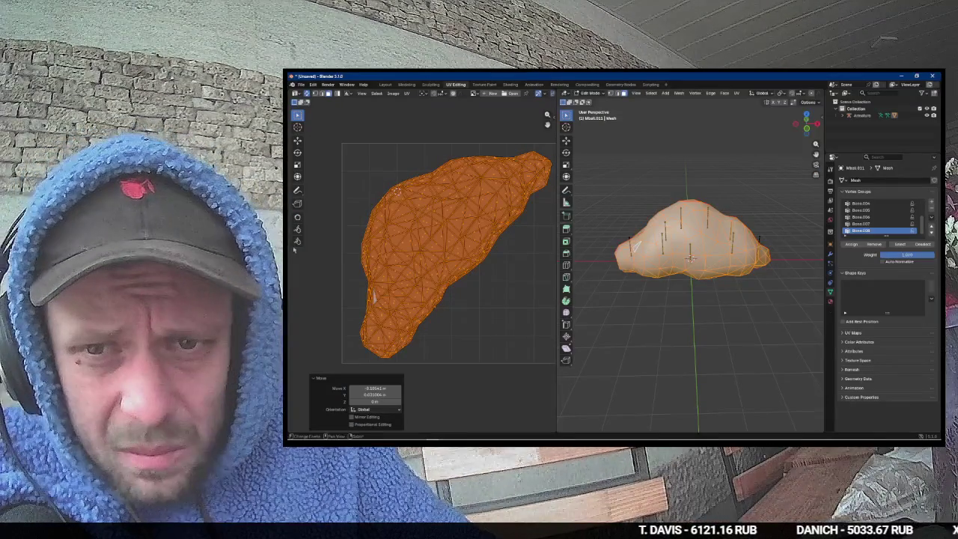
left_click(297, 229)
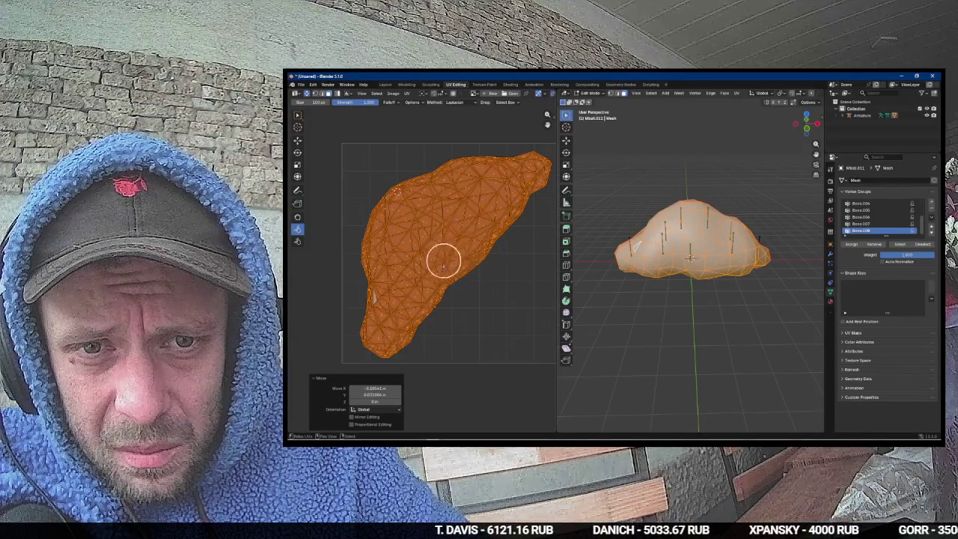
left_click_drag(449, 252, 461, 265)
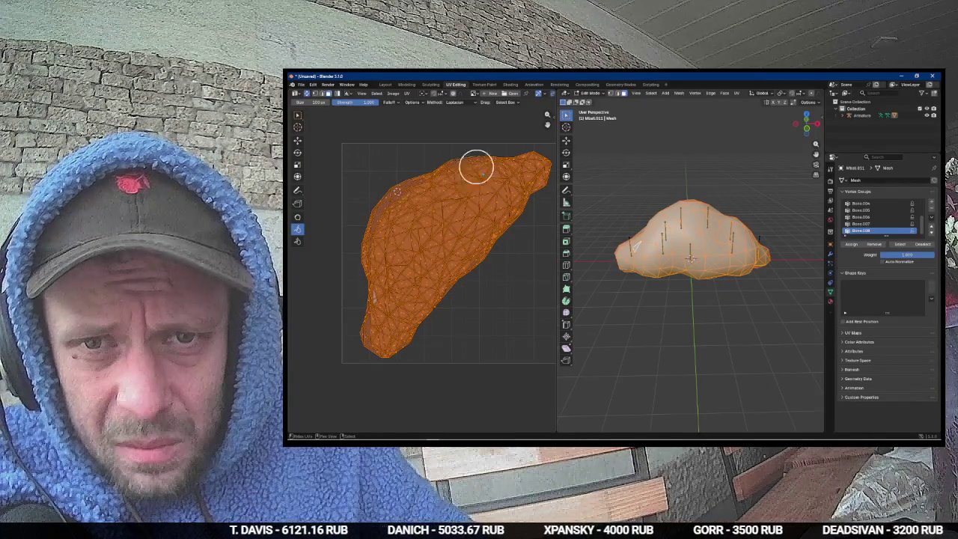
mouse_move(495, 192)
left_mouse_down()
mouse_move(524, 187)
mouse_move(516, 164)
mouse_move(501, 197)
mouse_move(497, 162)
left_mouse_up()
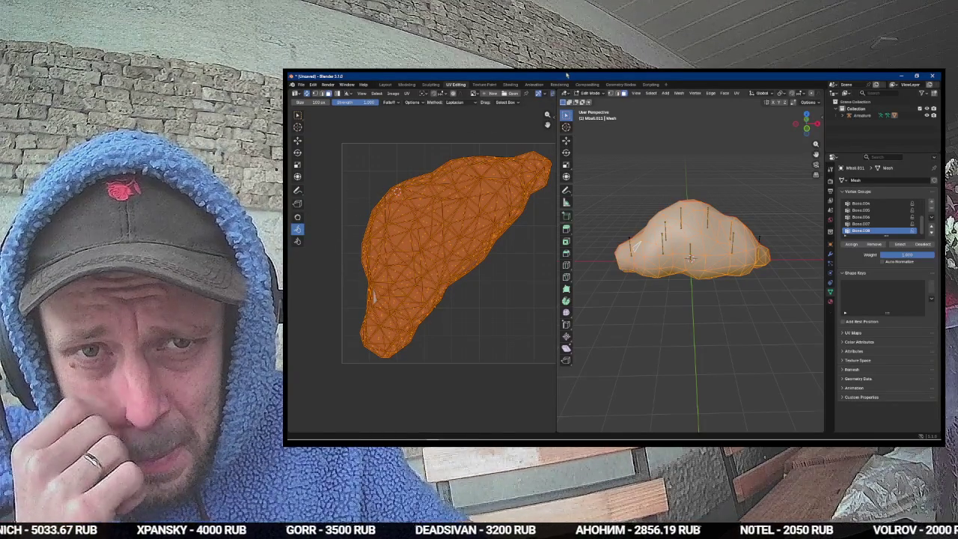
Step: Return the mesh to Object Mode and bring up the Start menu
key("Tab")
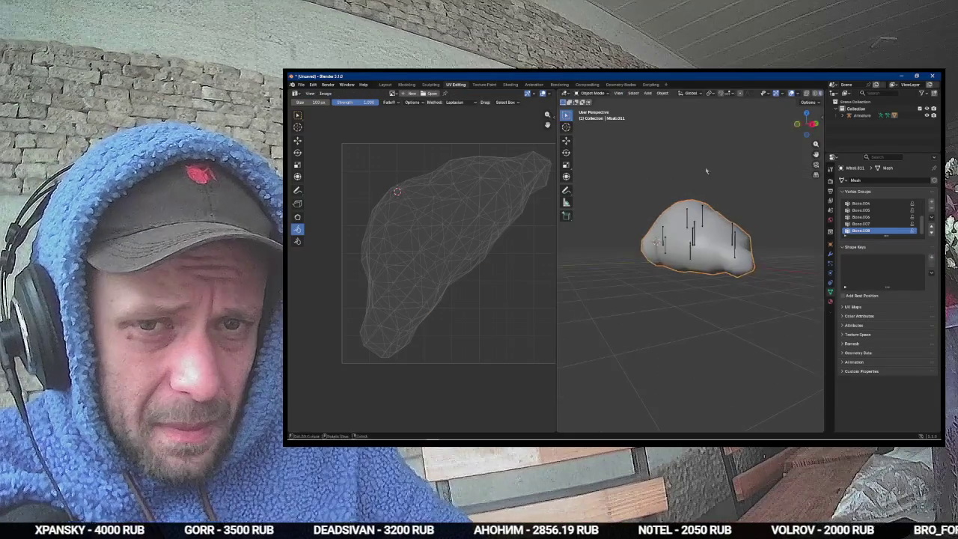
scroll(475, 156, "right", 1)
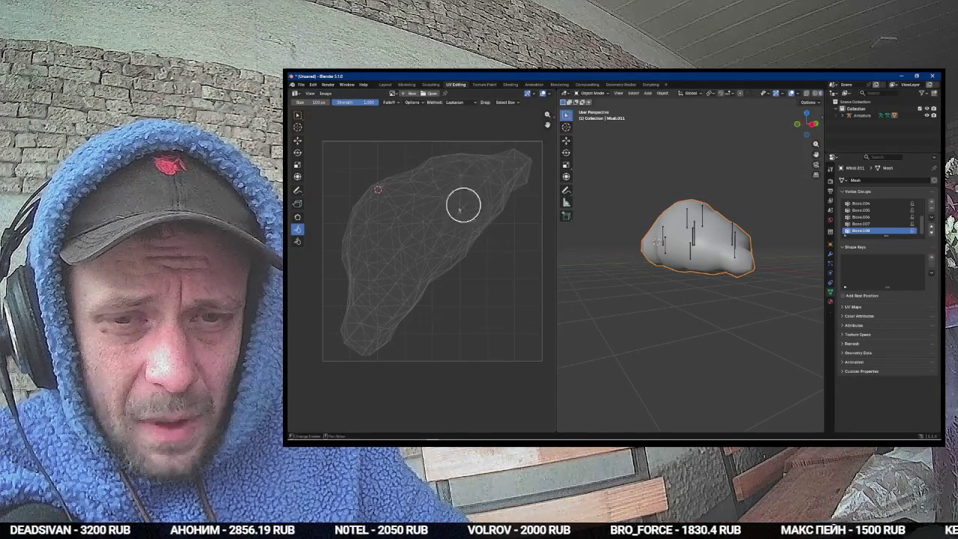
key("alt+Tab")
key("super")
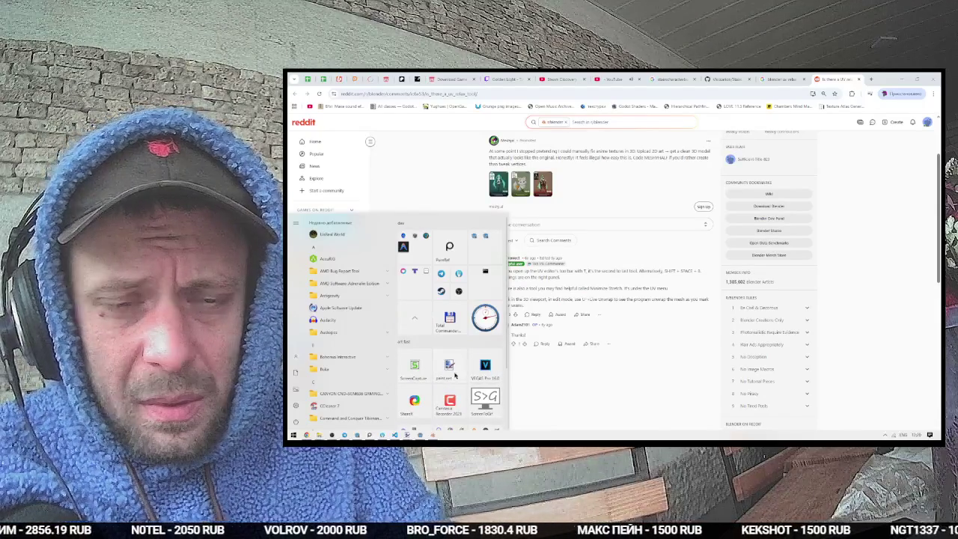
Step: Launch paint.net and create a new 2048 × 2048 image
left_click(449, 365)
key("ctrl+n")
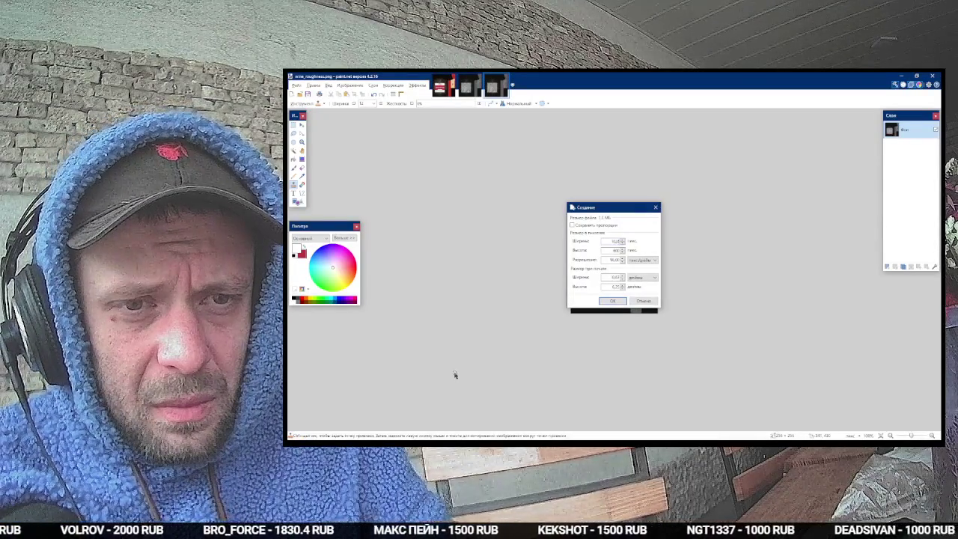
type("2048")
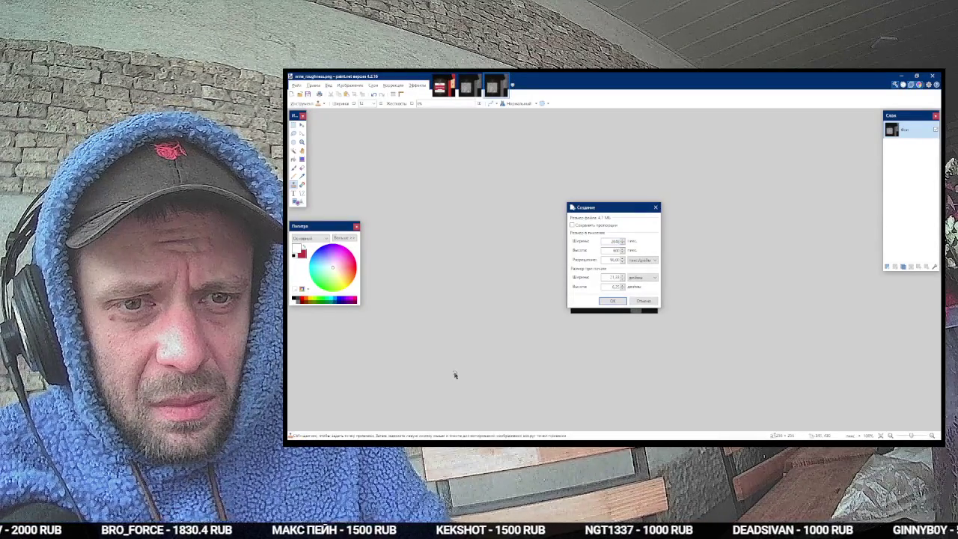
type("2048")
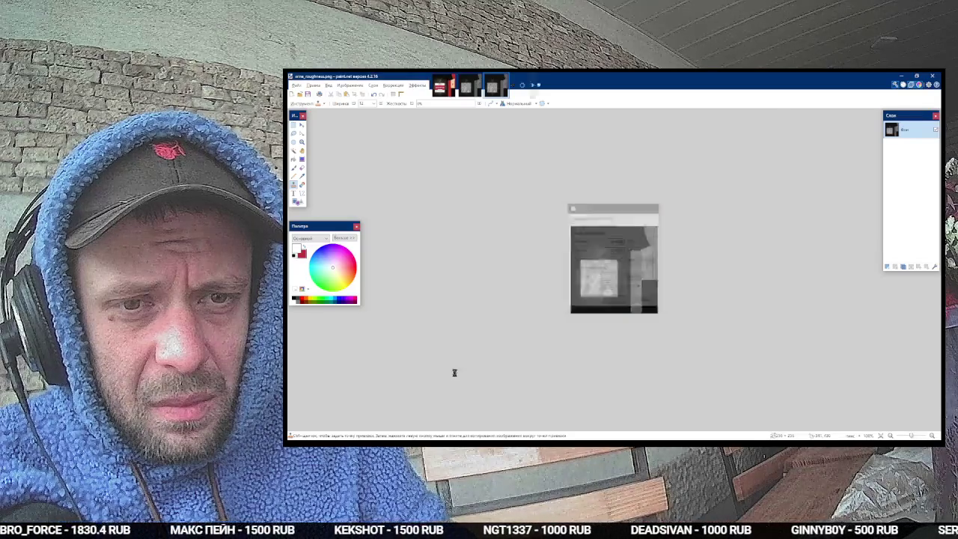
key("Return")
Step: Glance at the OBS window, then come back to paint.net
key("alt+Tab")
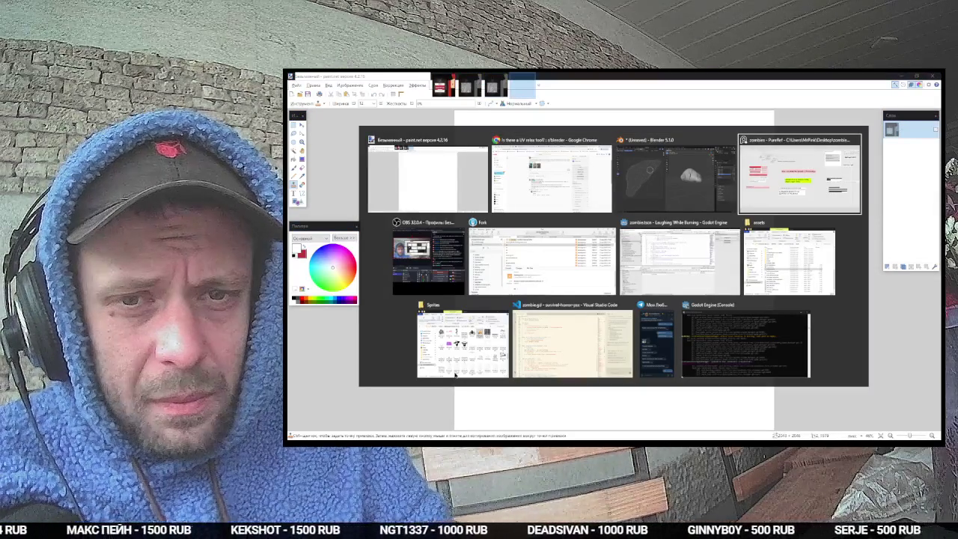
key("alt+Tab")
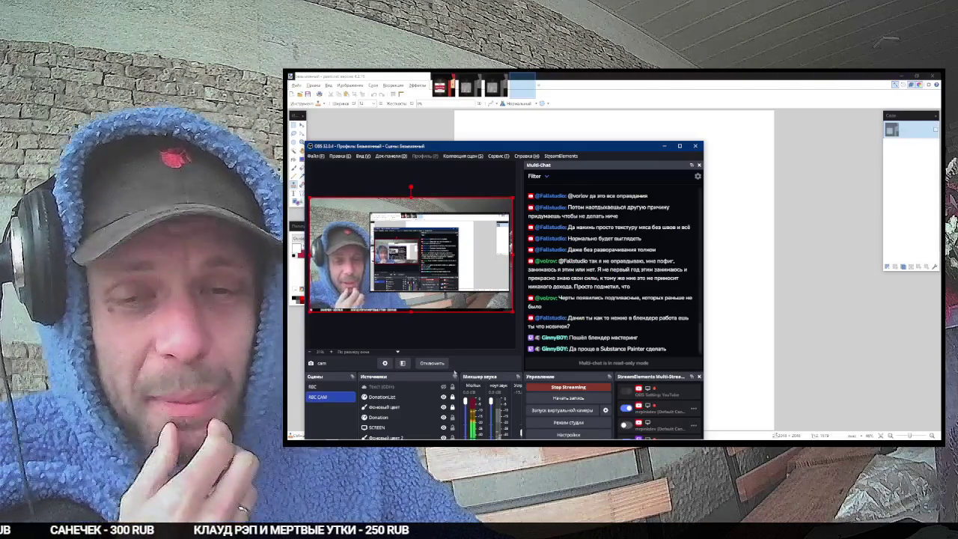
key("alt+Tab")
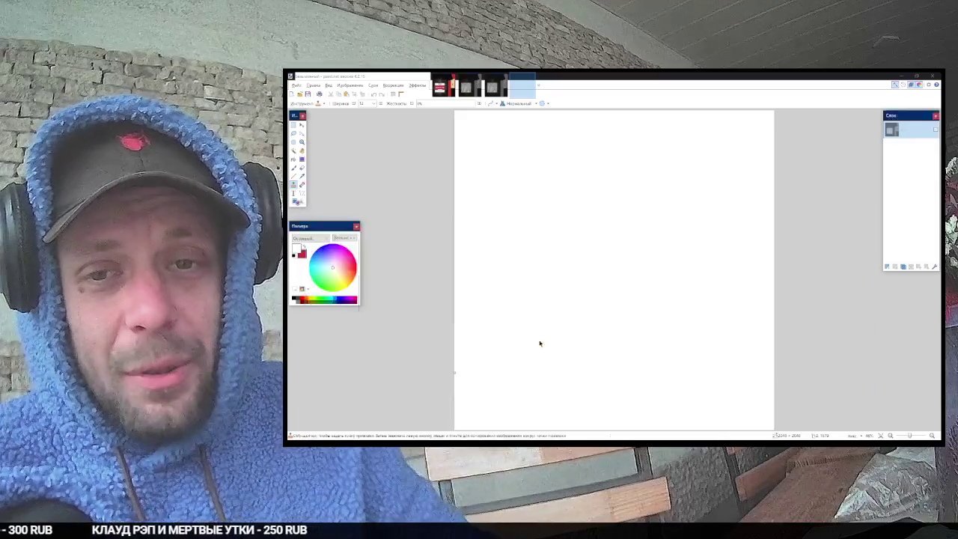
Step: Show Chrome's 'blender uv relax' search results, then take File Explorer back to the GM Pack folder
key("alt+Tab")
key("alt+Tab")
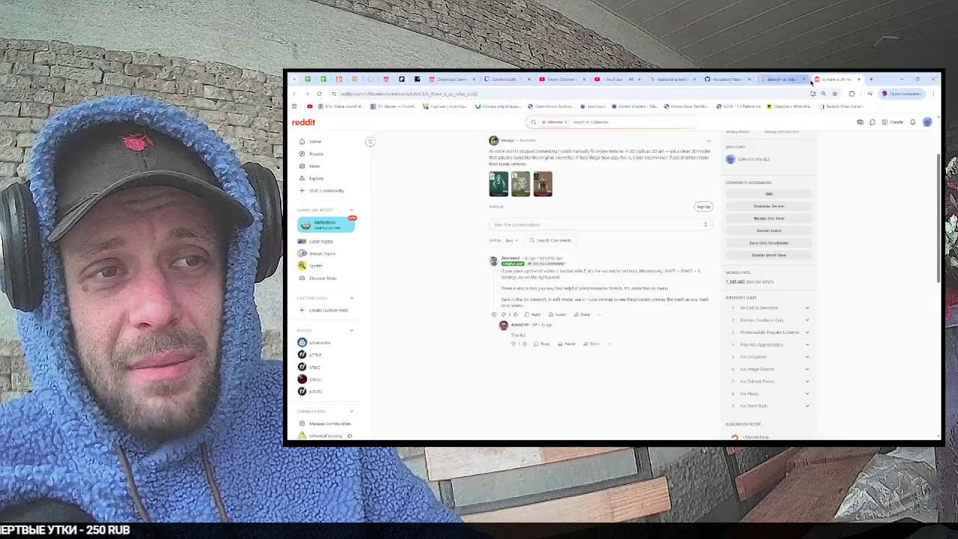
left_click(776, 81)
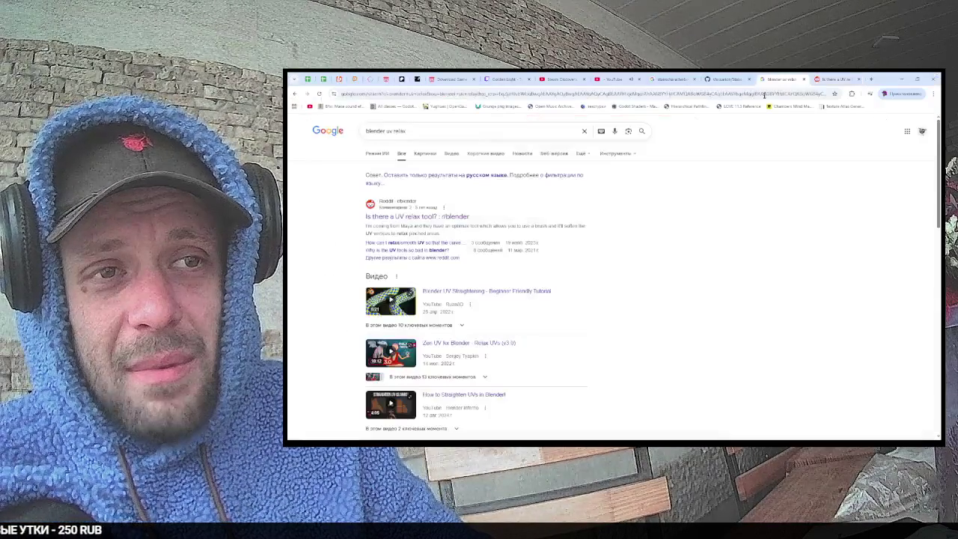
left_click(541, 95)
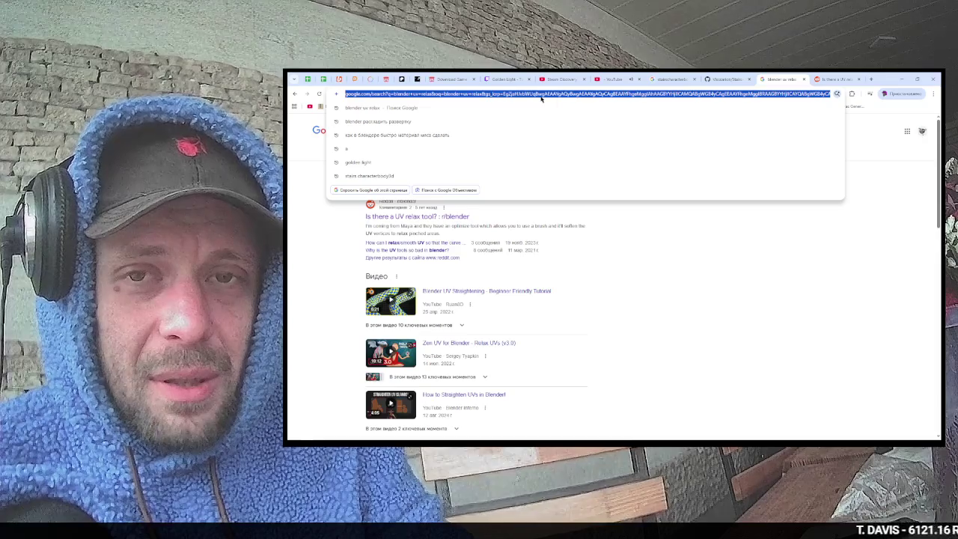
key("alt+Tab")
key("alt+Tab")
key("alt+Tab")
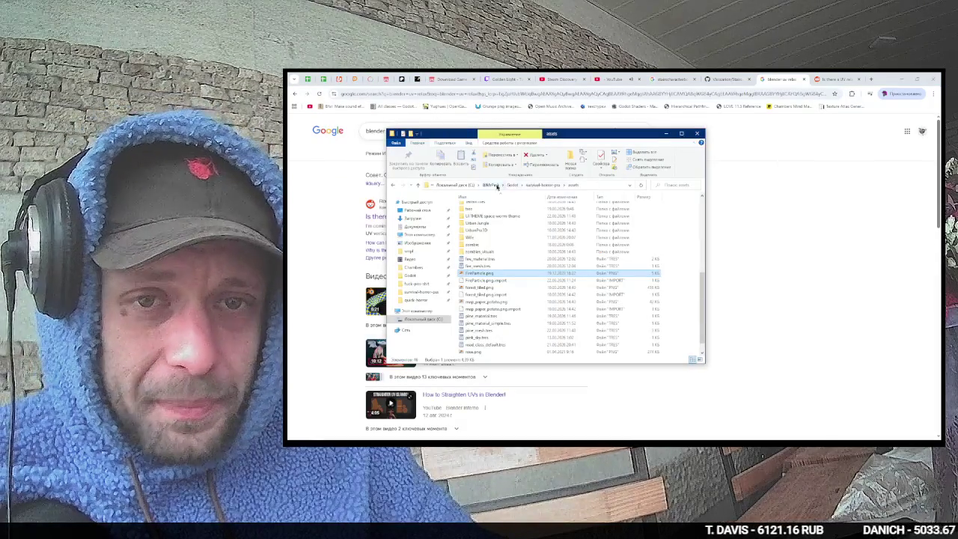
left_click(491, 185)
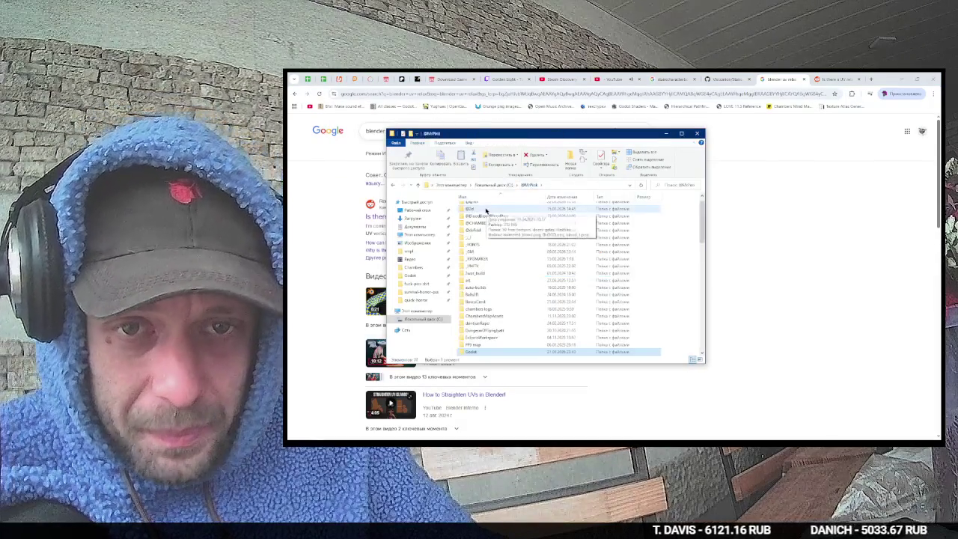
Step: Open the wicked texture folder in GM Pack and preview the wickedmarble and wickedmetal1 textures
double_click(488, 214)
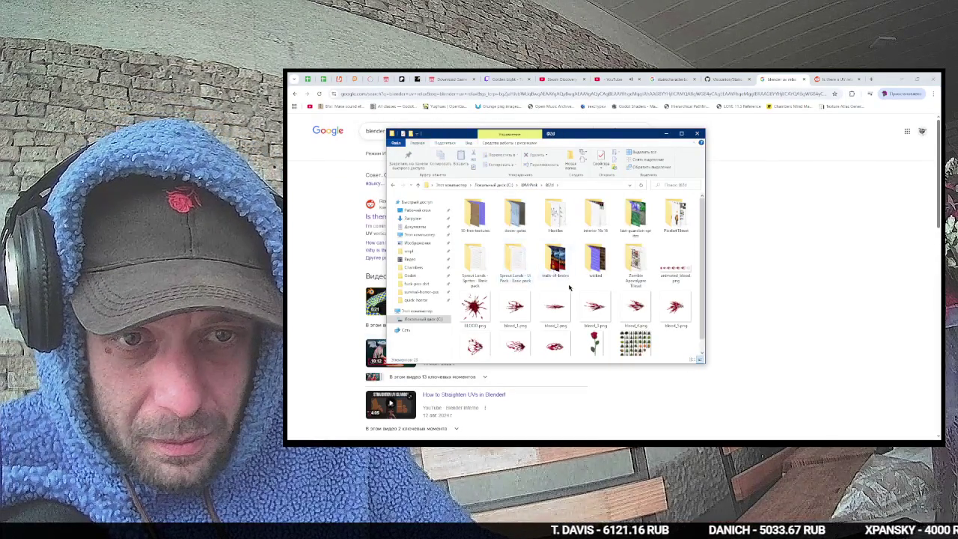
double_click(606, 248)
scroll(607, 262, "down", 3)
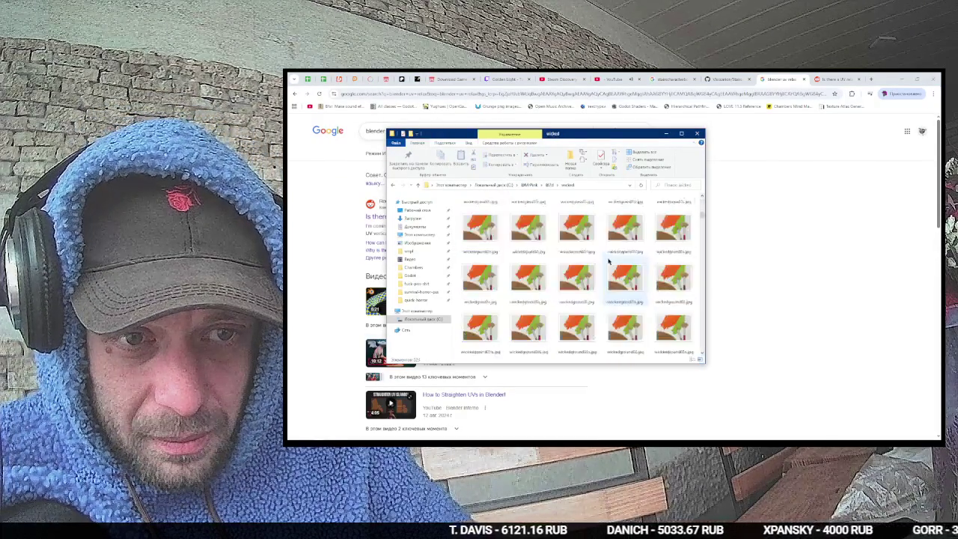
scroll(608, 263, "down", 3)
double_click(594, 247)
key("Escape")
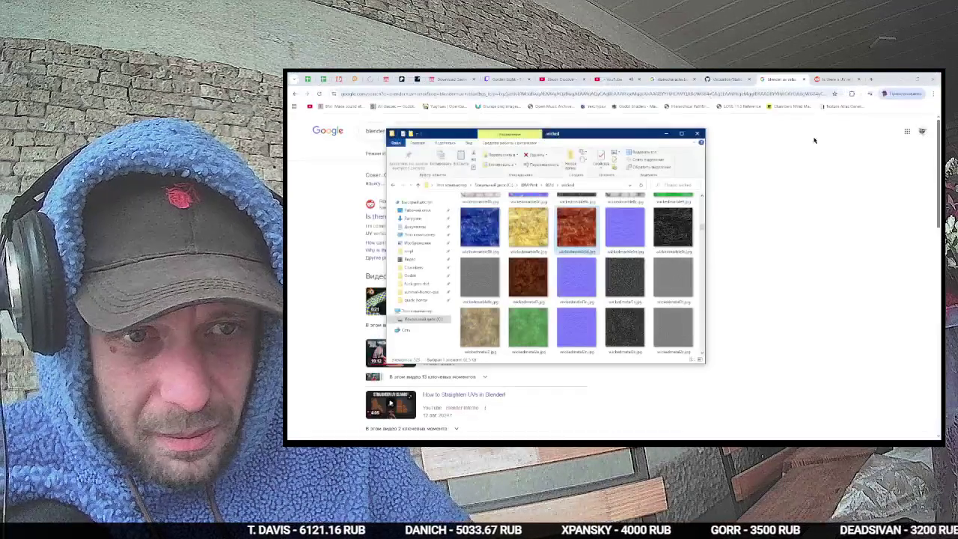
left_click(536, 276)
double_click(536, 276)
key("Escape")
Step: Scroll through the wicked folder's textures to compare them
scroll(596, 267, "up", 5)
scroll(597, 267, "down", 2)
scroll(595, 267, "up", 2)
scroll(592, 267, "down", 10)
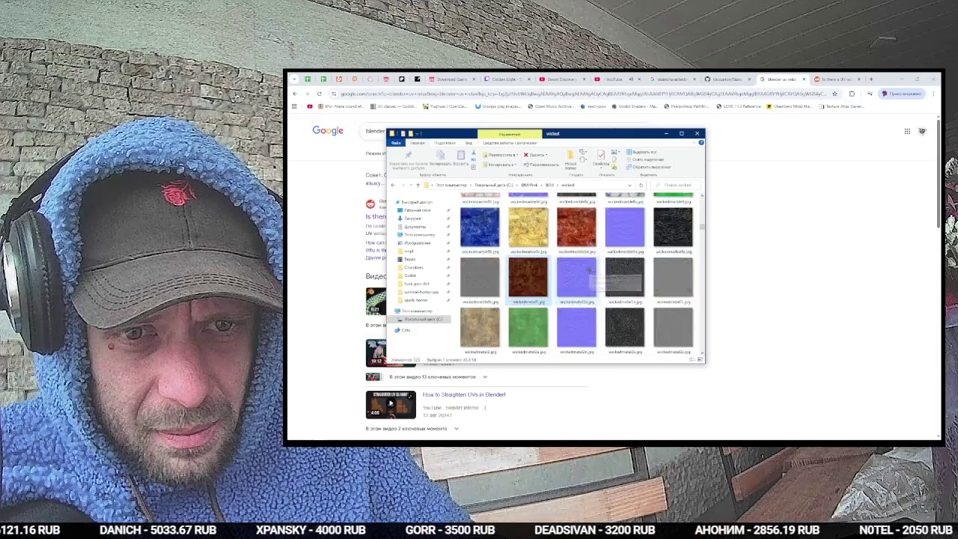
scroll(588, 271, "up", 3)
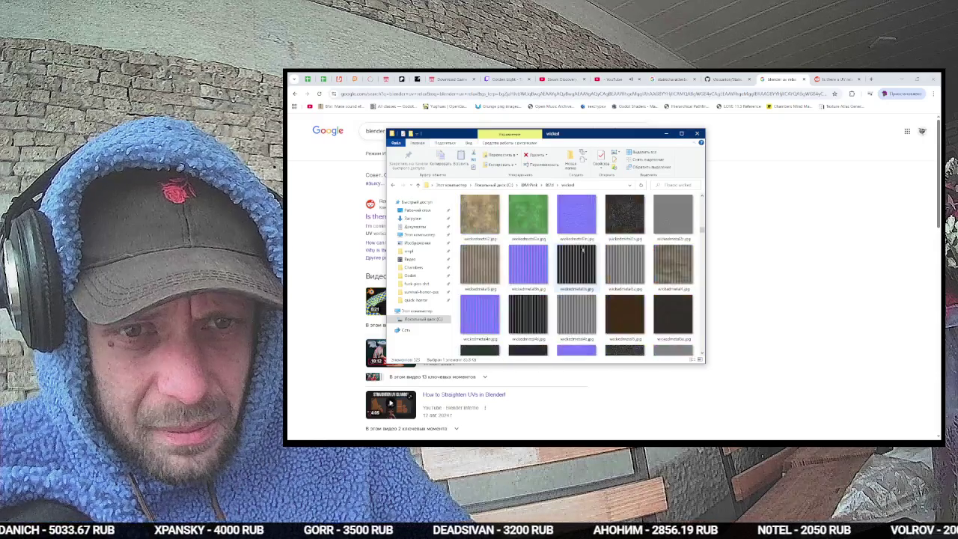
scroll(582, 253, "up", 3)
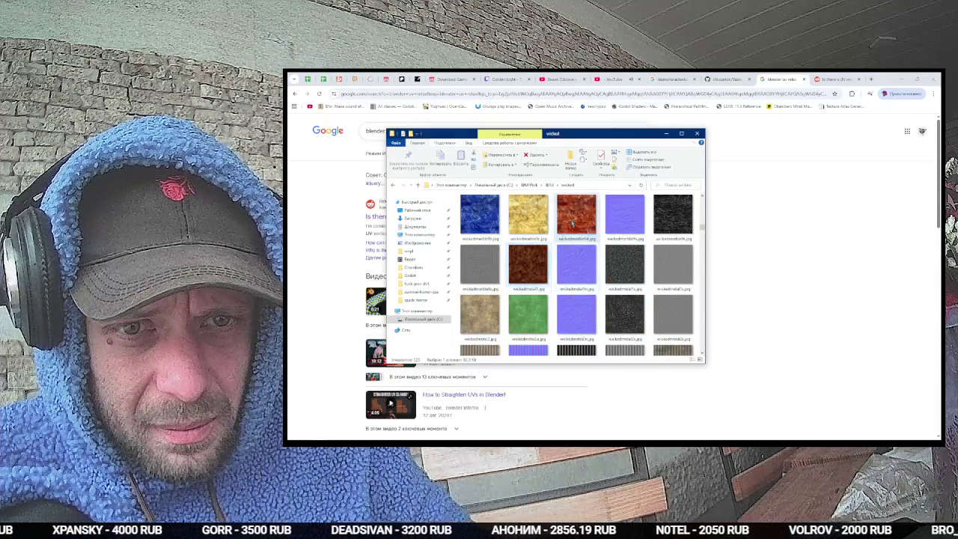
scroll(581, 257, "down", 5)
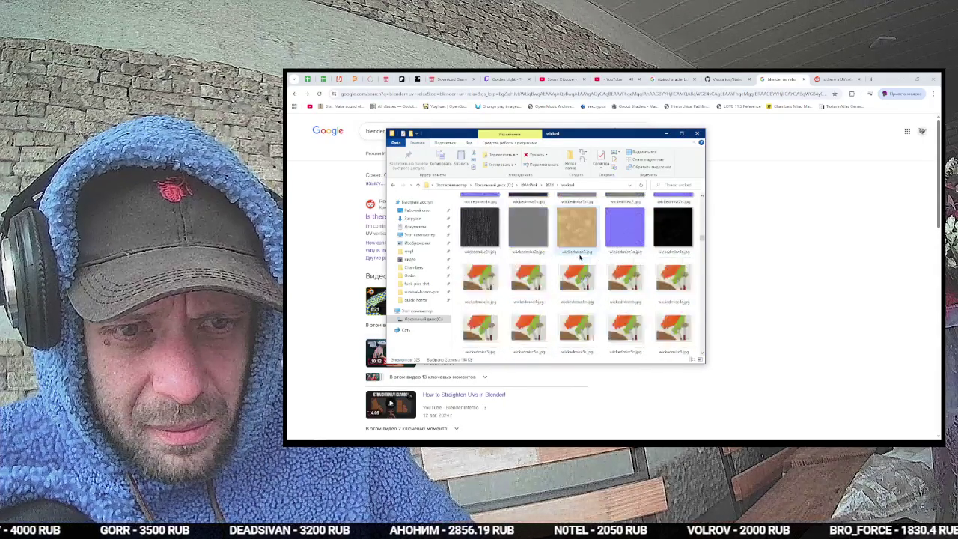
scroll(580, 256, "down", 3)
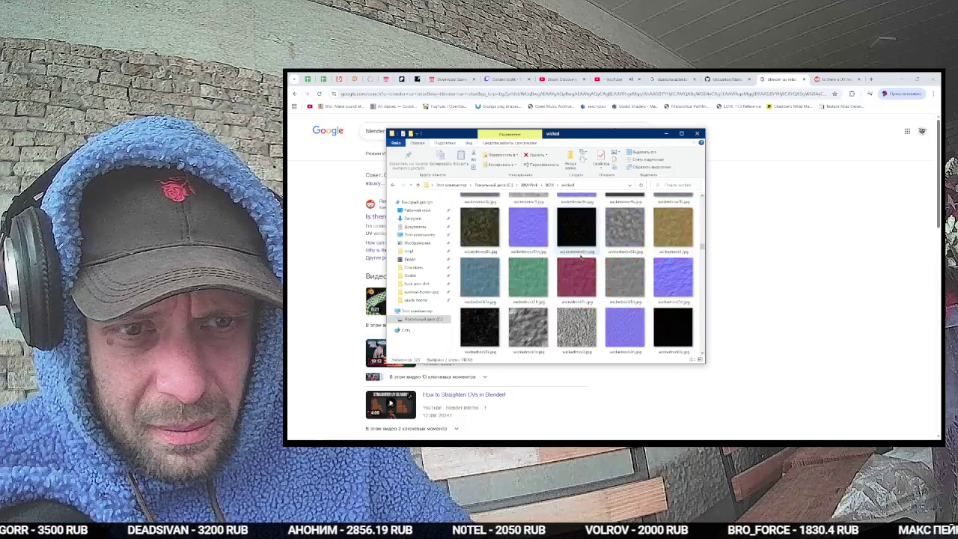
scroll(581, 256, "down", 3)
scroll(581, 256, "down", 3)
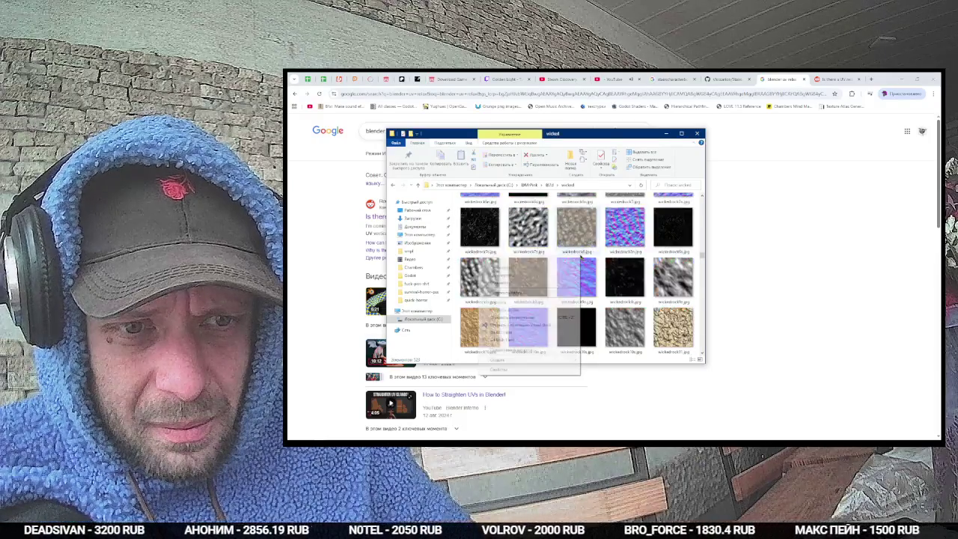
left_click(629, 146)
scroll(642, 253, "down", 10)
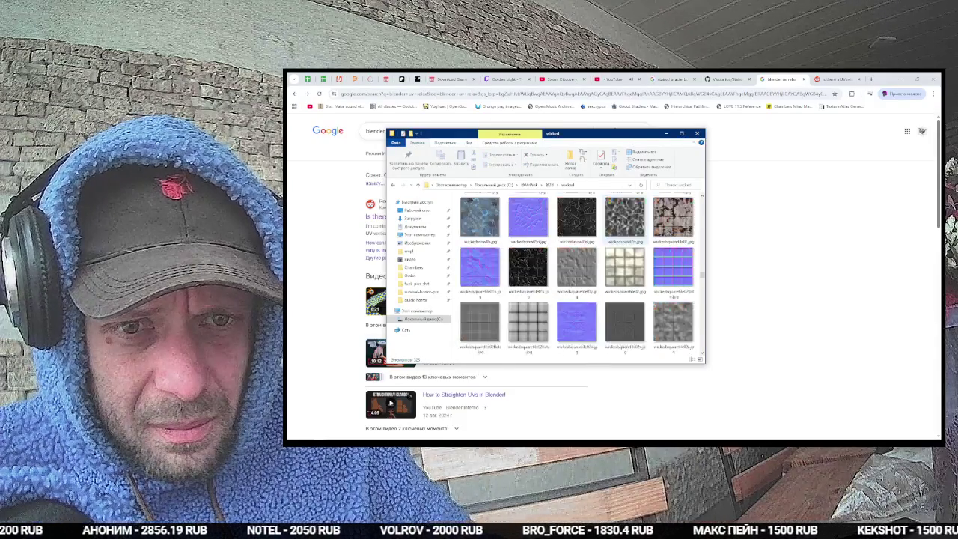
scroll(643, 253, "down", 5)
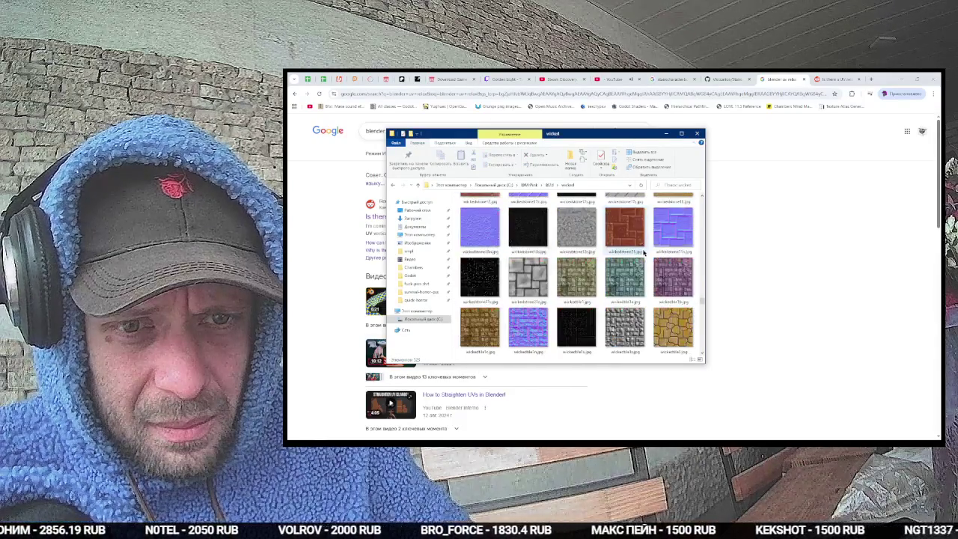
scroll(642, 247, "up", 15)
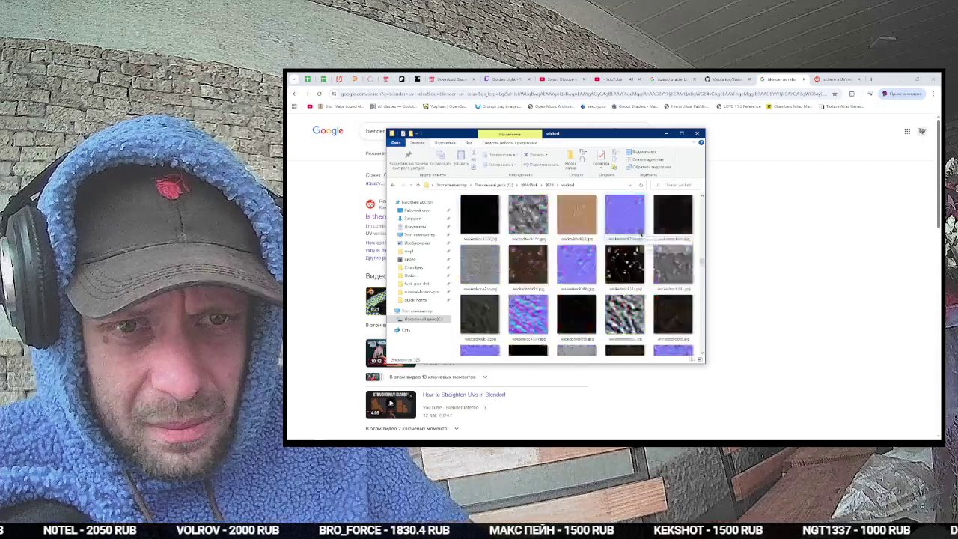
scroll(638, 235, "up", 10)
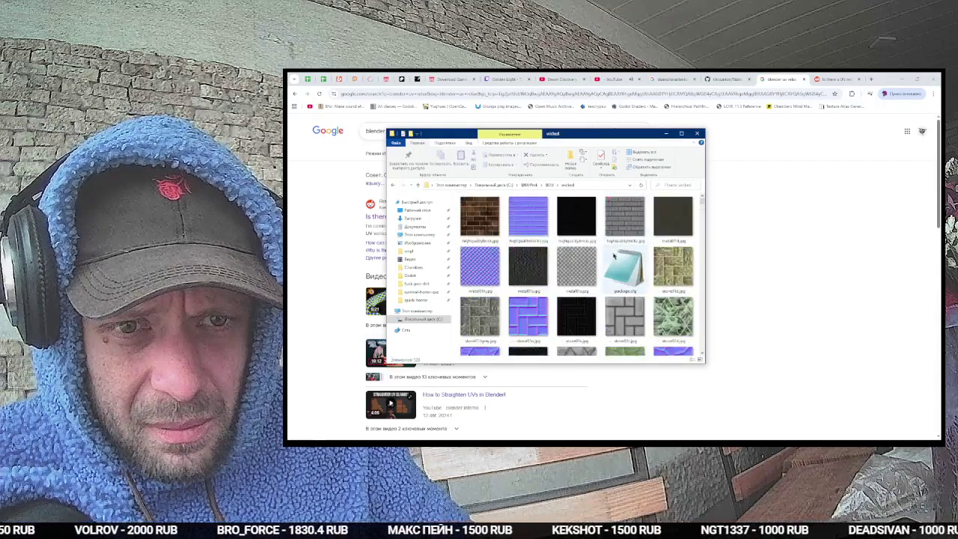
scroll(613, 254, "down", 5)
scroll(618, 278, "down", 5)
scroll(632, 278, "down", 10)
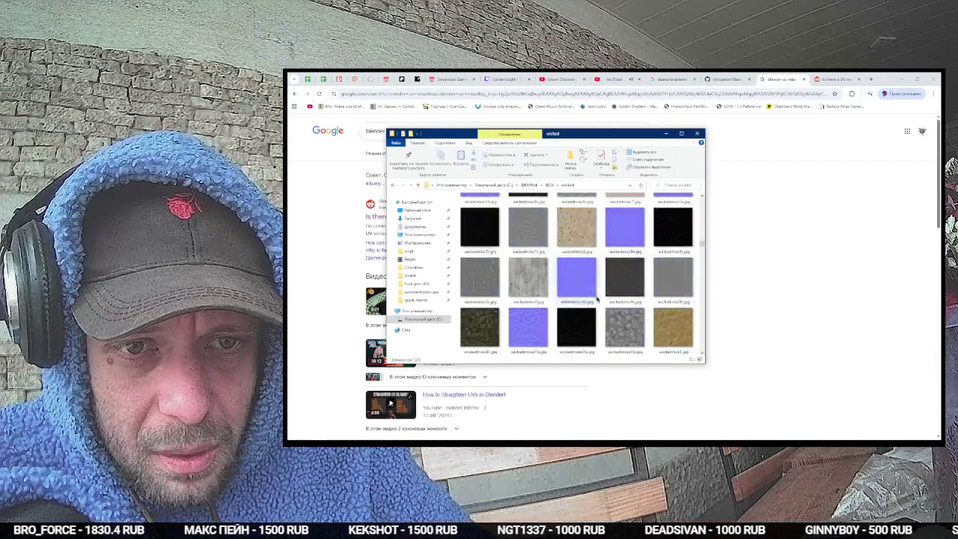
scroll(595, 299, "up", 6)
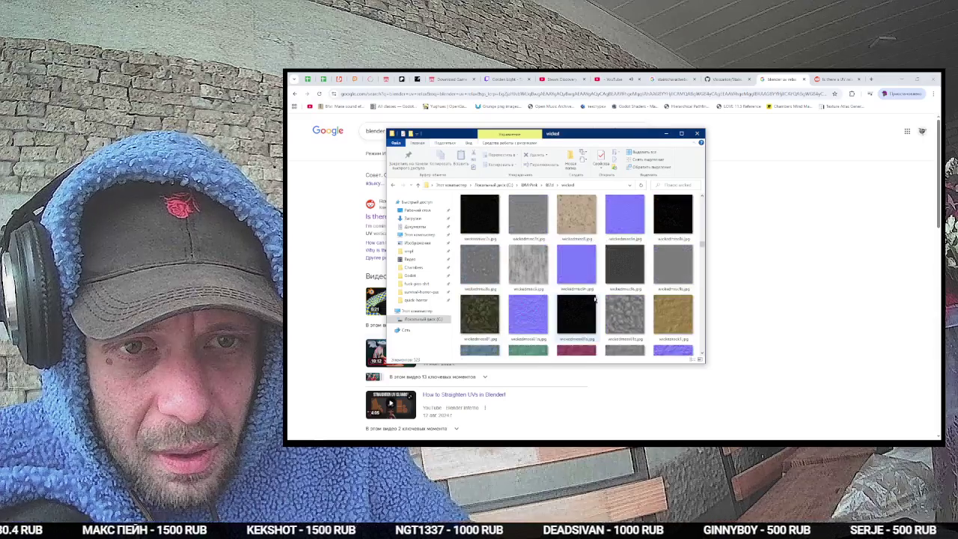
scroll(595, 299, "up", 5)
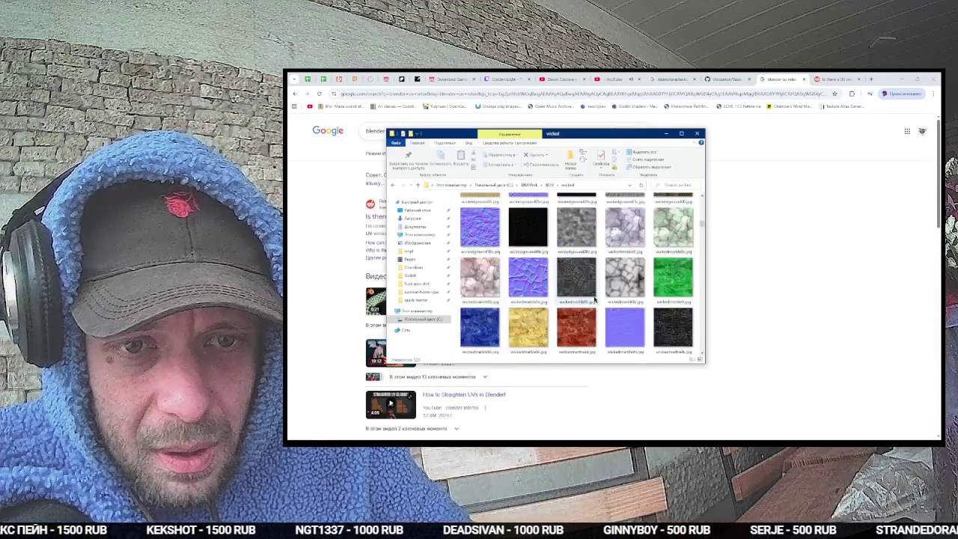
scroll(582, 253, "down", 5)
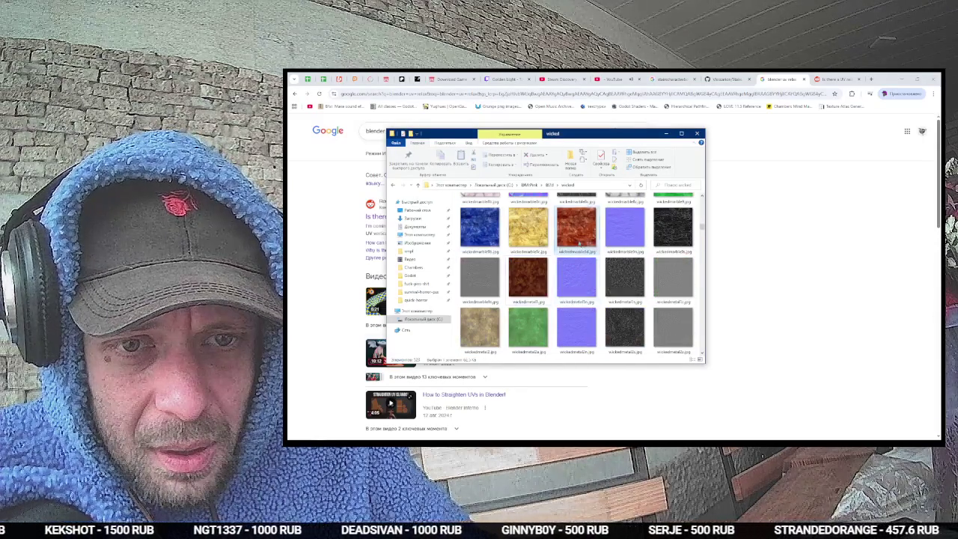
Step: Open wickedmetal1.jpg in paint.net as its own image, then start a new Chrome tab
key("alt+Tab")
key("alt+Tab")
left_click_drag(595, 272, 582, 259)
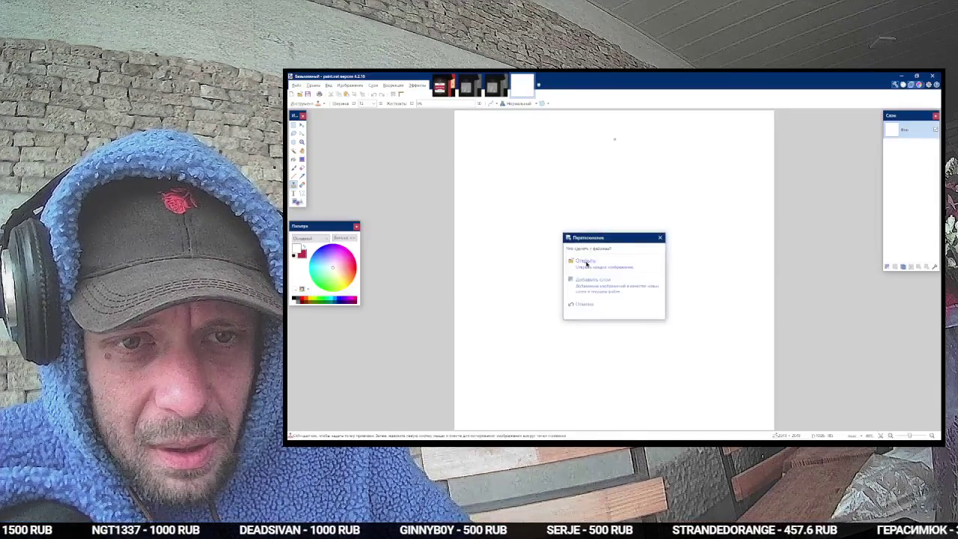
left_click(582, 259)
key("alt+Tab")
left_click(607, 224)
key("ctrl+t")
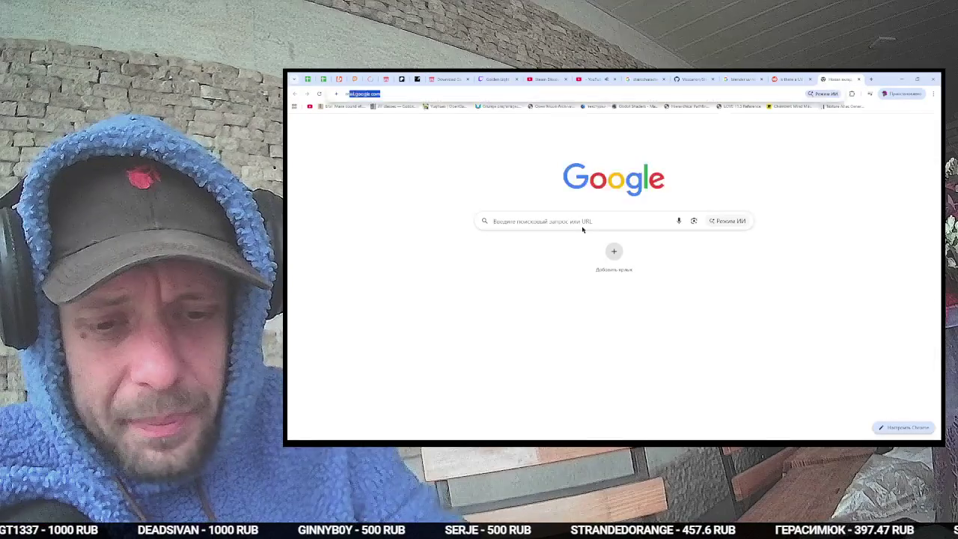
Step: Search Google Images for 'meat texture'
type("meat")
key("Return")
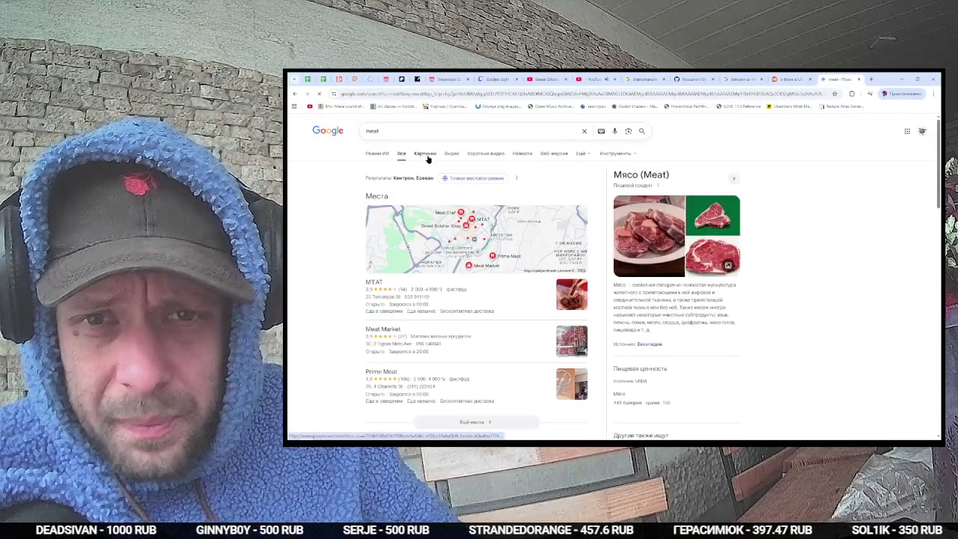
left_click(425, 153)
left_click(433, 131)
type("texture")
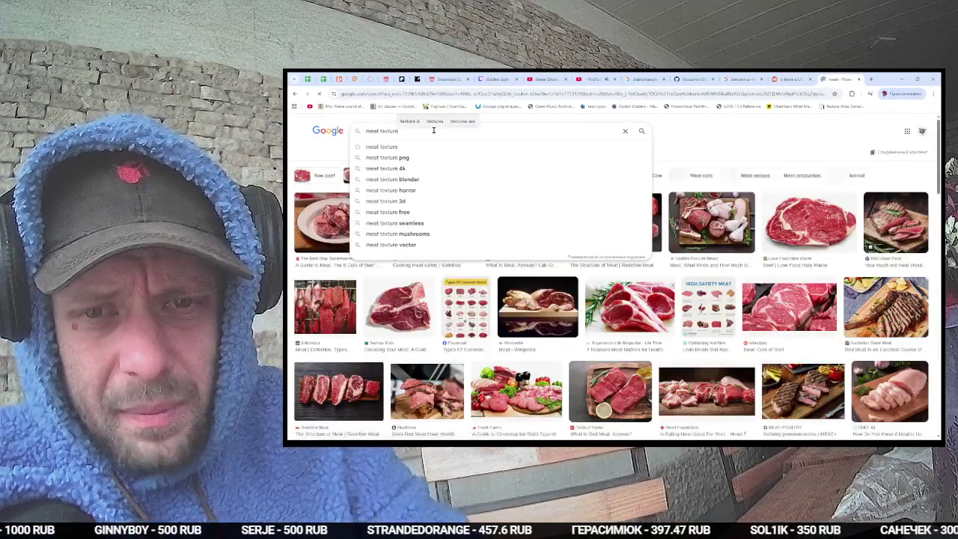
key("Return")
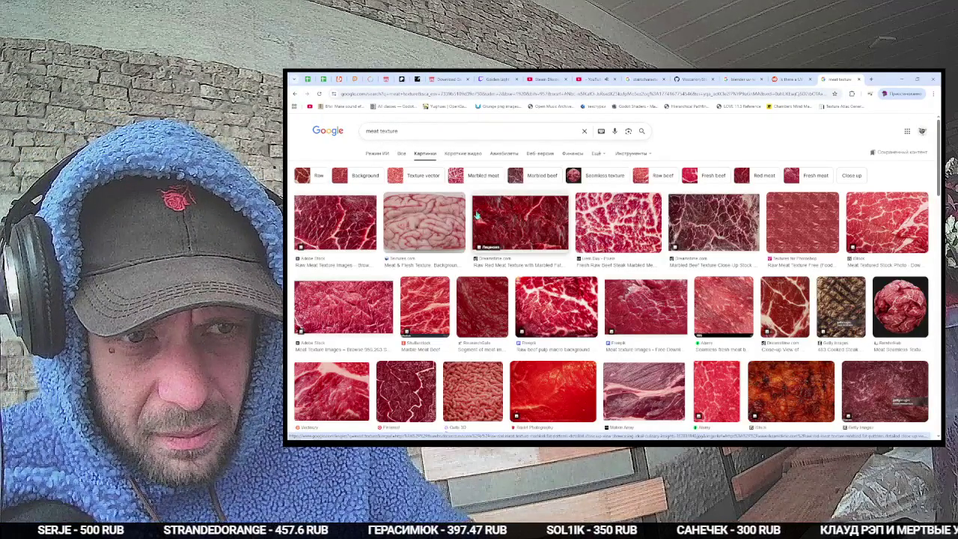
Step: Copy the marbled beef close-up and paste it into paint.net as a new image
left_click(695, 217)
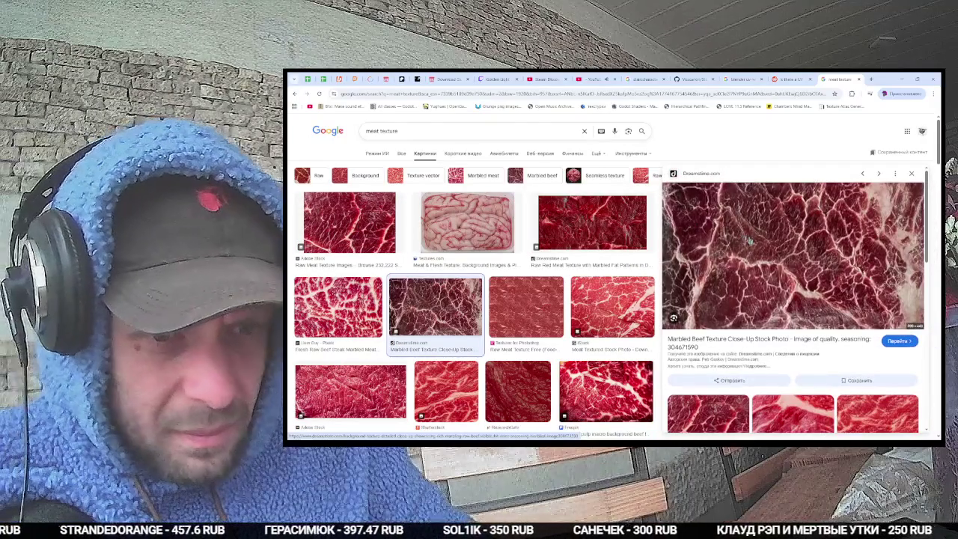
right_click(737, 247)
left_click(782, 361)
key("alt+Tab")
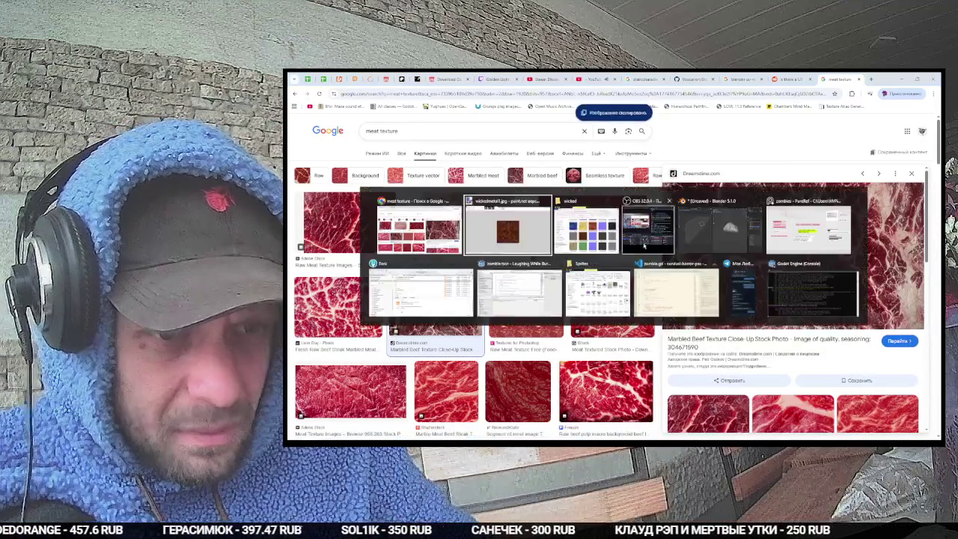
key("ctrl+alt+v")
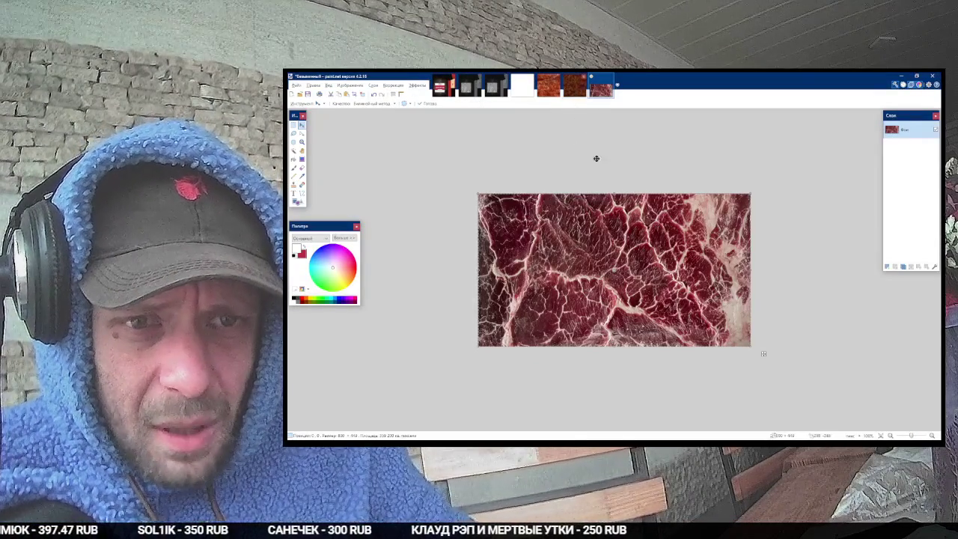
Step: Paste the orange texture into the blank untitled image
scroll(588, 129, "up", 5)
scroll(589, 129, "down", 5)
left_click(516, 89)
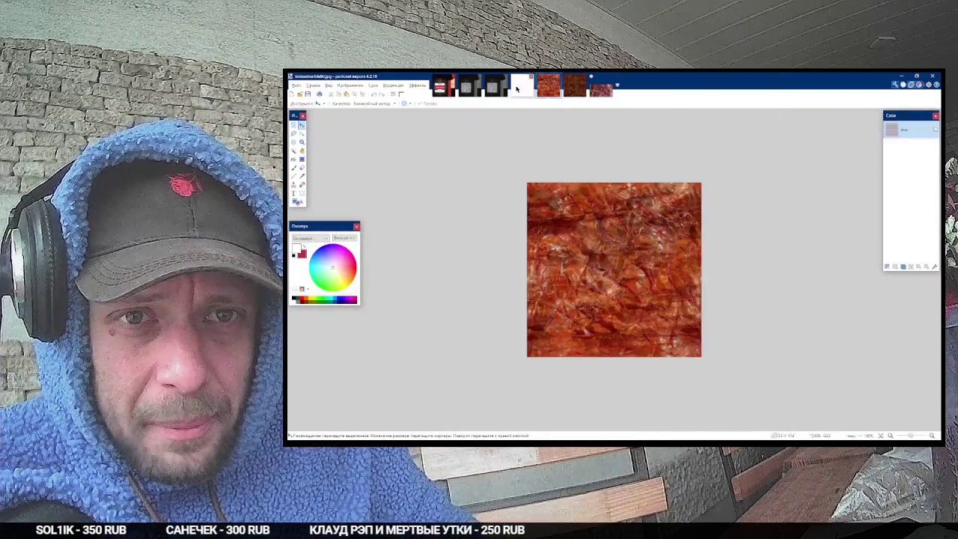
left_click(518, 87)
key("ctrl+v")
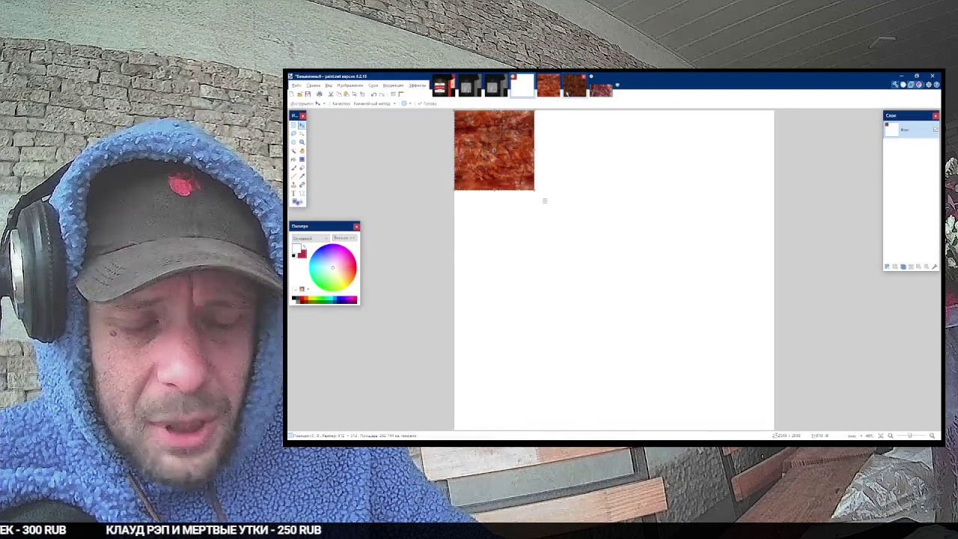
Step: Stretch the pasted orange texture to fill the whole canvas
left_click(575, 91)
left_click(553, 93)
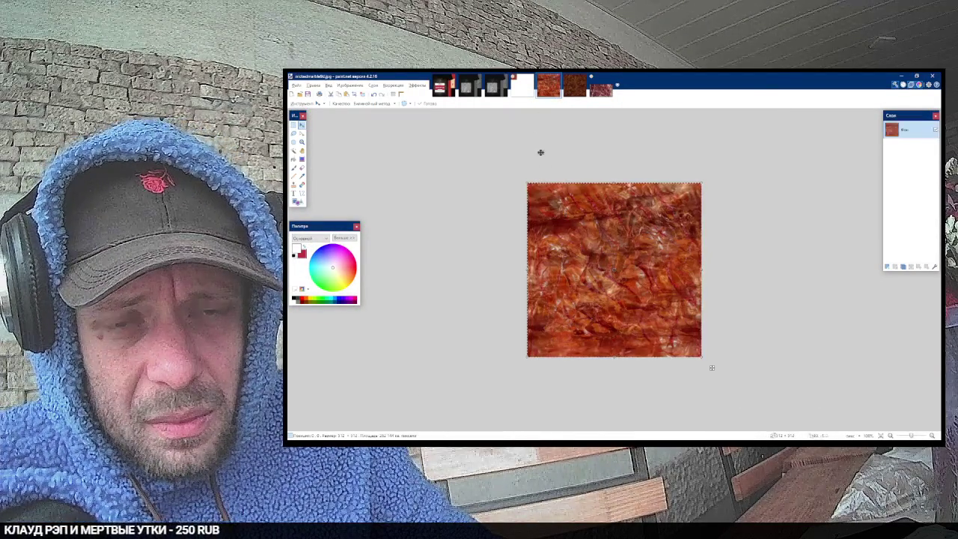
left_click(522, 96)
mouse_move(543, 199)
left_mouse_down()
mouse_move(774, 430)
mouse_move(744, 416)
mouse_move(760, 413)
mouse_move(754, 421)
left_mouse_up()
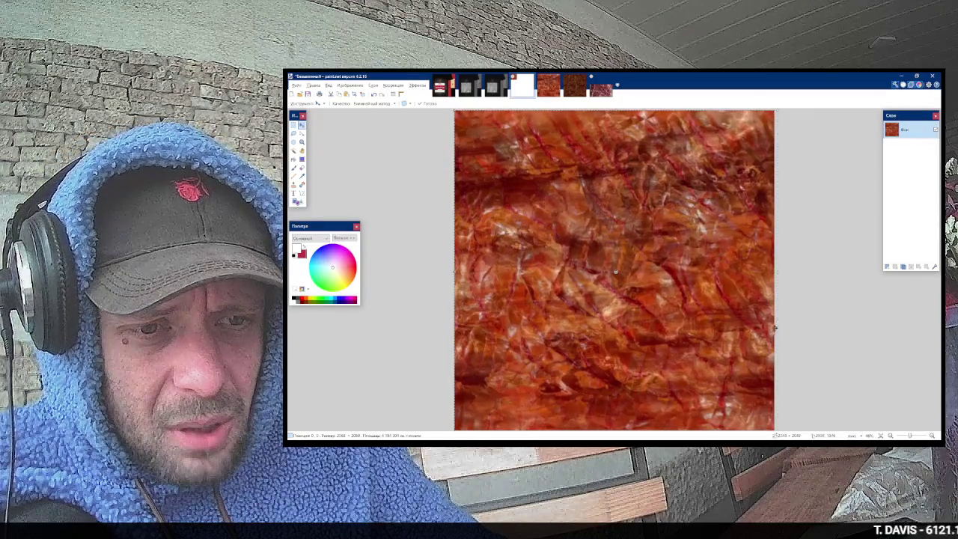
scroll(778, 322, "down", 1)
left_click_drag(775, 411, 784, 420)
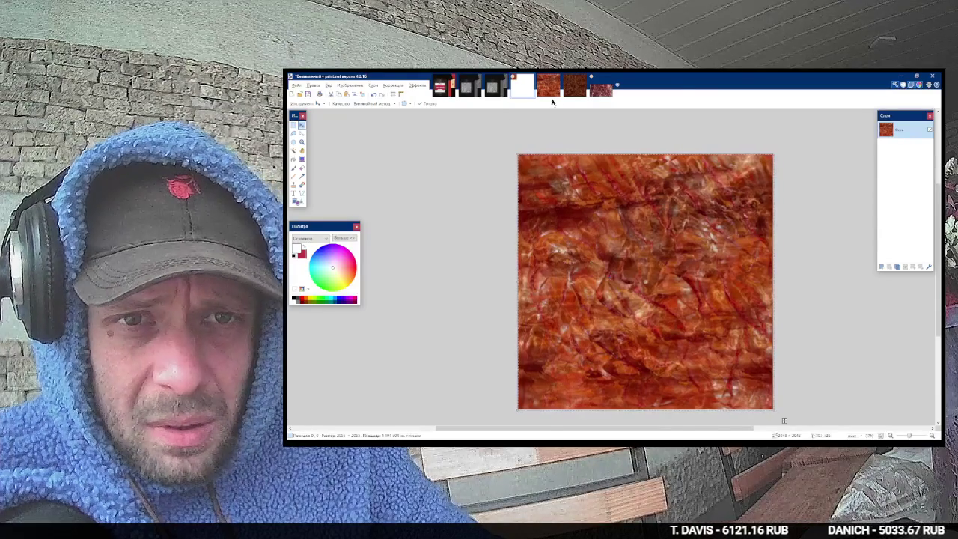
Step: Paste the dark brown texture onto the untitled image as a new layer
key("ctrl+Tab")
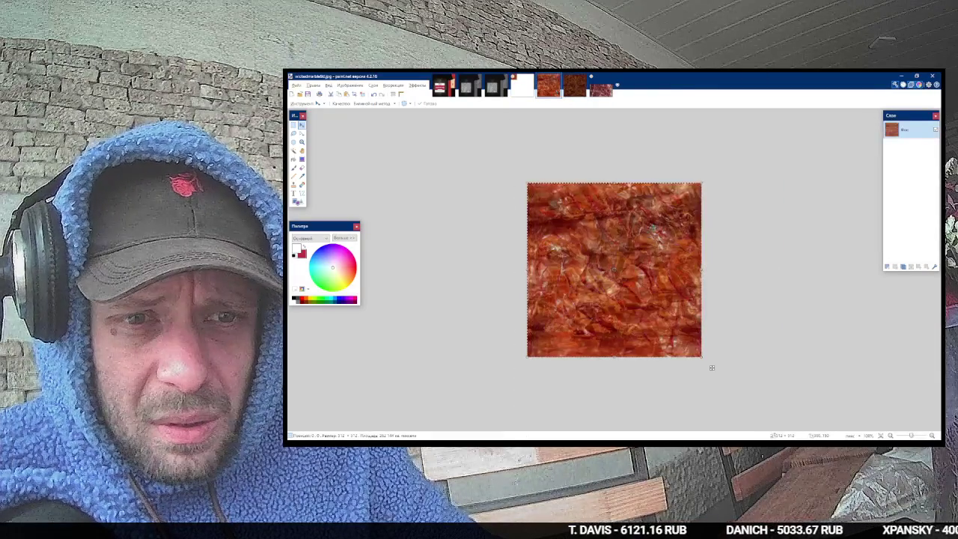
key("ctrl+shift+v")
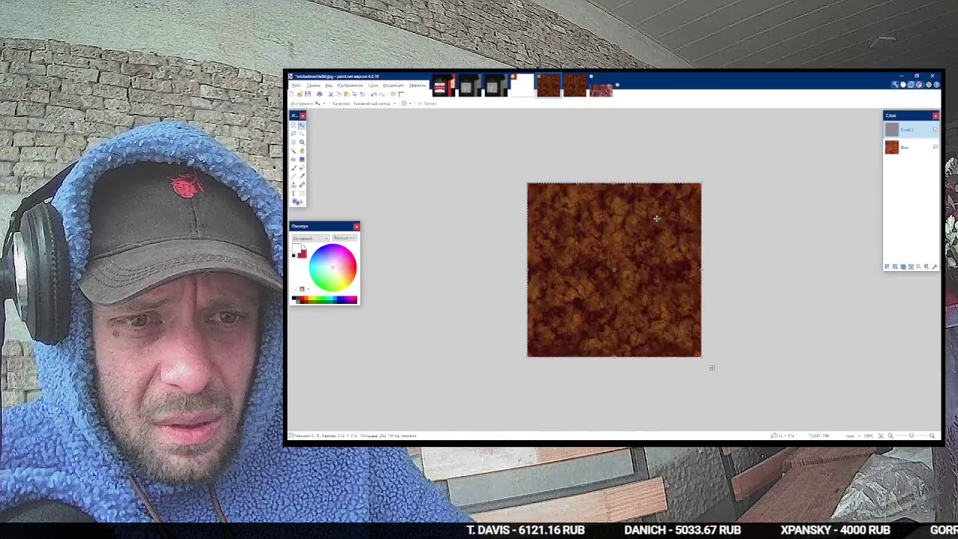
left_click(528, 89)
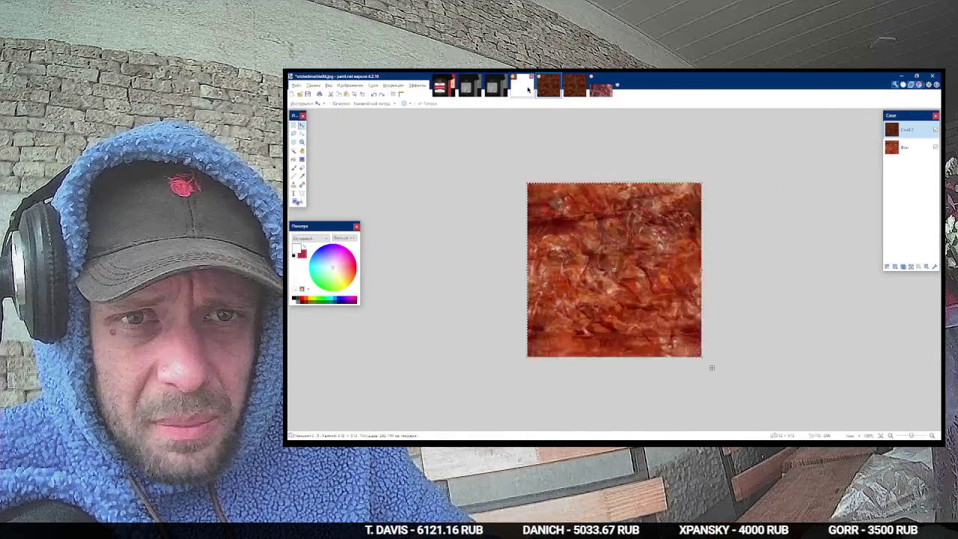
key("ctrl+shift+v")
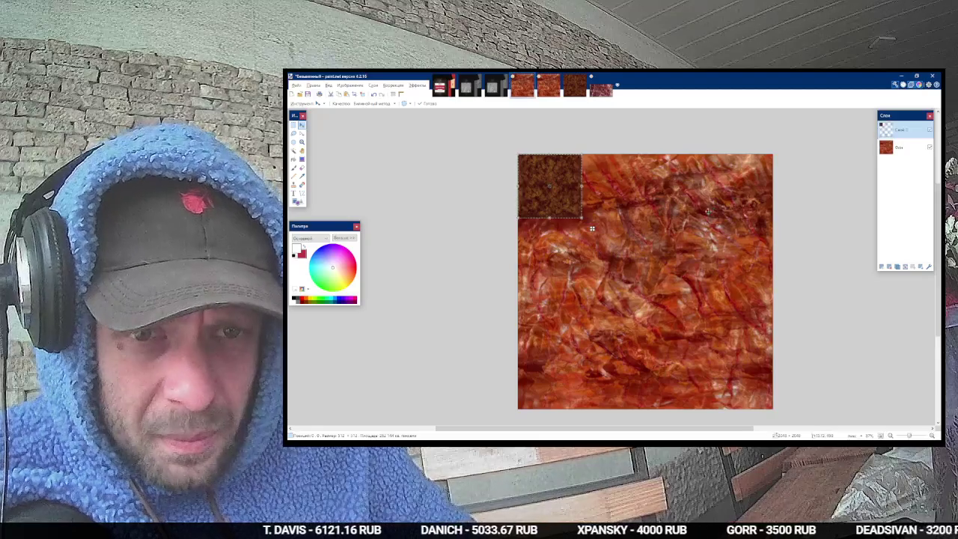
Step: Move the brown square to the bottom-right and paste the marbled beef beside it as a third layer
mouse_move(587, 214)
left_mouse_down()
mouse_move(722, 305)
mouse_move(776, 403)
mouse_move(754, 389)
left_mouse_up()
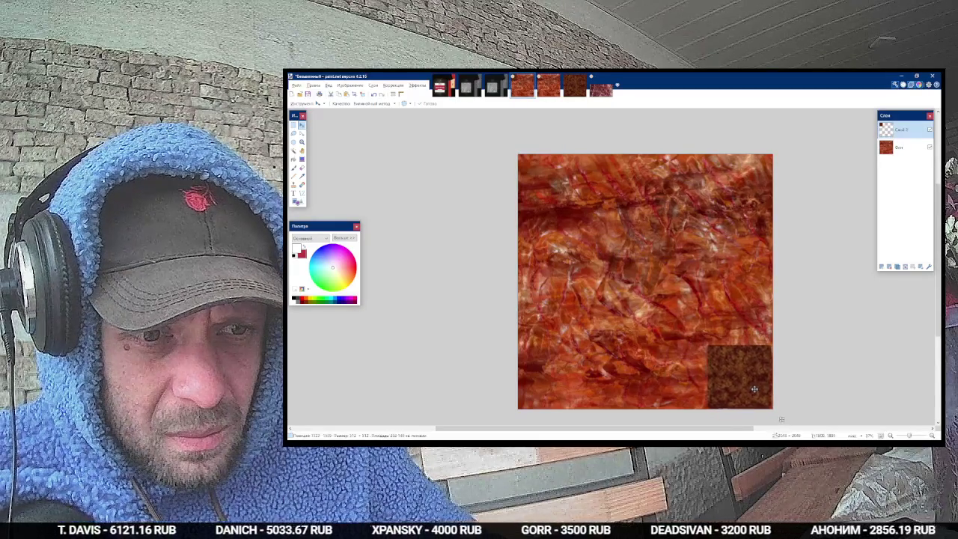
key("alt+Tab")
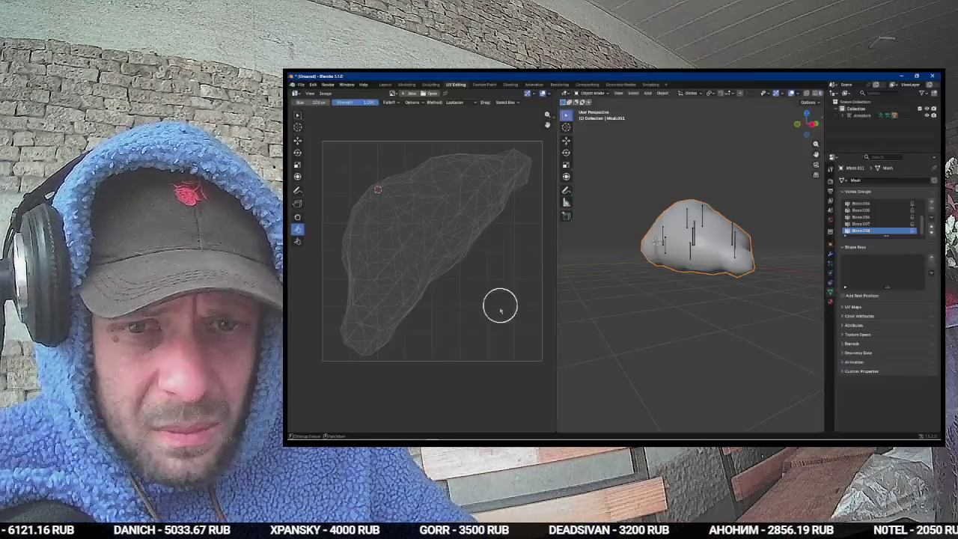
key("alt+Tab")
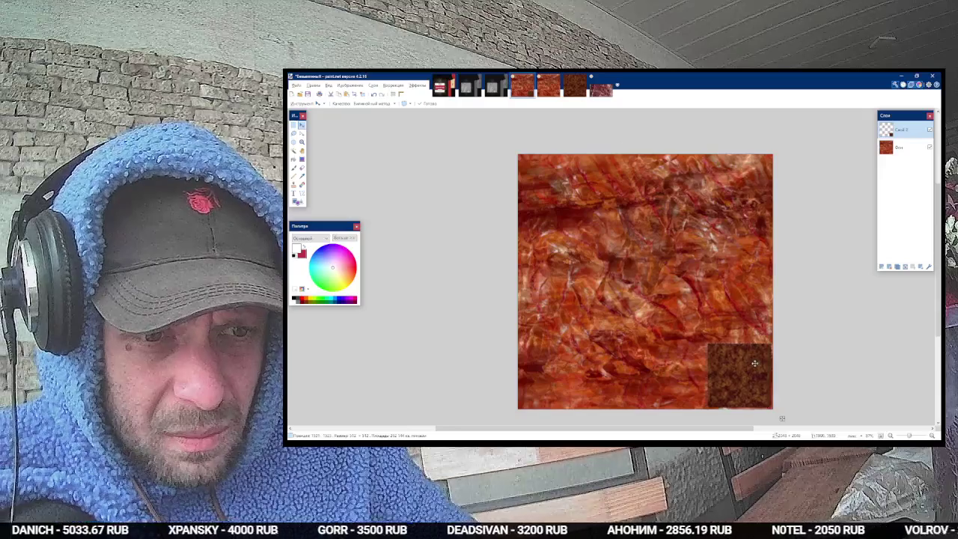
left_click(601, 88)
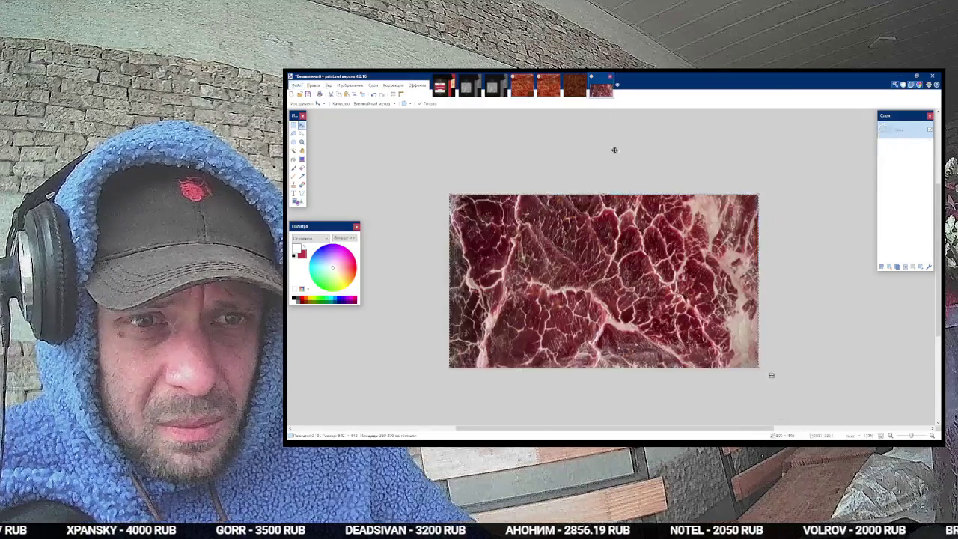
key("ctrl+shift+Tab")
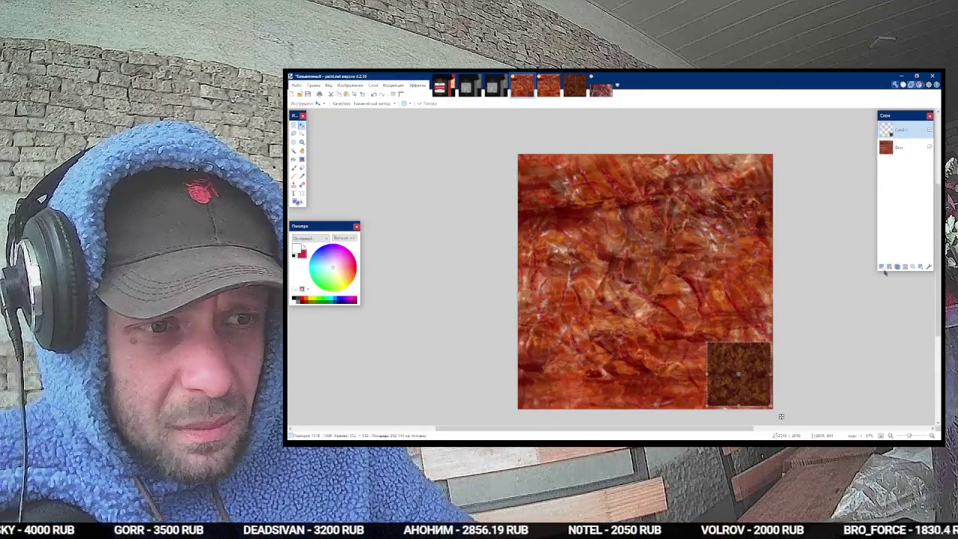
key("ctrl+shift+v")
mouse_move(630, 218)
left_mouse_down()
mouse_move(673, 286)
mouse_move(719, 414)
left_mouse_up()
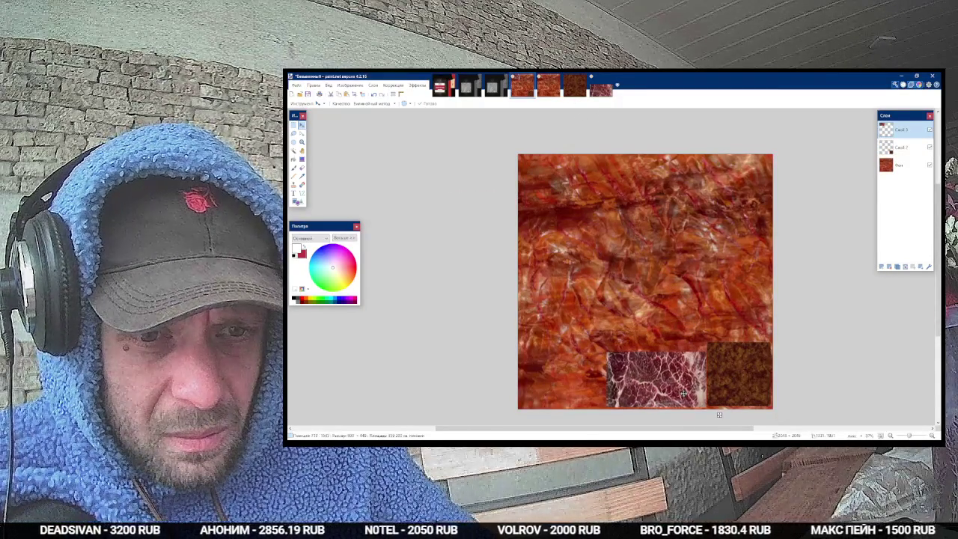
Step: Move the dark brown patch up so it sits just above the beef patch
key("alt+Tab")
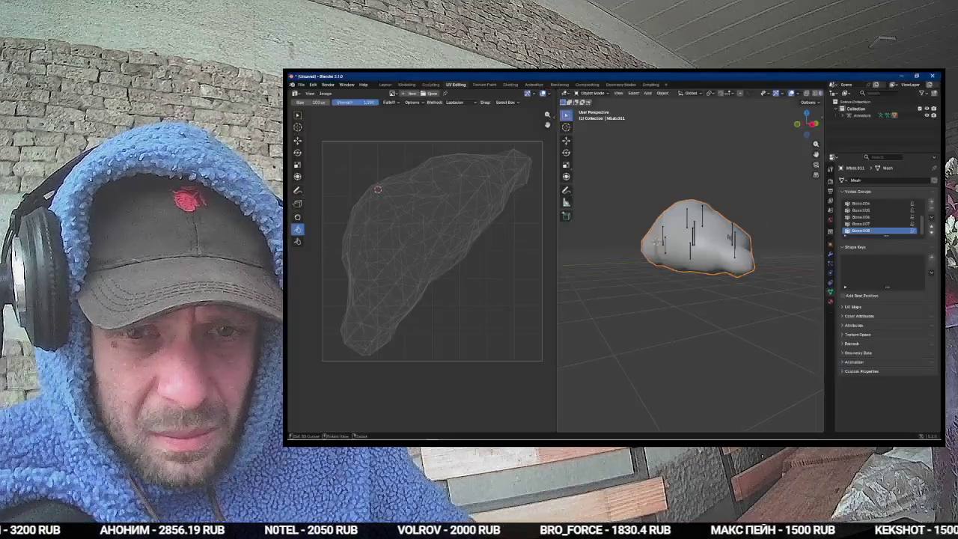
key("alt+Tab")
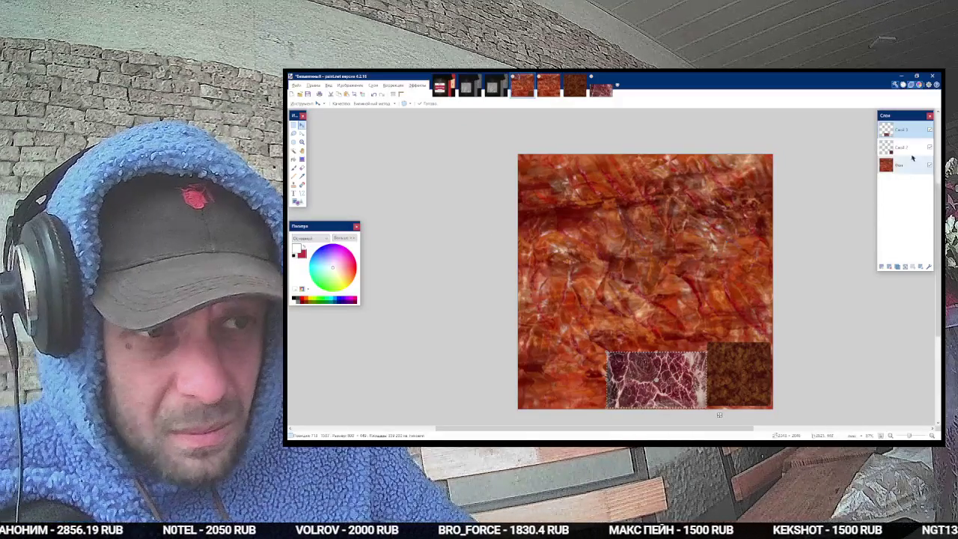
left_click(898, 147)
mouse_move(744, 356)
left_mouse_down()
mouse_move(748, 296)
mouse_move(732, 300)
left_mouse_up()
key("alt+Page_Up")
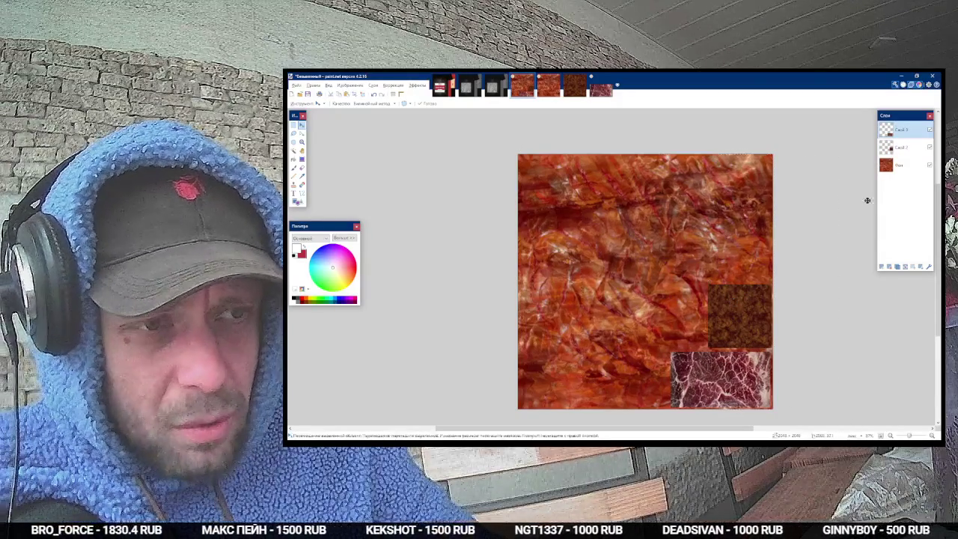
Step: Merge the layers down twice into one and begin saving under a new name
left_click(905, 267)
left_click(905, 267)
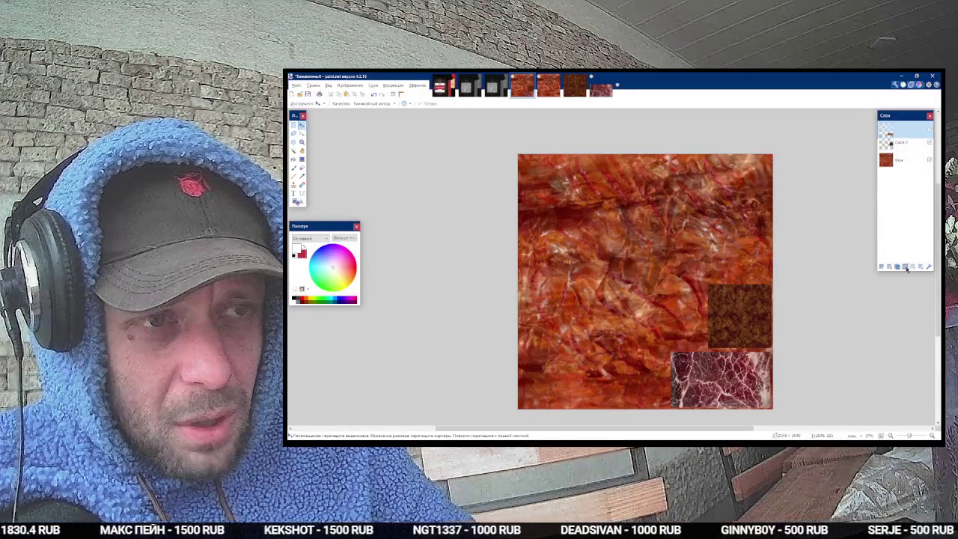
key("ctrl+s")
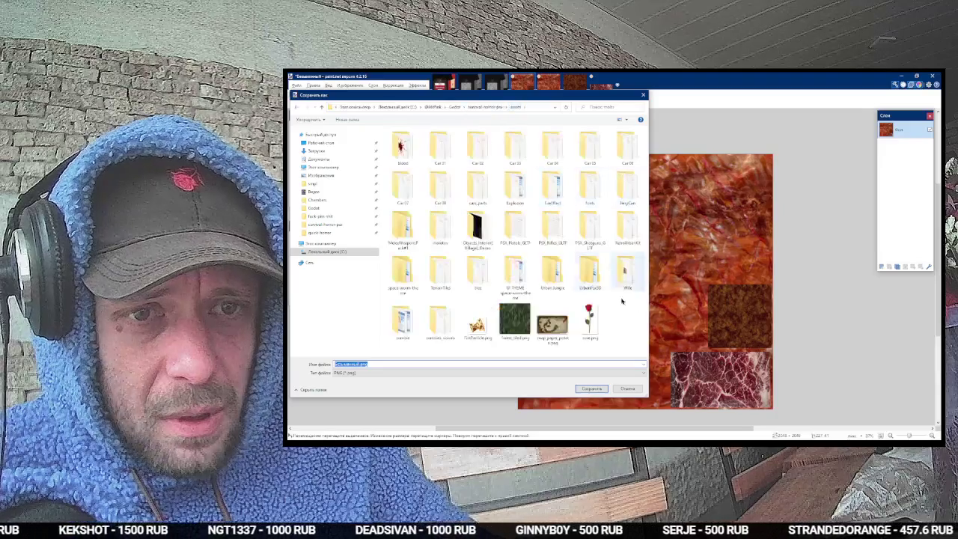
Step: Create a new folder named road_meat_blocker in the Save As dialog and open it
right_click(517, 327)
mouse_move(610, 425)
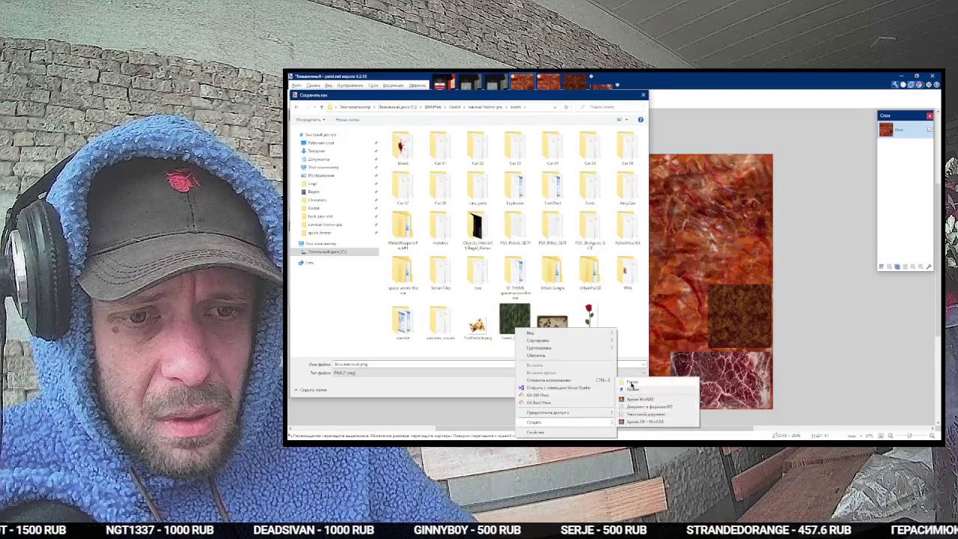
left_click(627, 382)
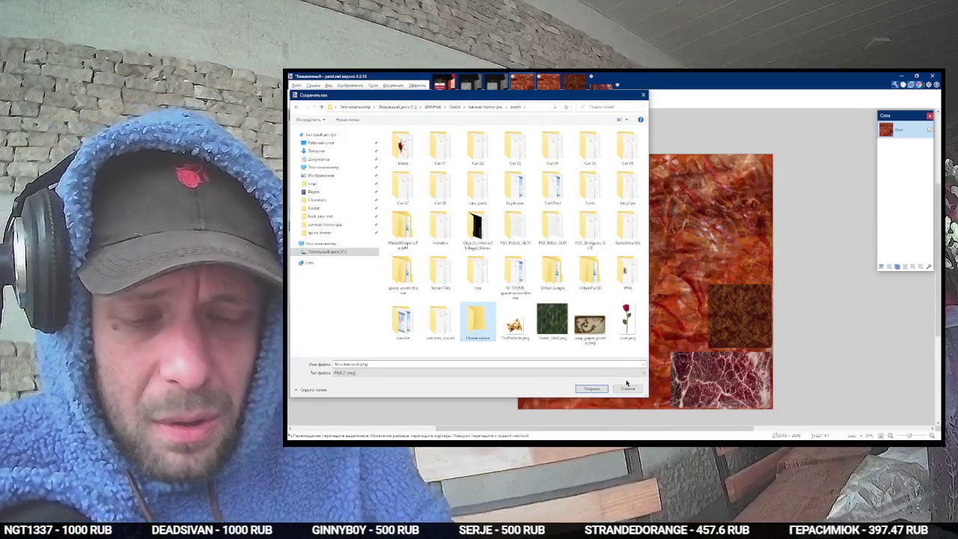
left_click(483, 329)
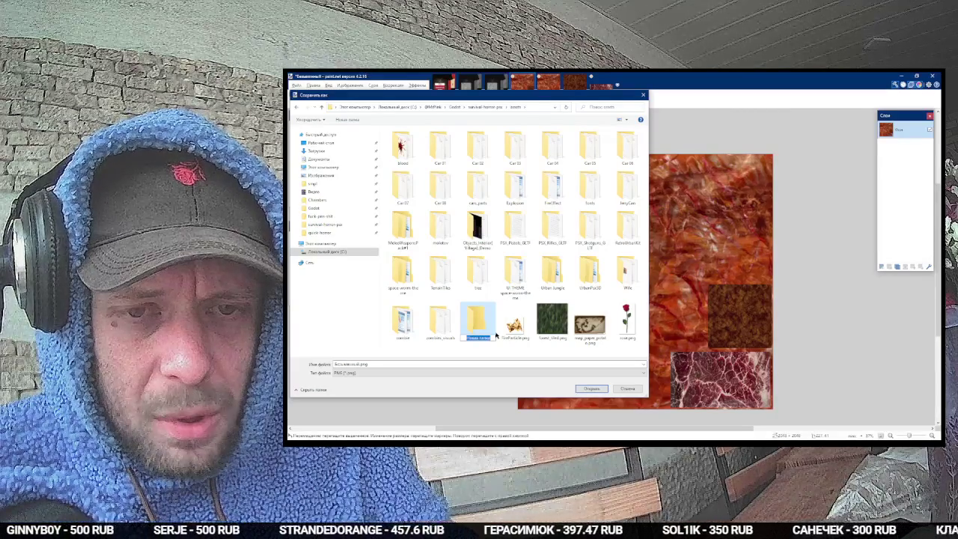
type("spites")
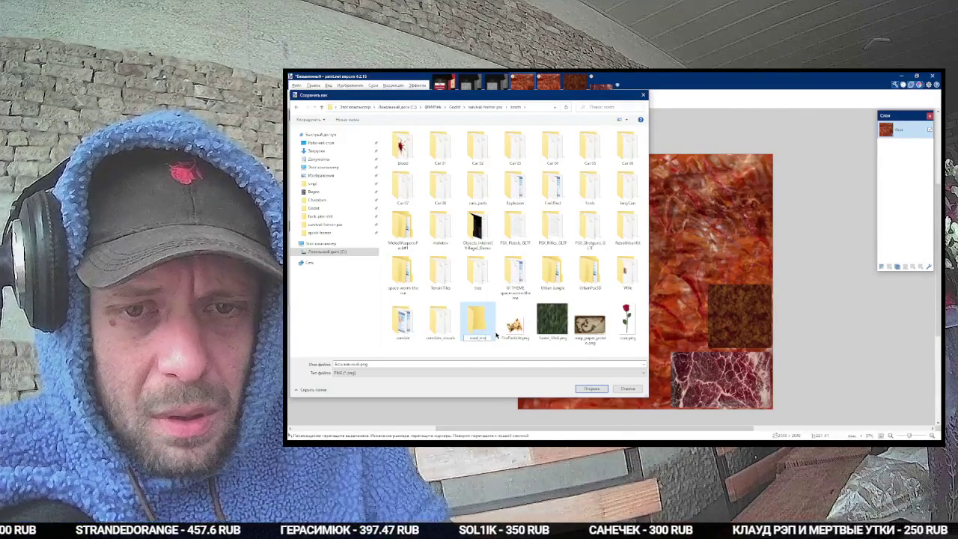
type("bl")
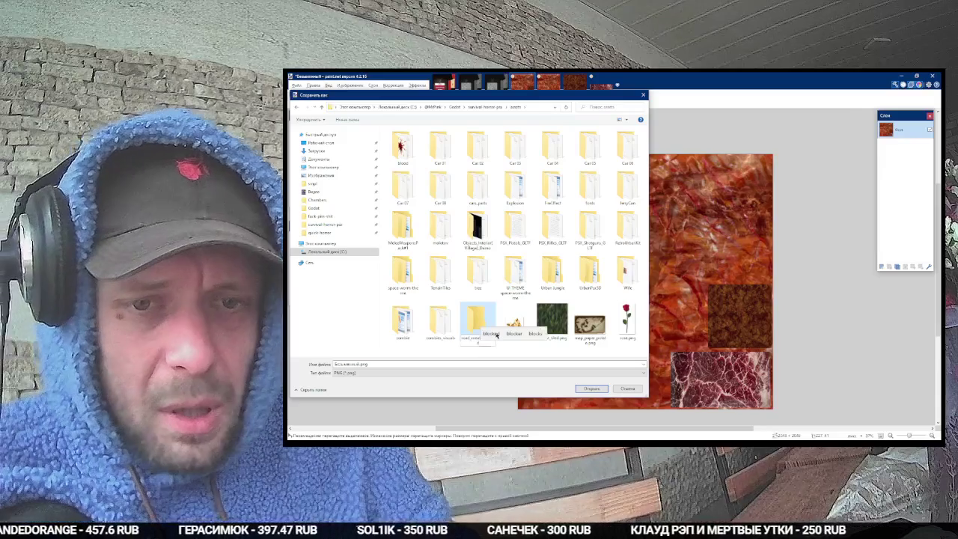
type("ocker")
key("Return")
key("Return")
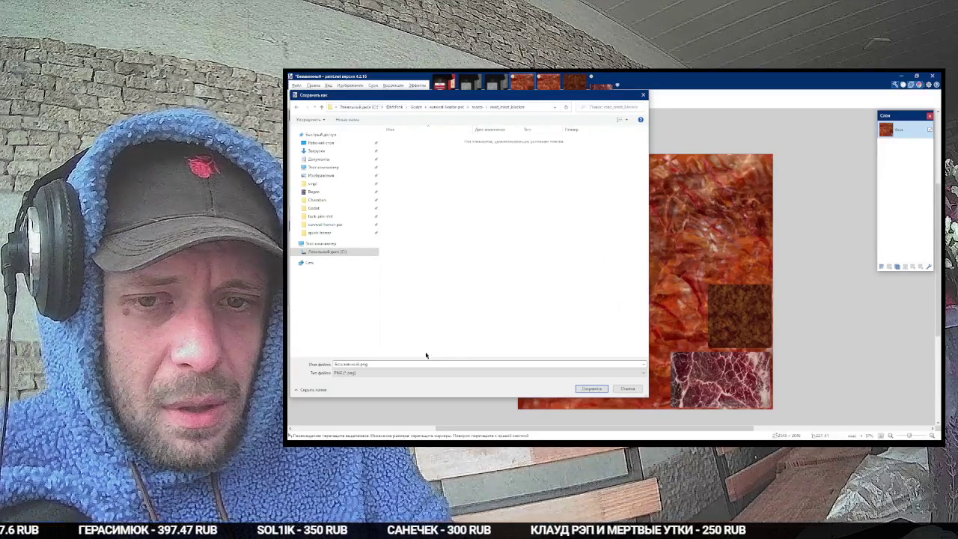
Step: Save the texture there as road_meat_blocker.png, accepting the save options
left_click(419, 361)
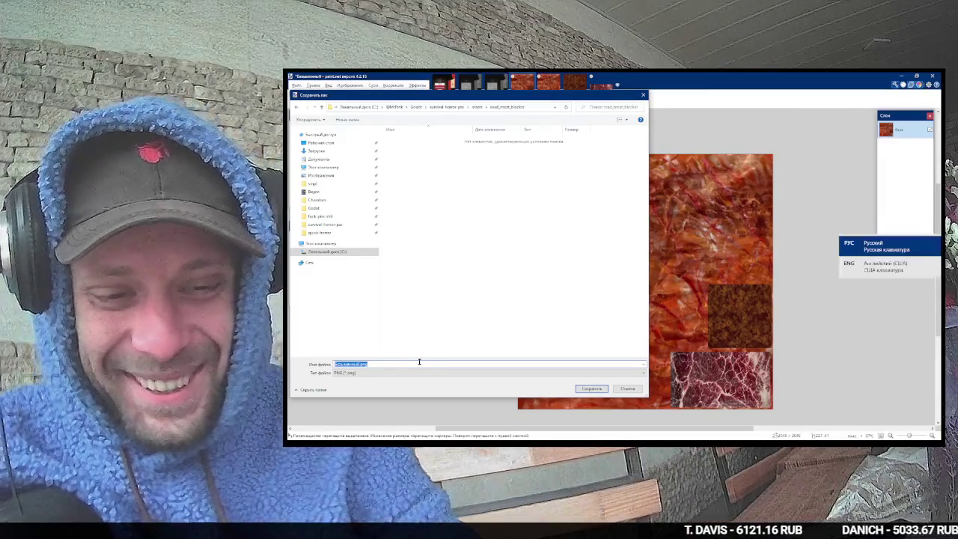
type("1oad_")
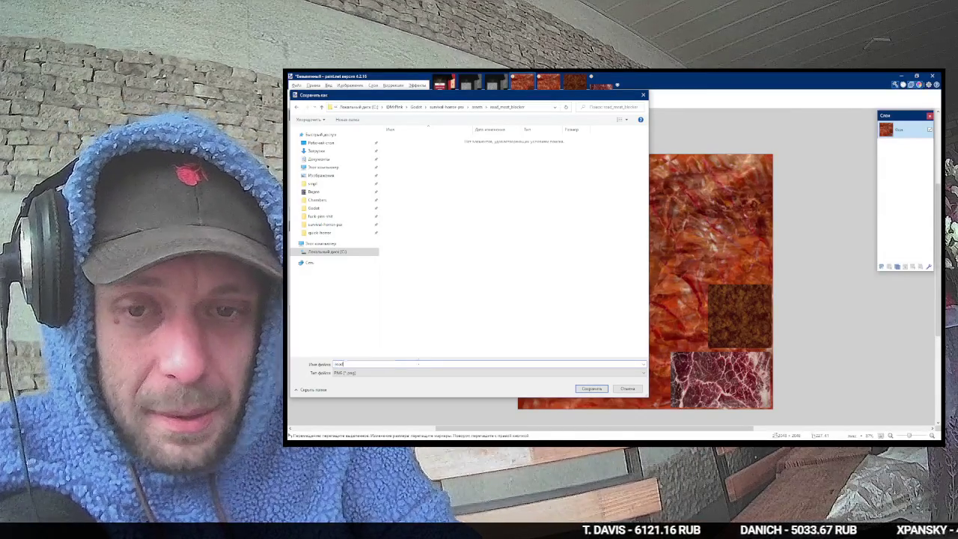
type("t_bl")
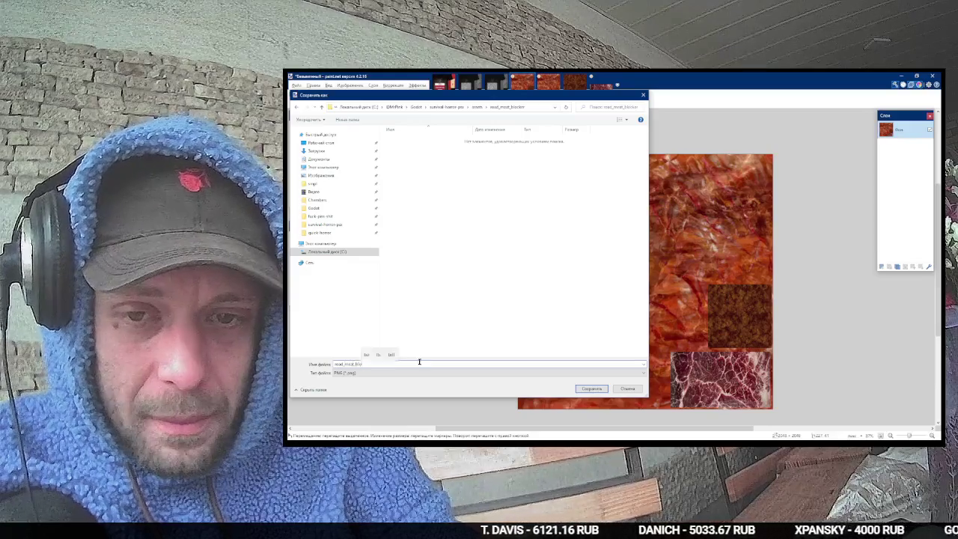
key("Return")
key("Return")
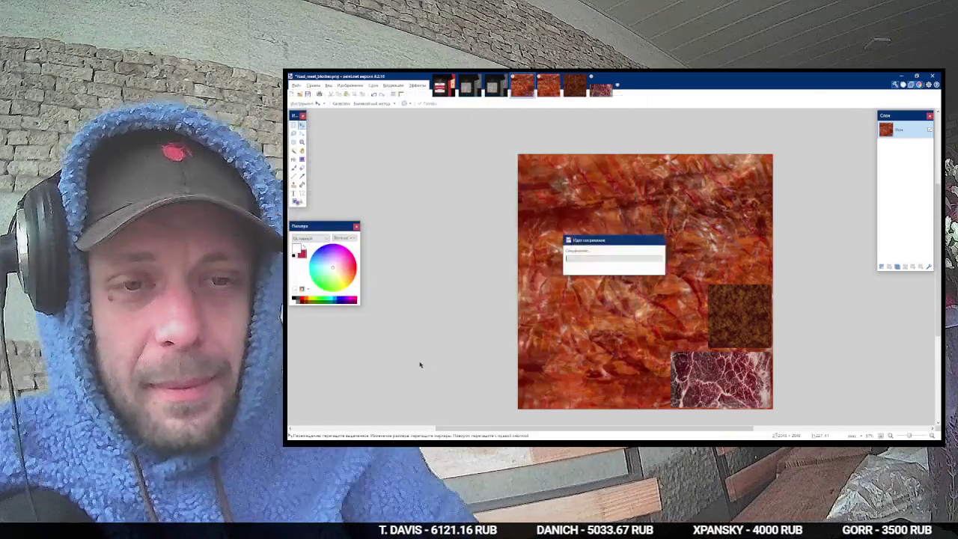
key("alt+Tab")
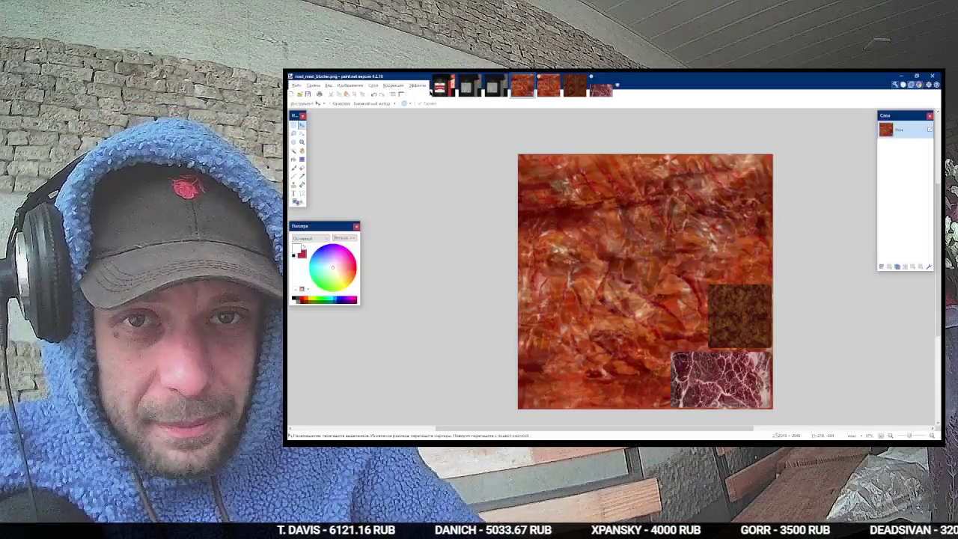
Step: Apply Photo > Sharpen to the meat texture, merge the empty Слой 2 layer down, and resave
key("ctrl+shift+n")
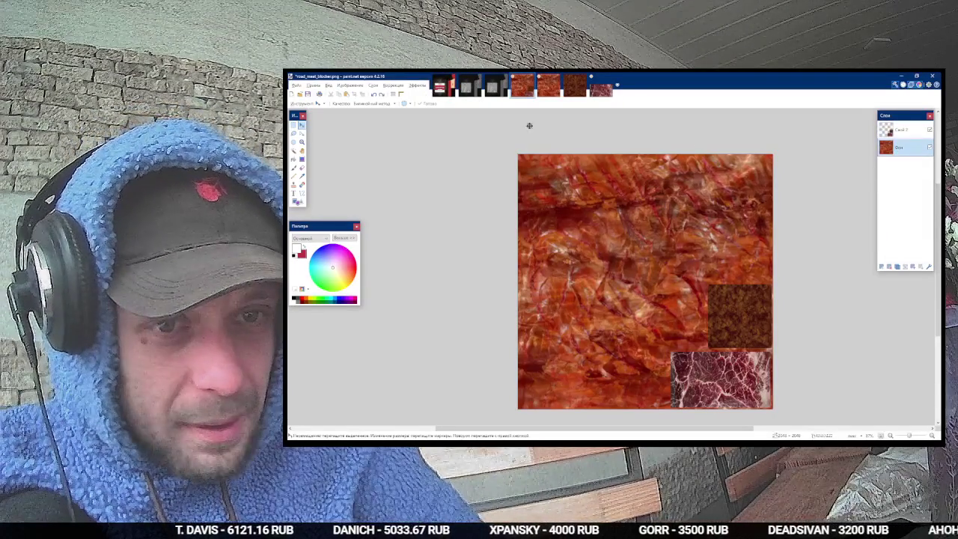
left_click(421, 85)
mouse_move(438, 94)
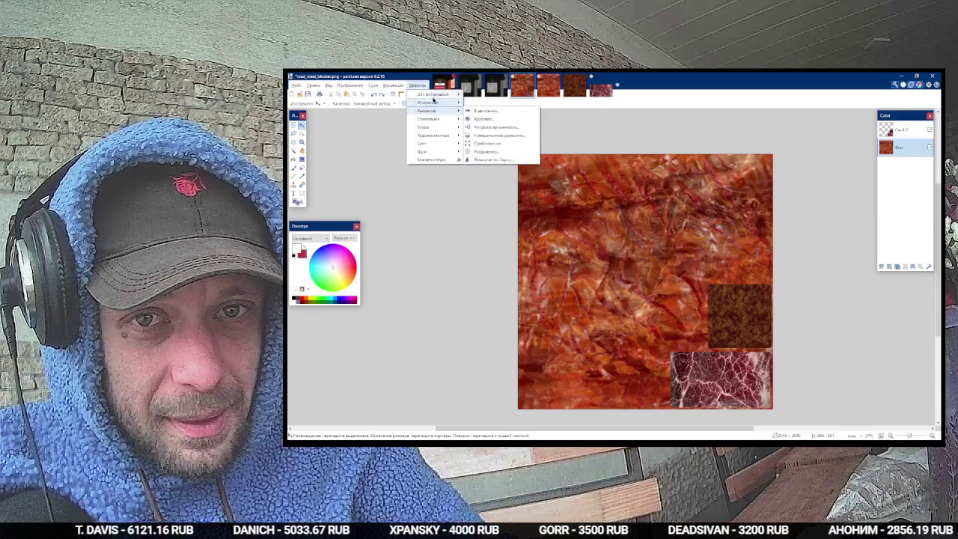
left_click(482, 109)
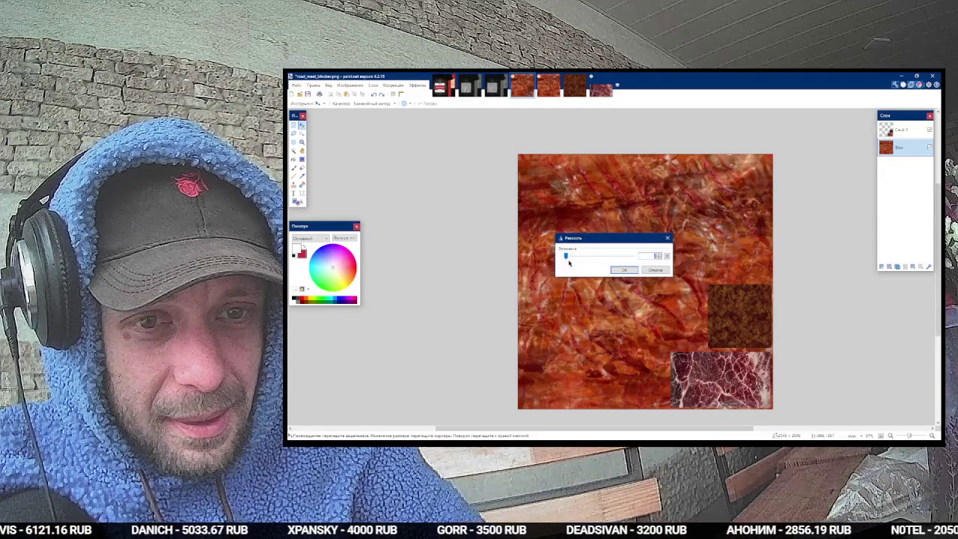
left_click(623, 269)
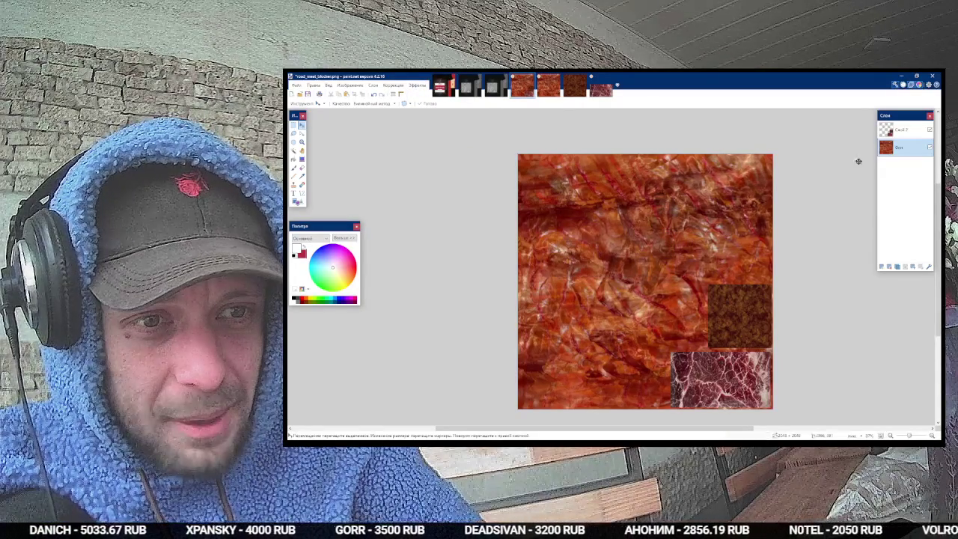
left_click(898, 129)
left_click(904, 267)
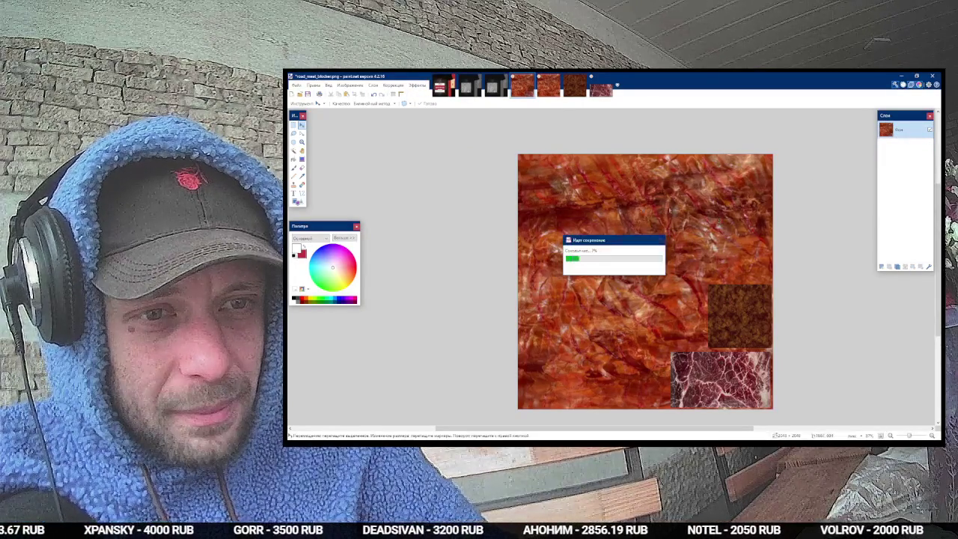
key("alt+Tab")
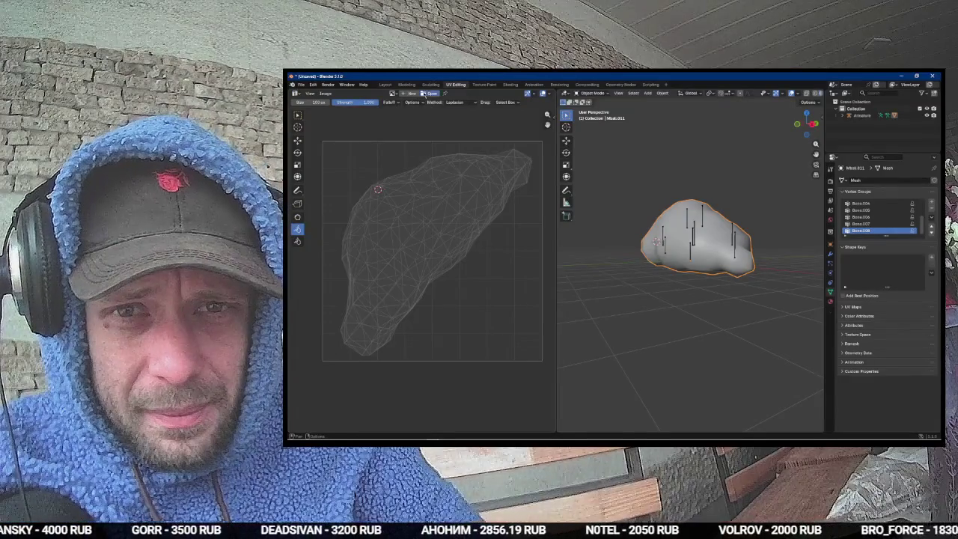
Step: Load road_meat_blocker.png from the game project's road_meat_blocker folder into the UV Editor
left_click(423, 93)
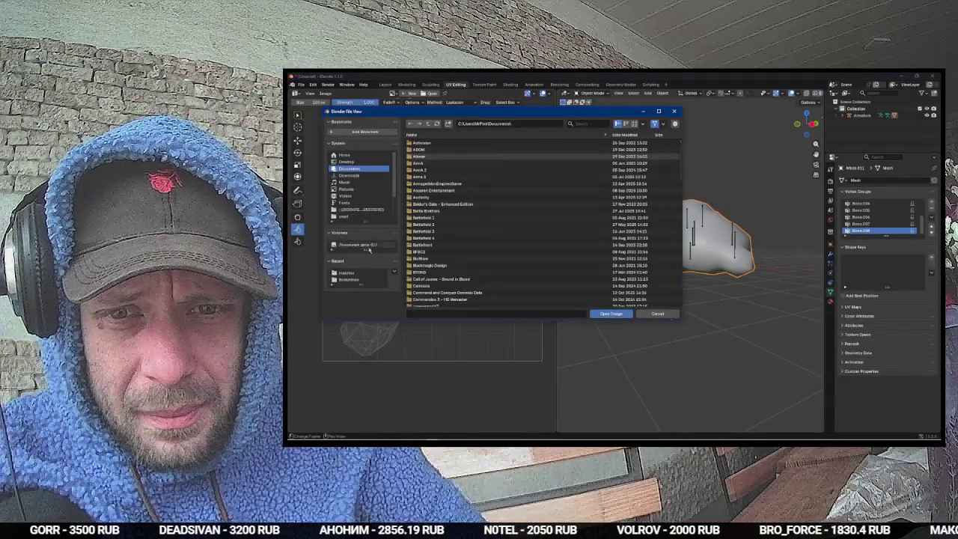
left_click(367, 279)
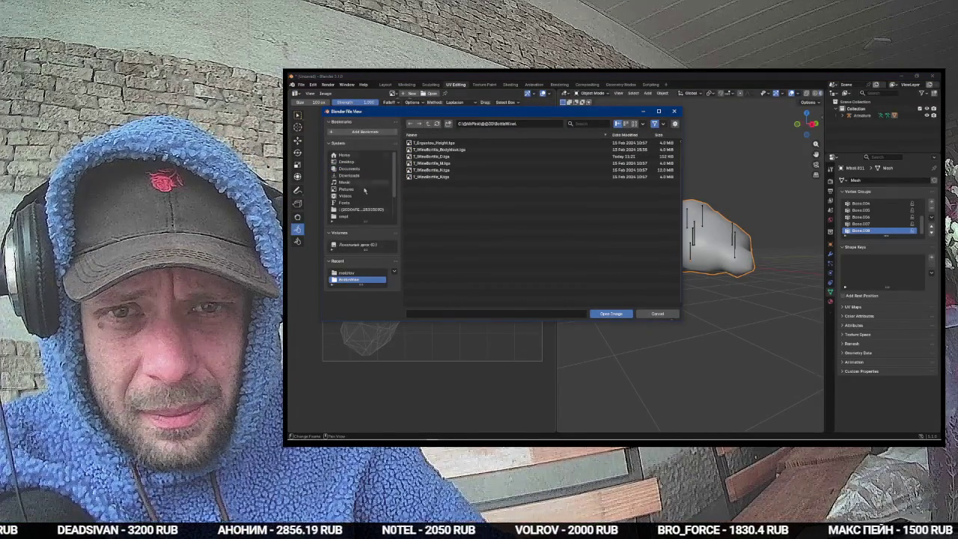
left_click(346, 272)
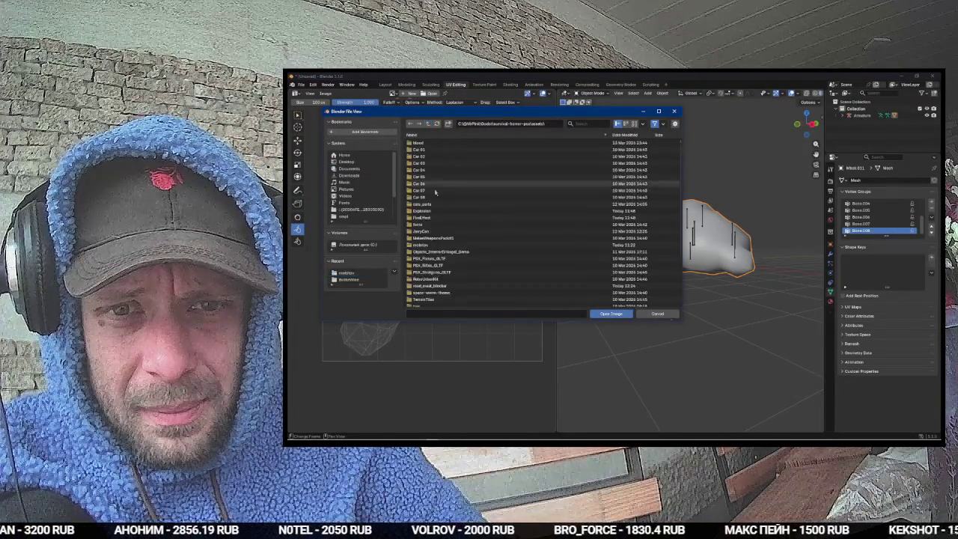
scroll(441, 209, "down", 5)
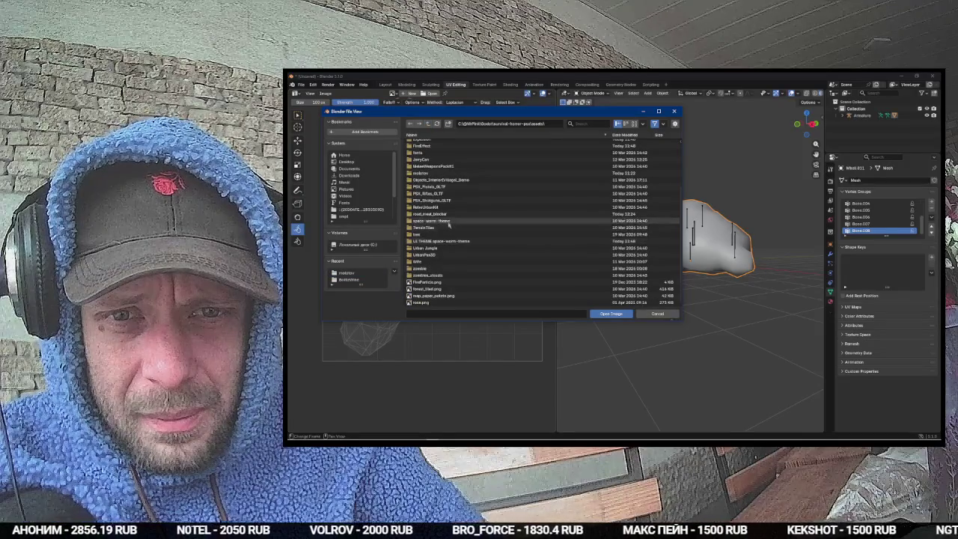
double_click(430, 214)
double_click(426, 144)
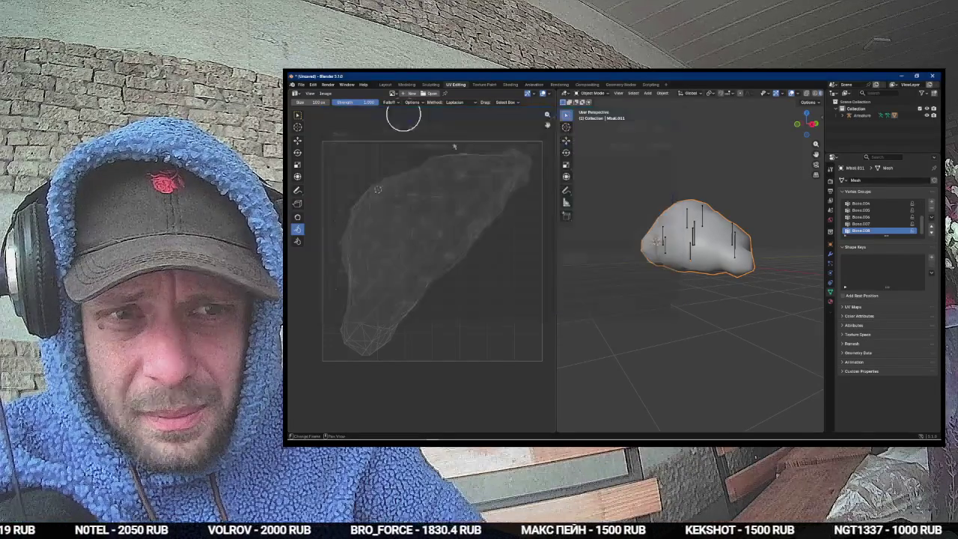
Step: Display the Material.001 settings in the Material properties tab
scroll(483, 212, "down", 3)
scroll(498, 205, "down", 3)
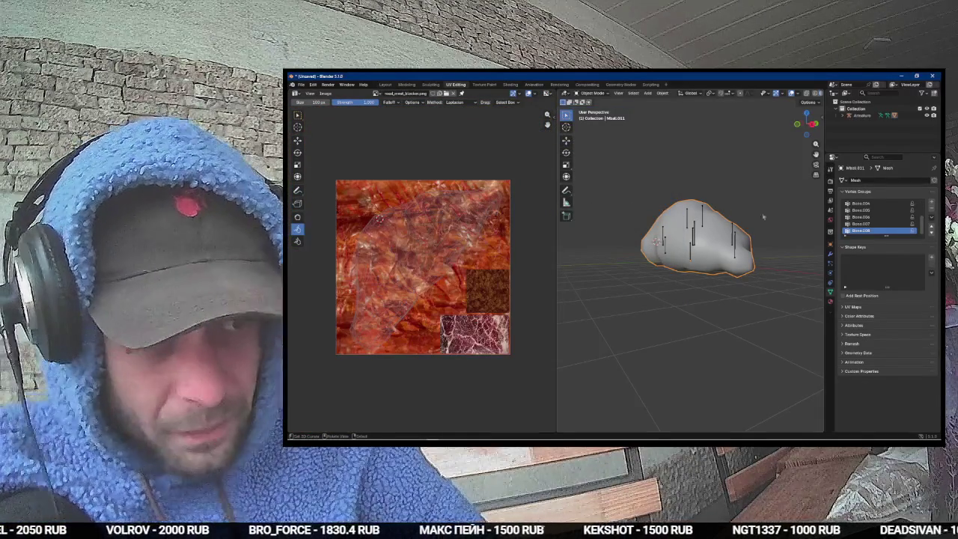
left_click(830, 300)
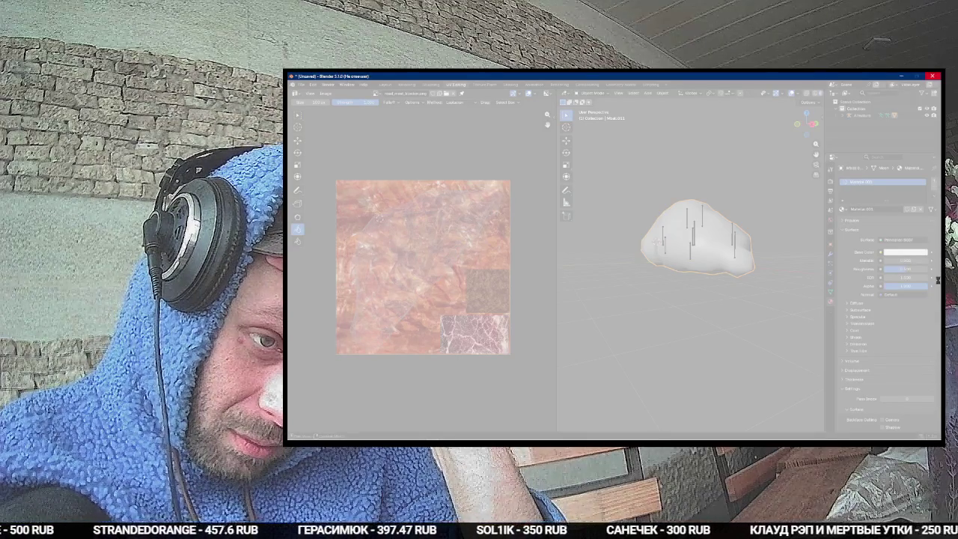
key("alt+Tab")
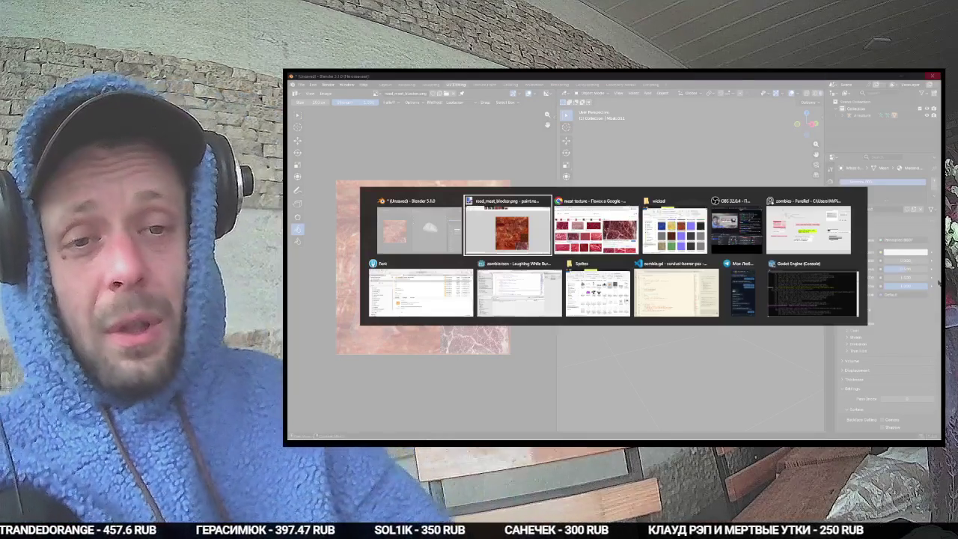
left_click(746, 220)
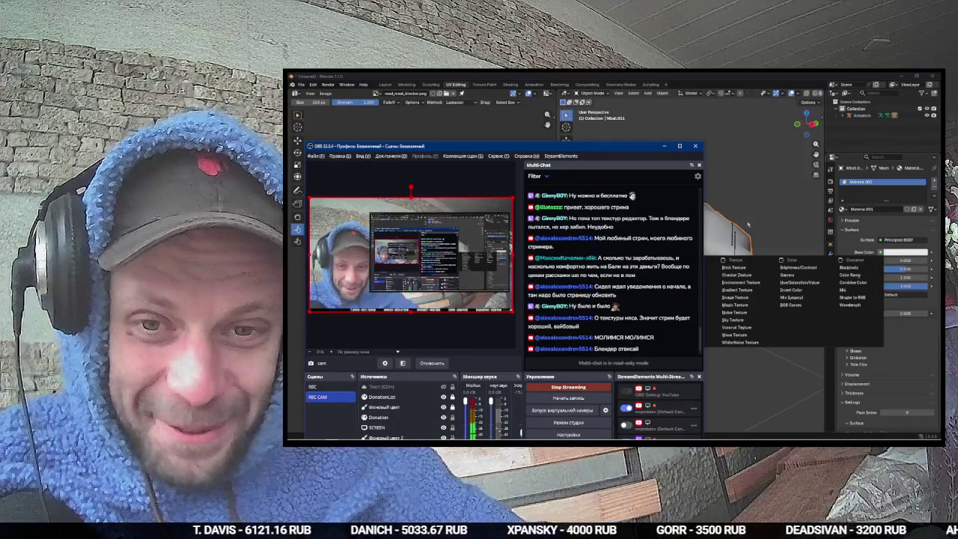
left_click(728, 75)
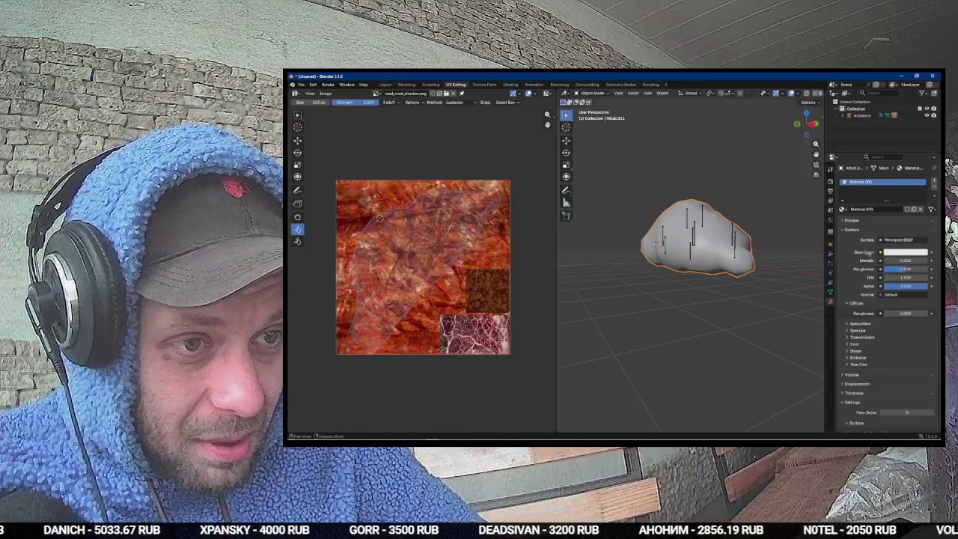
Step: Drive the Base Color with a road_meat_blocker.png image texture using Closest interpolation
left_click(880, 252)
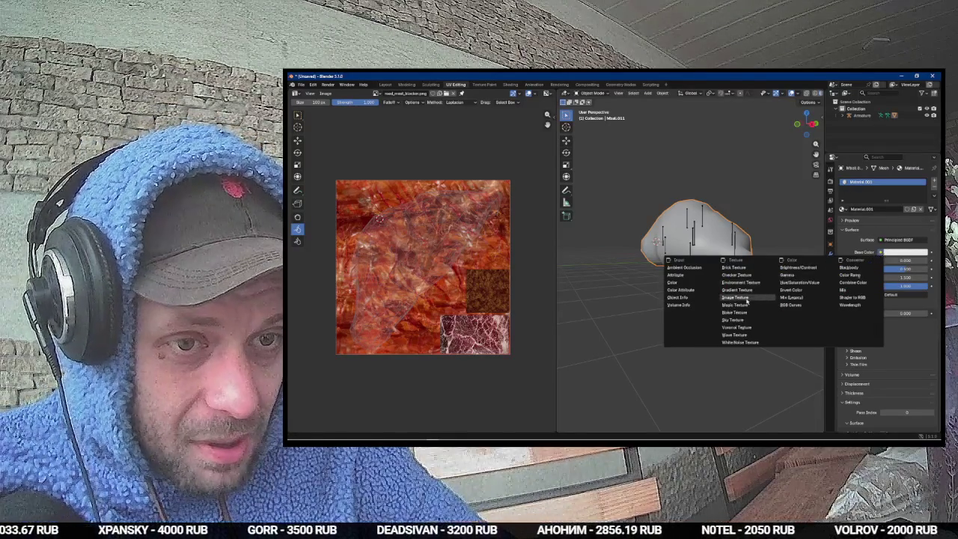
left_click(751, 298)
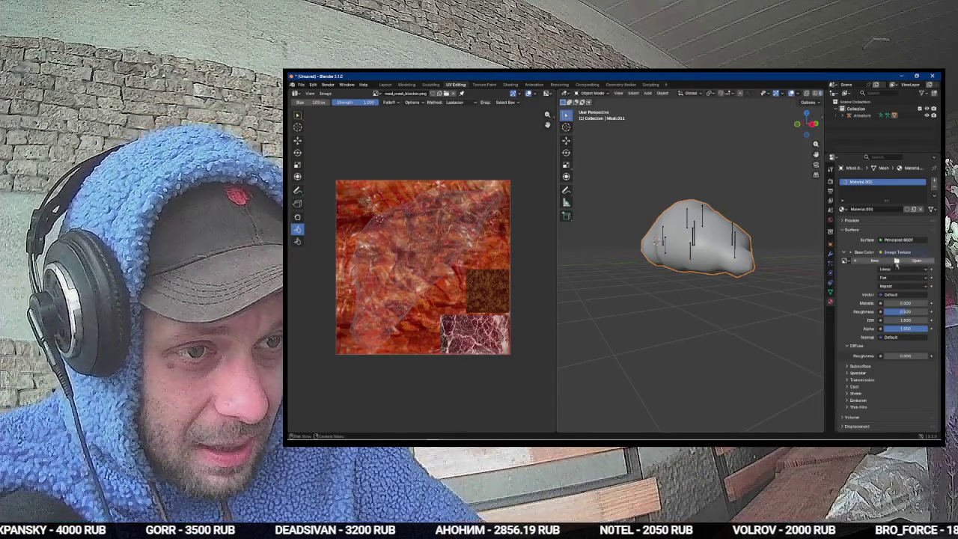
left_click(900, 270)
left_click(888, 293)
left_click(905, 260)
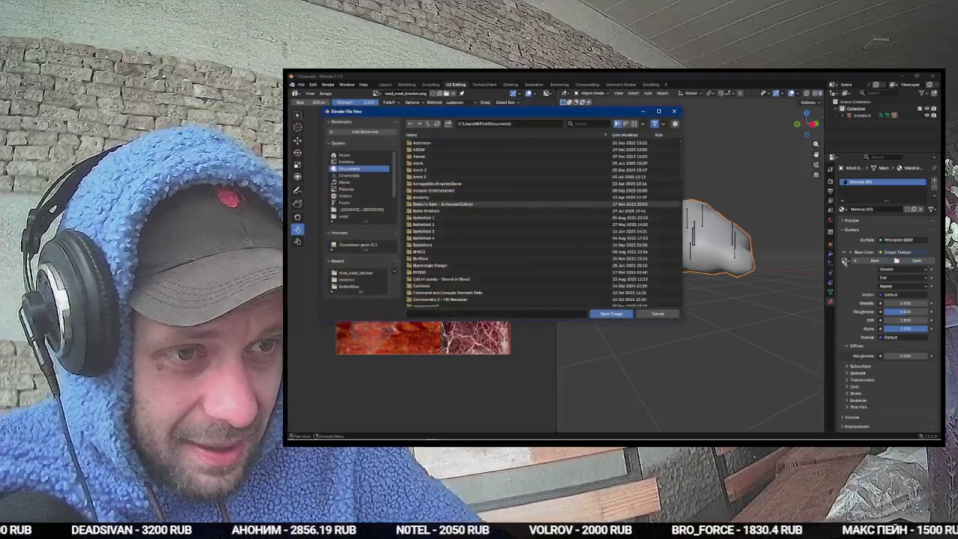
key("Escape")
left_click(845, 260)
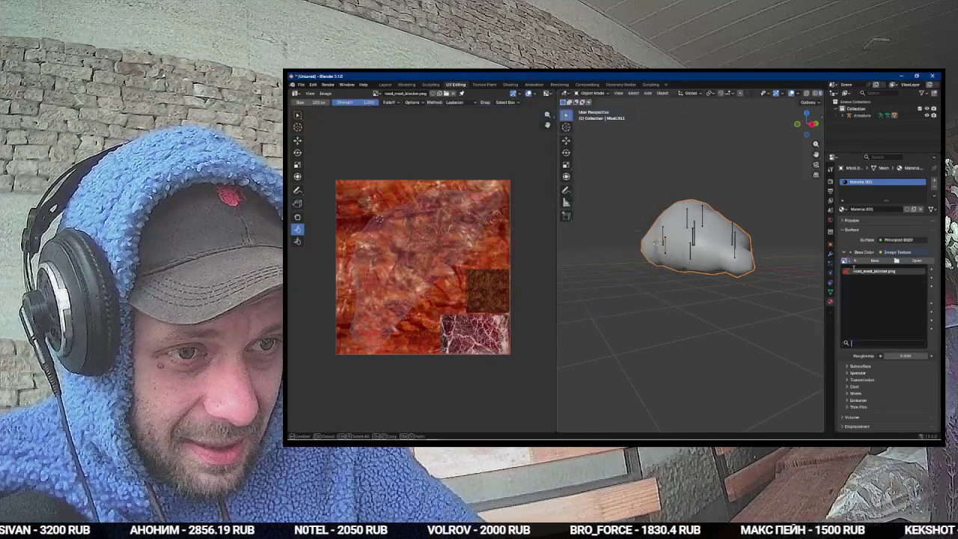
left_click(872, 271)
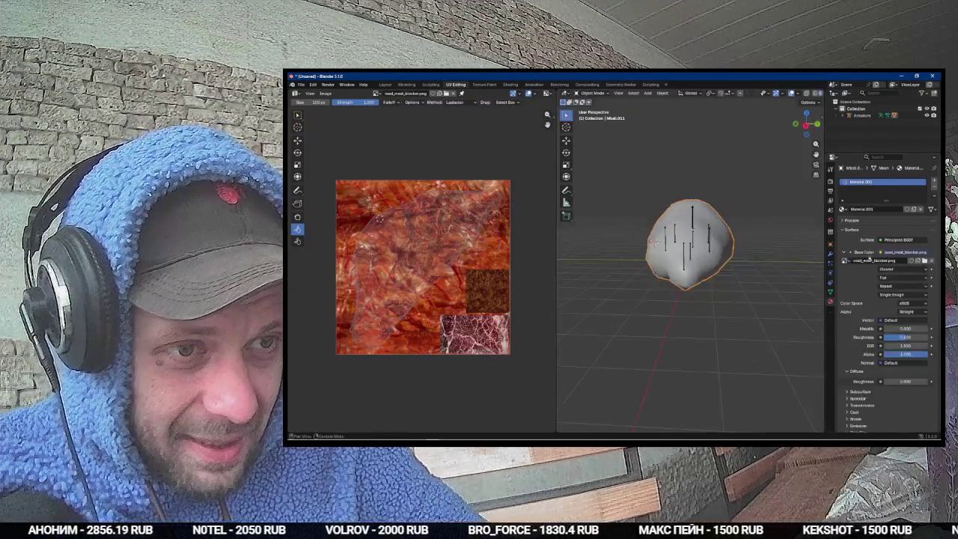
Step: Check the UVs in Edit Mode, try Material Preview, then return to solid shading
key("Tab")
key("z")
left_click(681, 248)
key("Tab")
scroll(685, 244, "up", 5)
scroll(718, 245, "down", 6)
key("z")
left_click(782, 250)
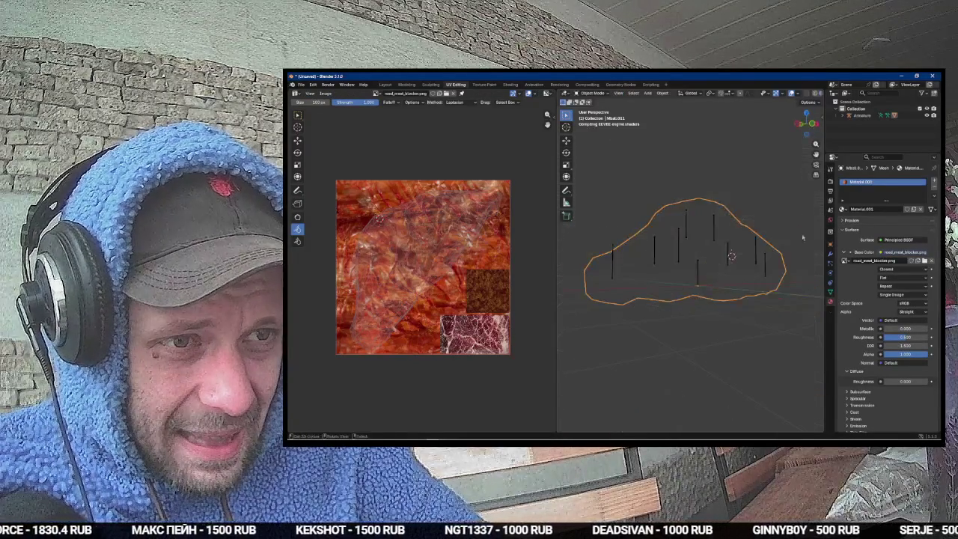
Step: Recheck the UV layout, then view the blob in Material Preview and orbit around it
key("Tab")
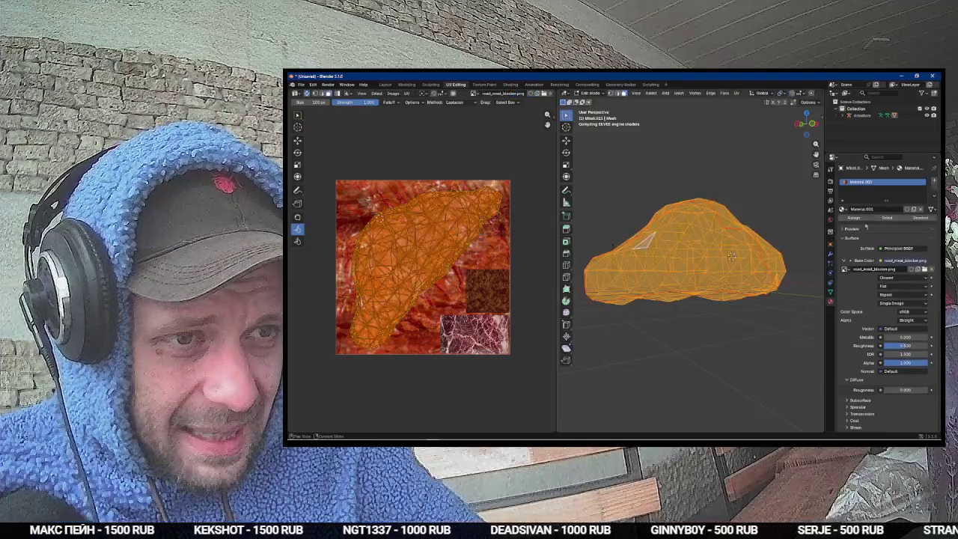
key("Tab")
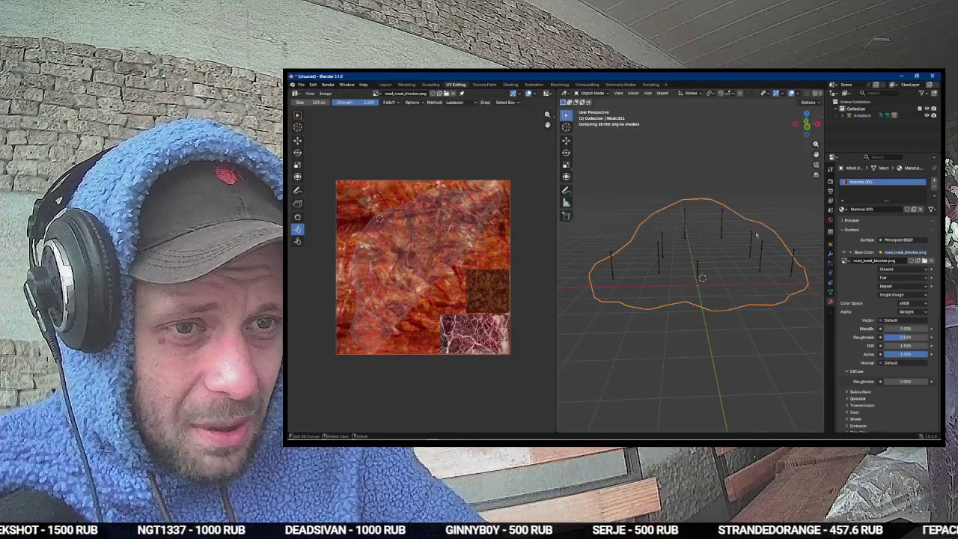
key("z")
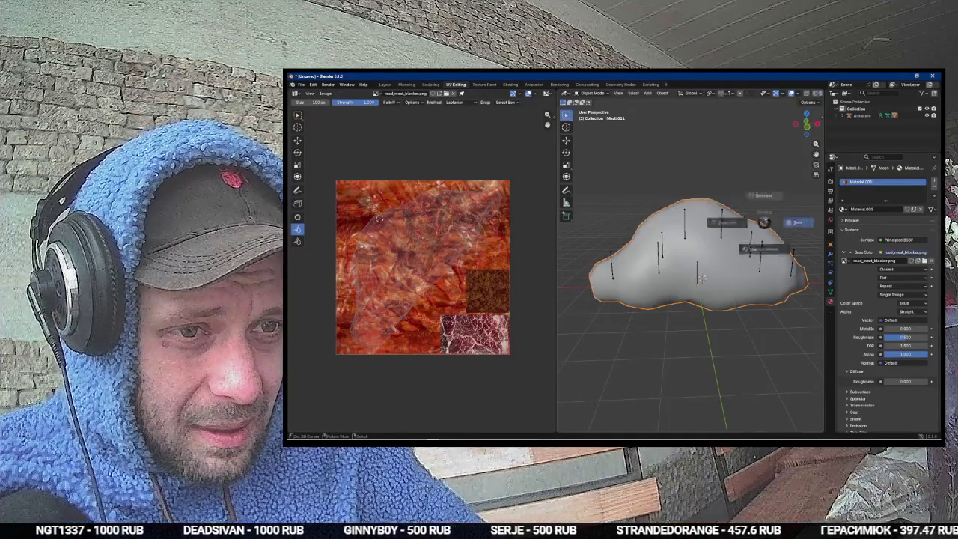
left_click(779, 270)
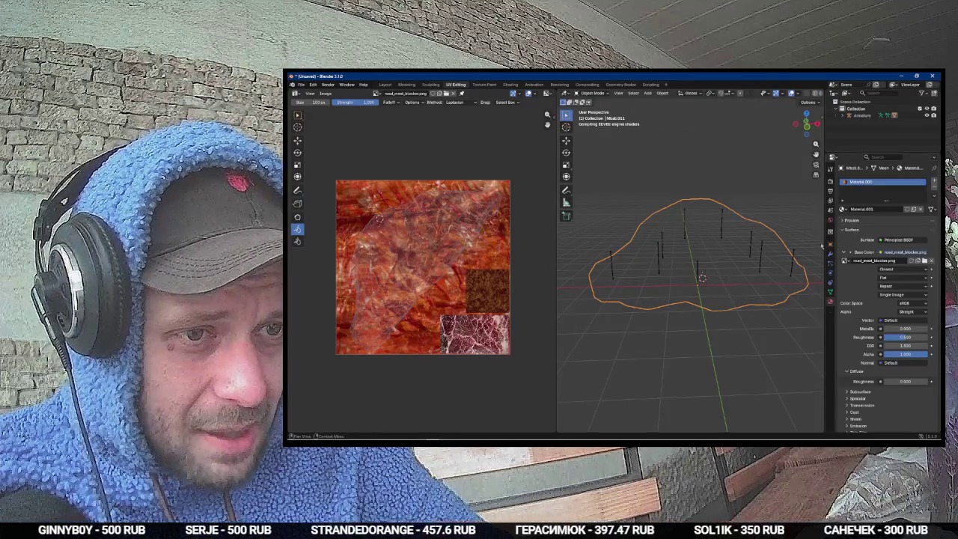
mouse_move(816, 321)
left_mouse_down()
mouse_move(793, 314)
mouse_move(741, 344)
mouse_move(726, 300)
mouse_move(632, 280)
left_mouse_up()
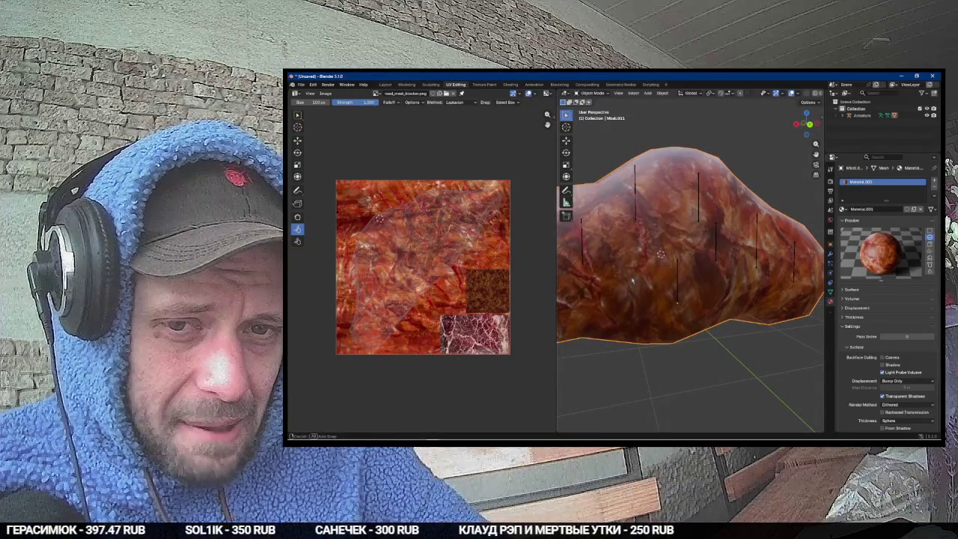
left_click_drag(633, 280, 782, 274)
Step: In paint.net, select the Clone Stamp and set its brush width to 1
key("alt+Tab")
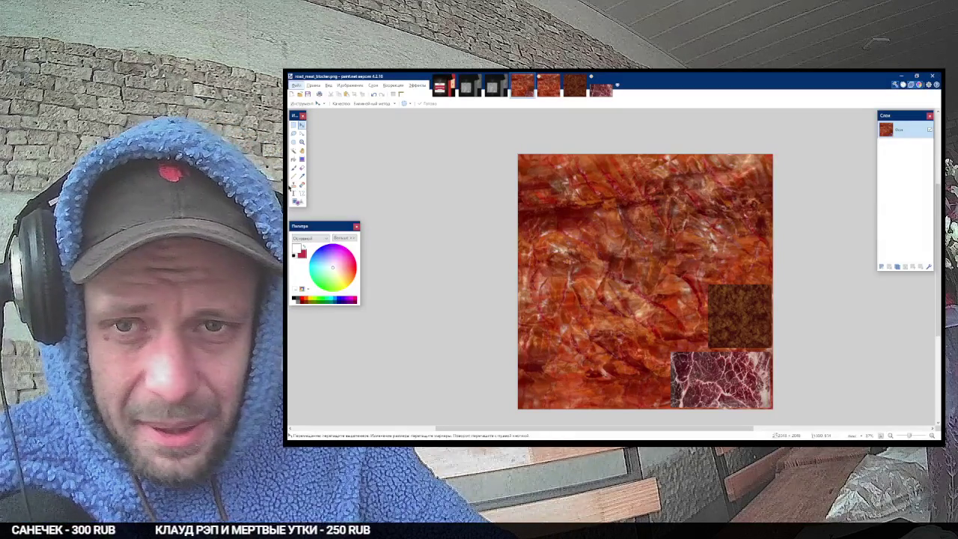
left_click(293, 184)
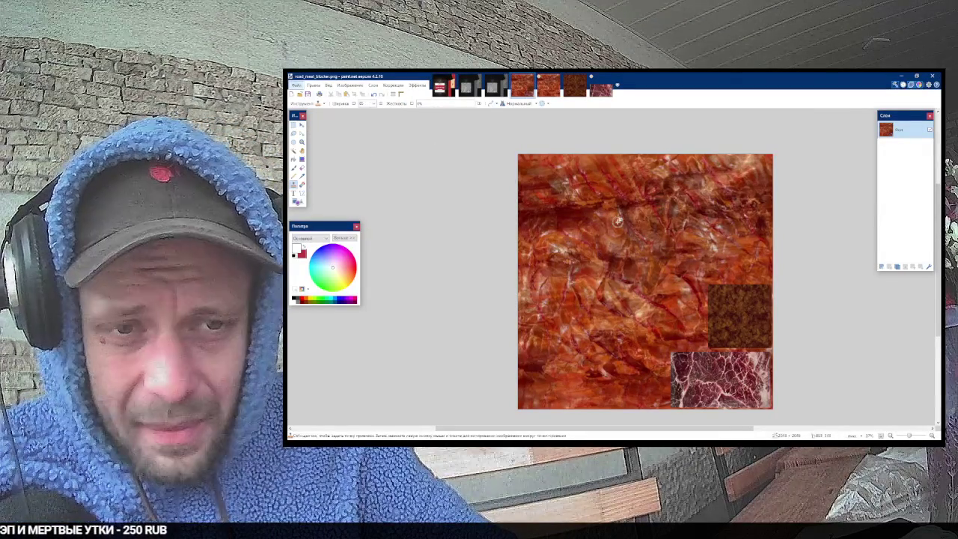
left_click(364, 103)
type("15")
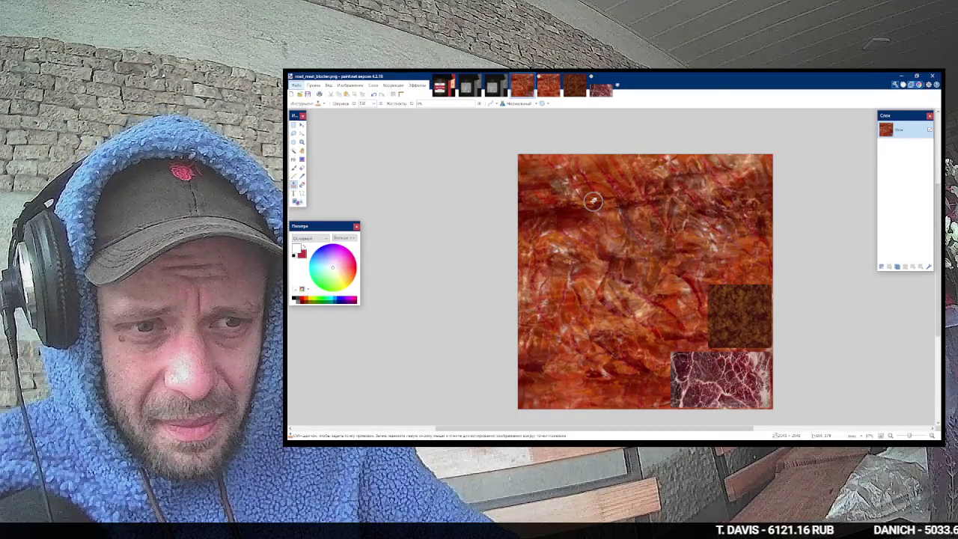
Step: Snip Blender's UV layout over the texture and bring the snip to paint.net
key("alt+Tab")
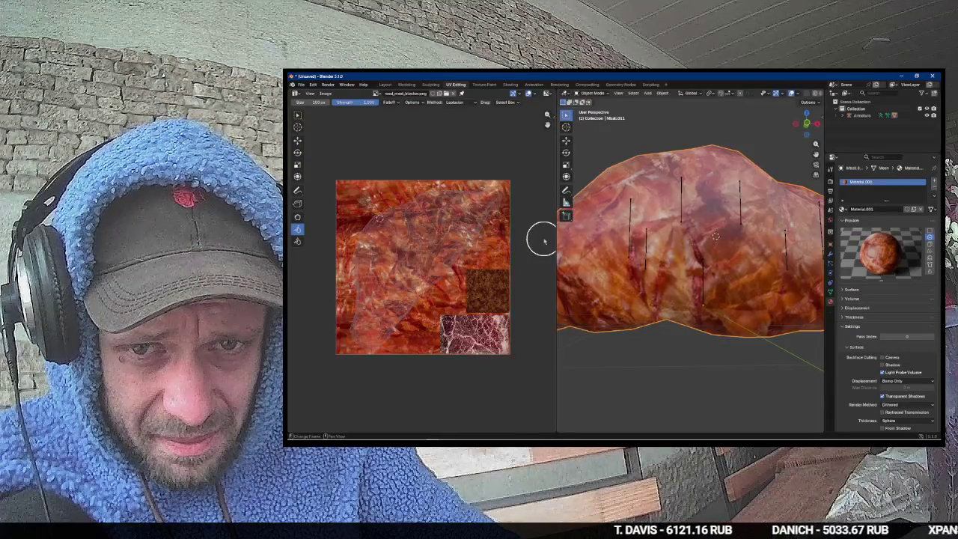
key("super+shift+s")
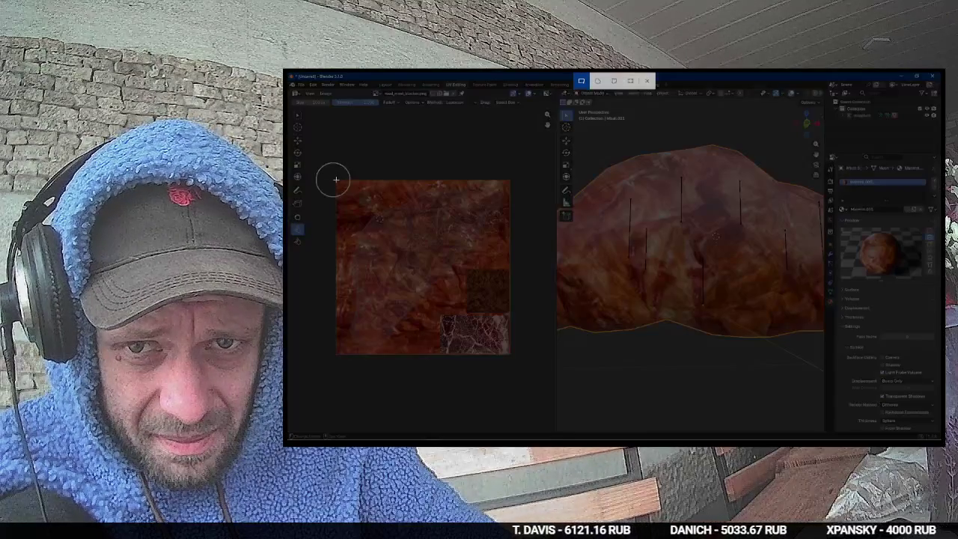
mouse_move(333, 178)
left_mouse_down()
mouse_move(529, 357)
mouse_move(511, 356)
left_mouse_up()
key("alt+Tab")
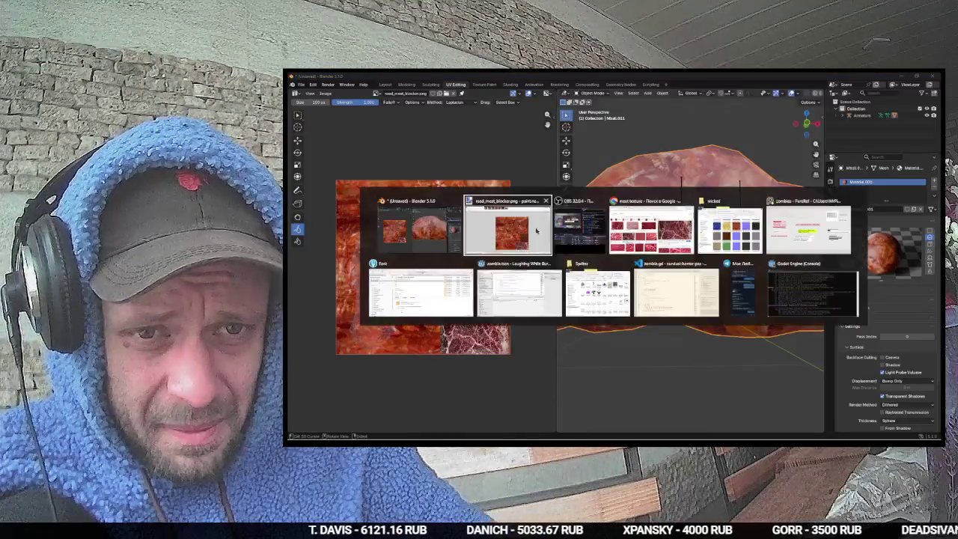
Step: Paste the UV snip into a new layer stretched over the full canvas, then select the Фон layer
left_click(880, 266)
key("ctrl+v")
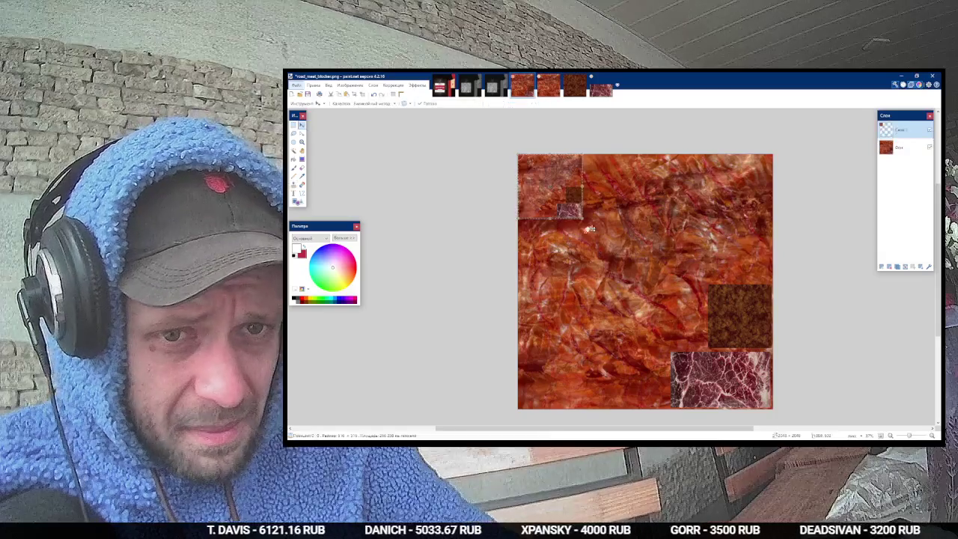
mouse_move(592, 229)
left_mouse_down()
mouse_move(715, 355)
mouse_move(789, 414)
left_mouse_up()
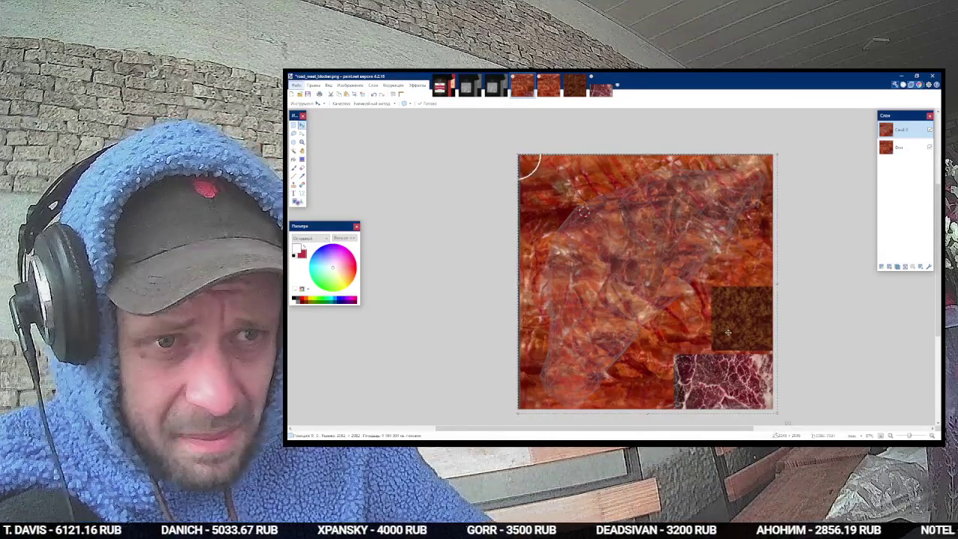
left_click_drag(787, 422, 783, 421)
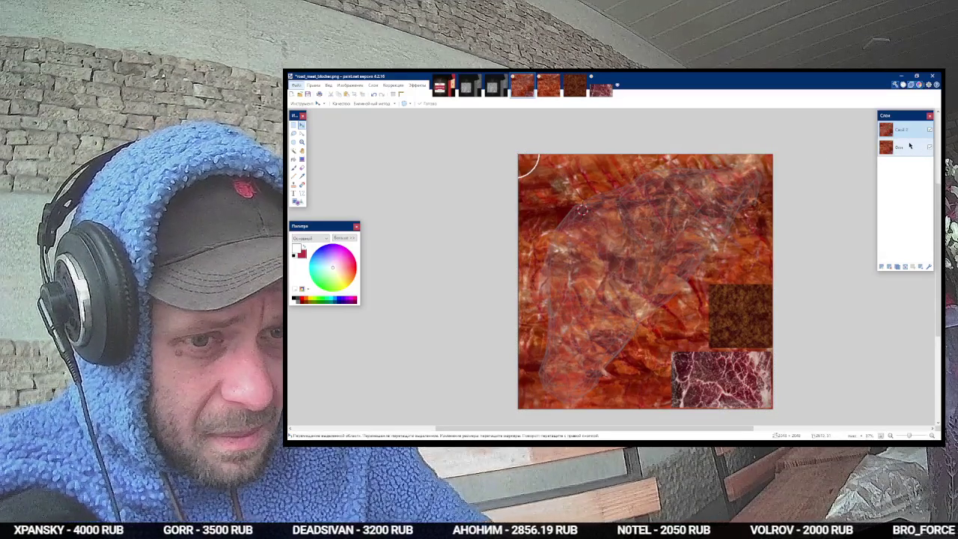
left_click(910, 145)
left_click(294, 186)
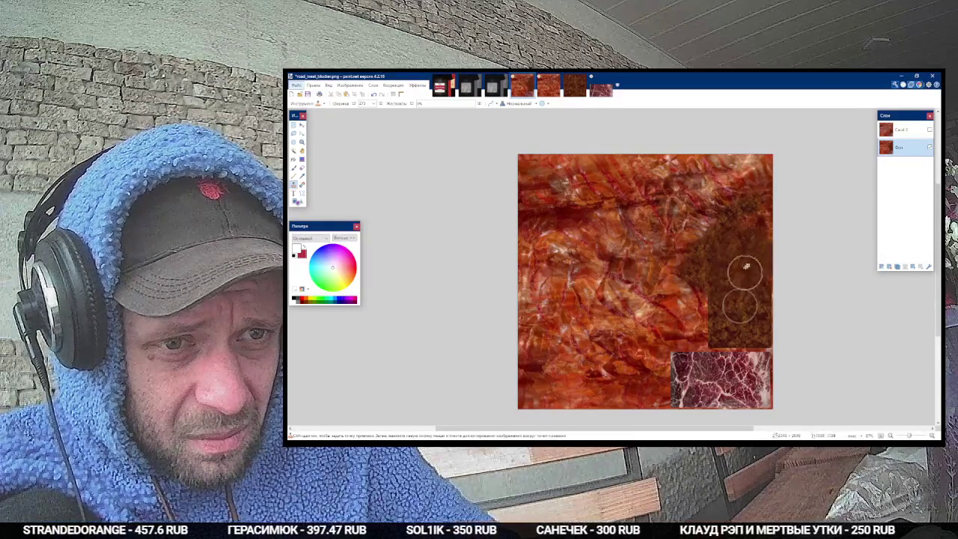
Step: Clone the brown patch further up-left, then make Слой 2 visible at roughly 234 opacity
left_click_drag(740, 274, 715, 298)
mouse_move(736, 266)
left_mouse_down()
mouse_move(718, 321)
mouse_move(734, 283)
mouse_move(690, 289)
mouse_move(690, 299)
left_mouse_up()
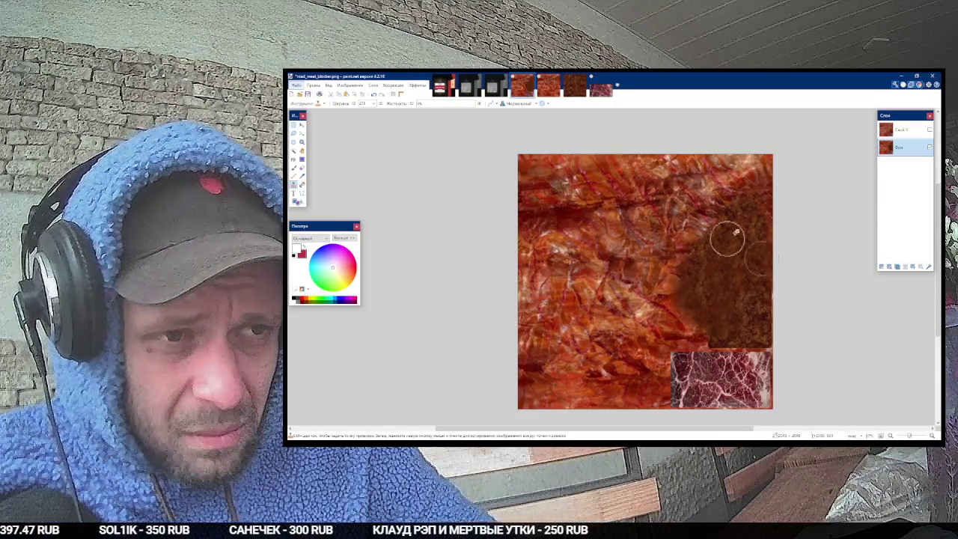
left_click(926, 131)
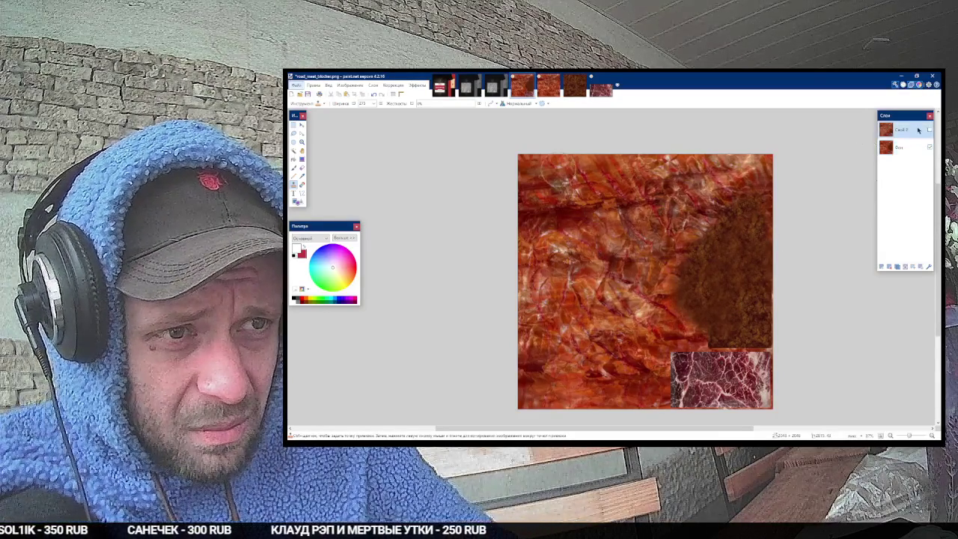
double_click(919, 130)
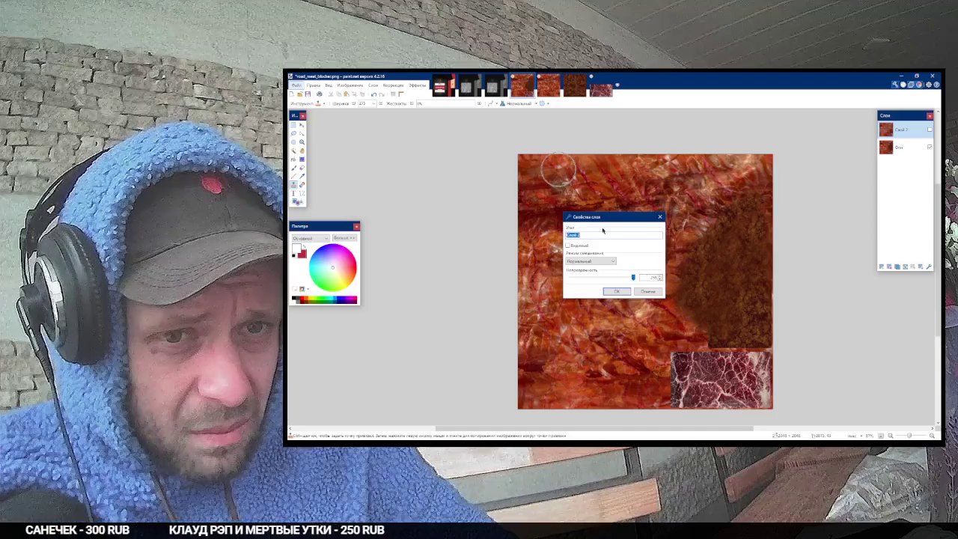
left_click(582, 246)
mouse_move(633, 278)
left_mouse_down()
mouse_move(591, 278)
mouse_move(631, 281)
mouse_move(617, 282)
left_mouse_up()
left_click(615, 291)
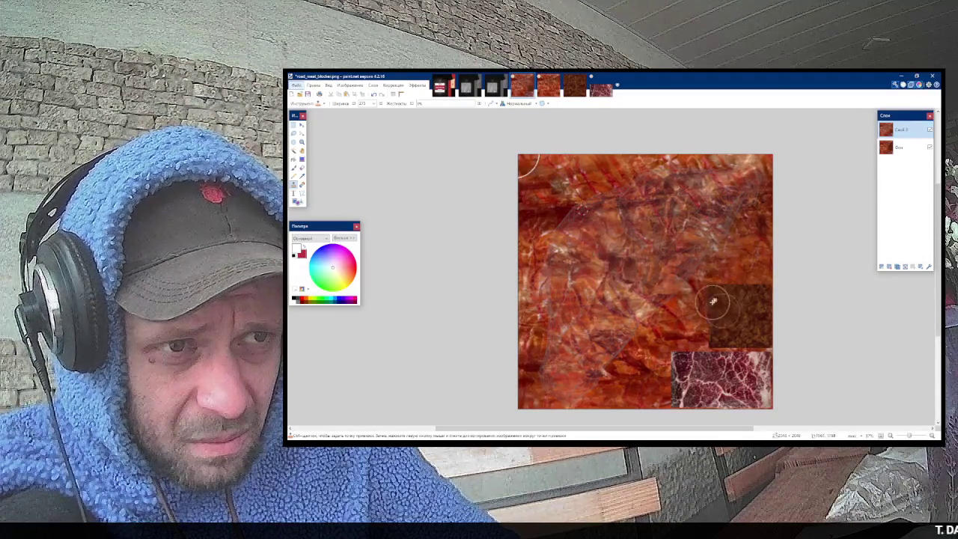
Step: Cut away the lower-right part of the Слой 2 overlay and deselect
left_click(915, 147)
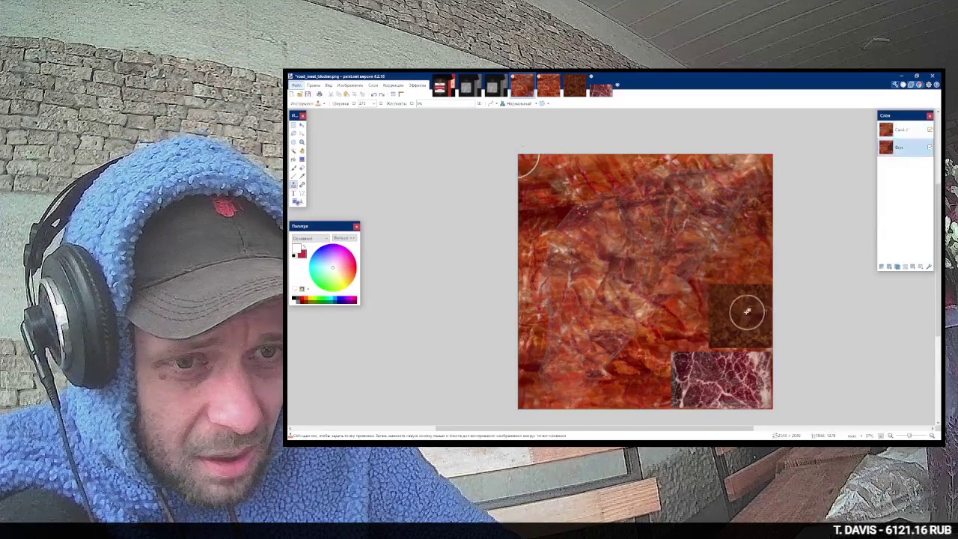
left_click(902, 129)
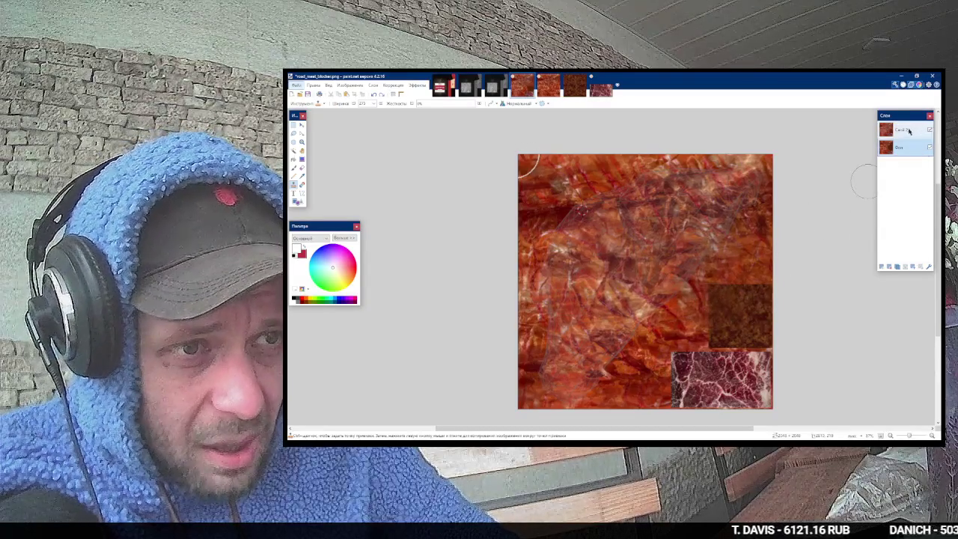
key("s")
left_click_drag(734, 276, 624, 408)
key("Delete")
key("ctrl+d")
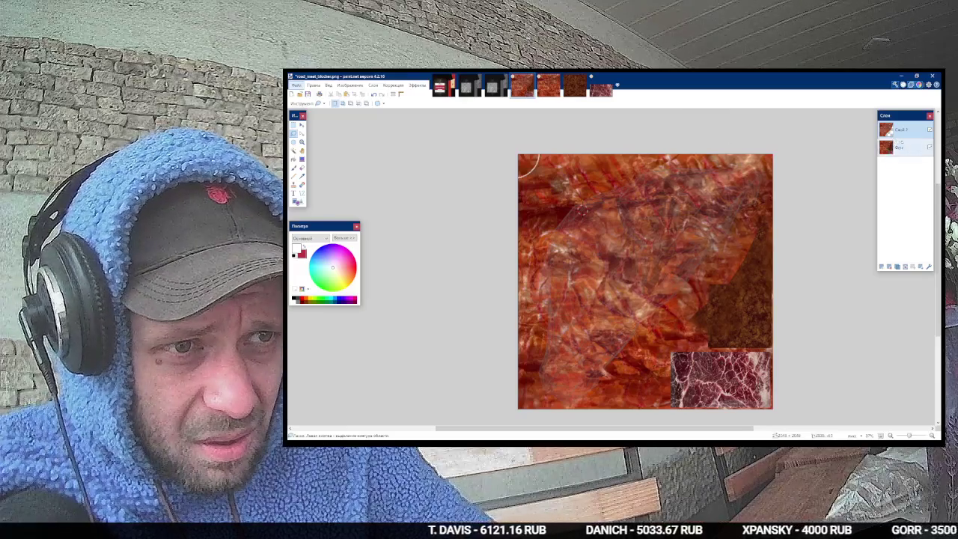
Step: On Фон, clone the dark brown texture further down-left, then show the overlay again
left_click(896, 147)
left_click(294, 183)
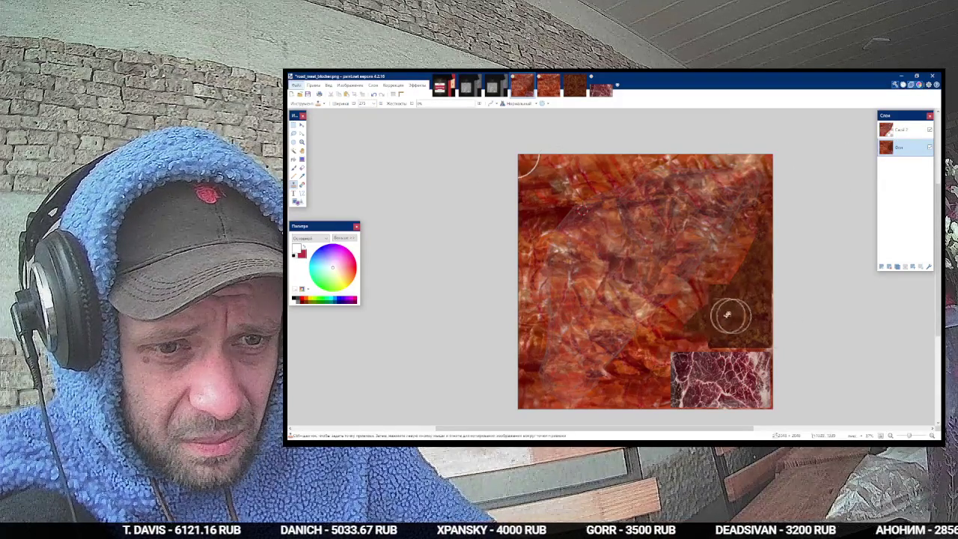
left_click(928, 130)
mouse_move(737, 299)
left_mouse_down()
mouse_move(609, 336)
mouse_move(738, 295)
mouse_move(641, 322)
left_mouse_up()
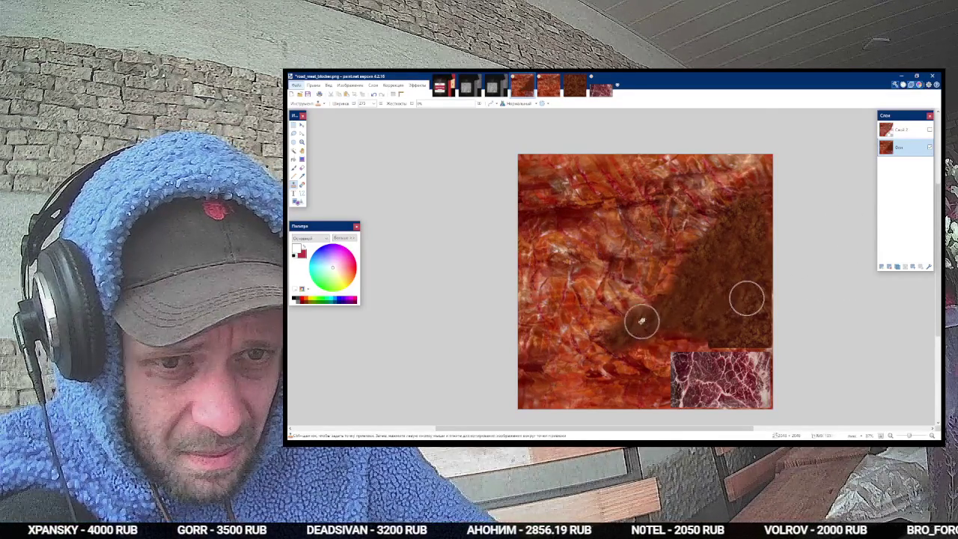
left_click(929, 130)
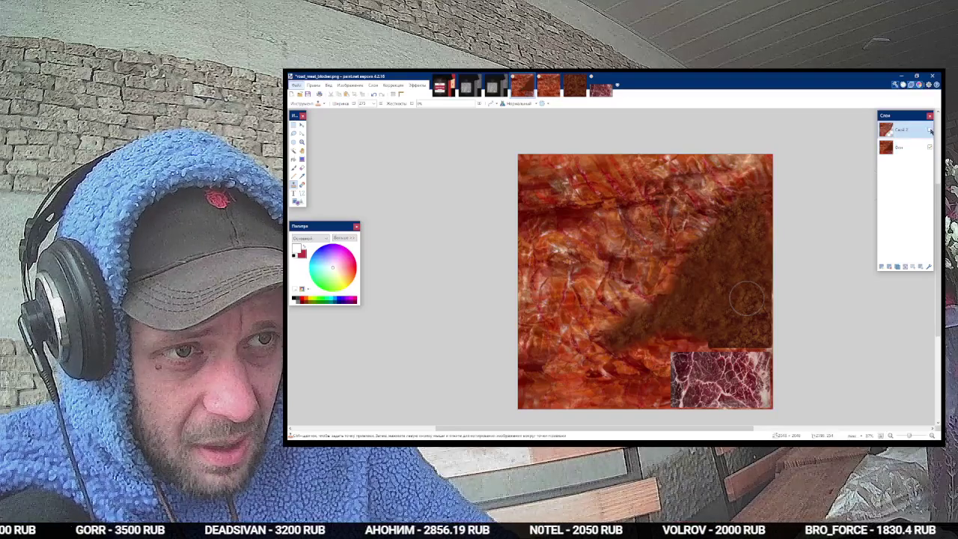
left_click(930, 130)
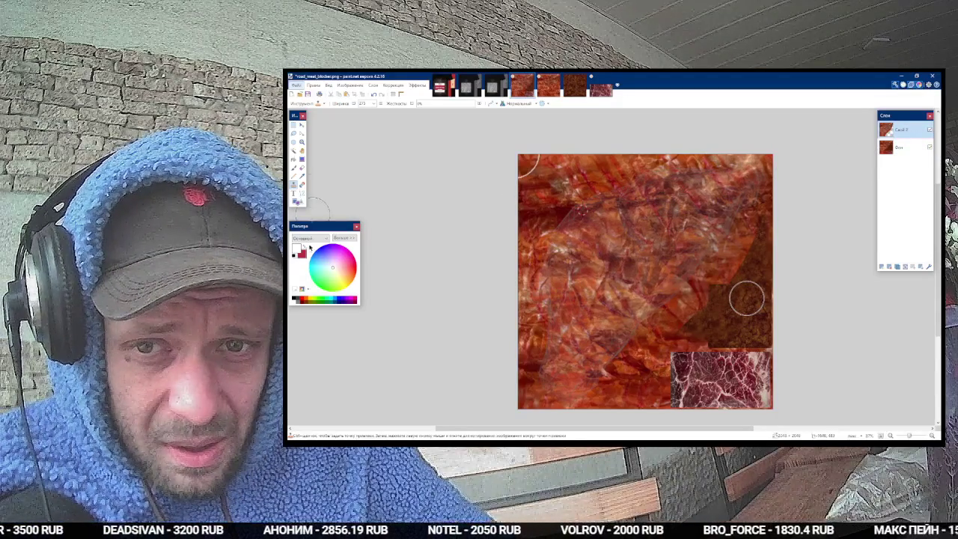
left_click(293, 168)
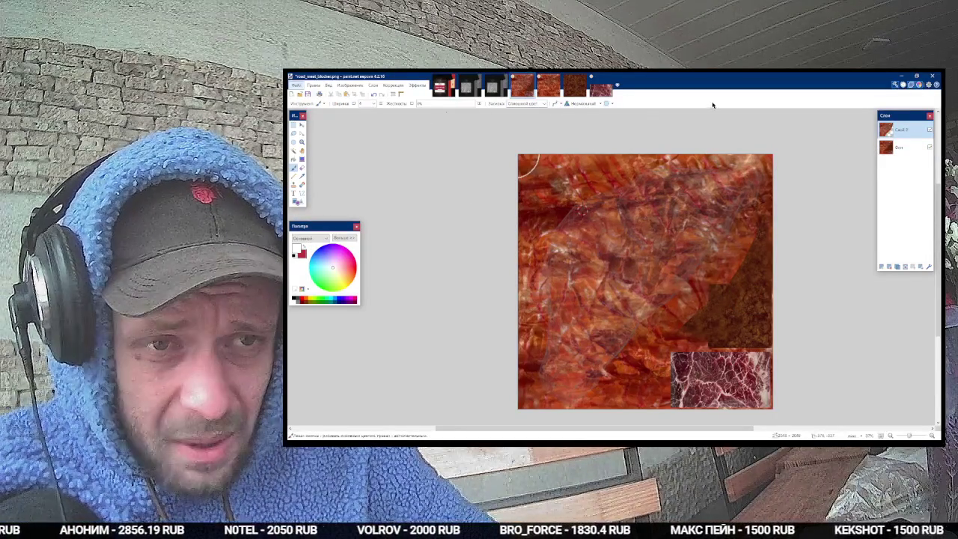
Step: Bring the upper right of the image into view and add a new blank layer
scroll(676, 170, "up", 1)
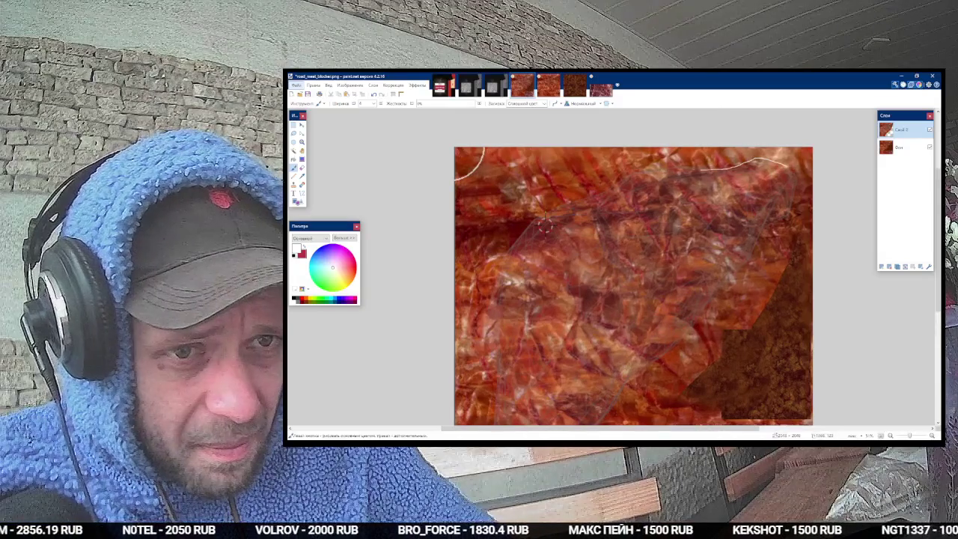
scroll(545, 225, "up", 1)
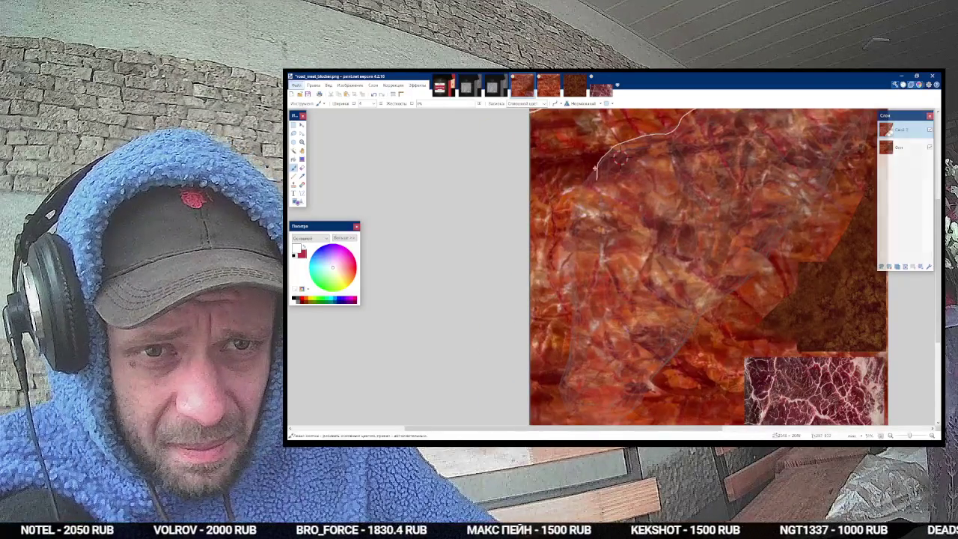
scroll(595, 260, "down", 1)
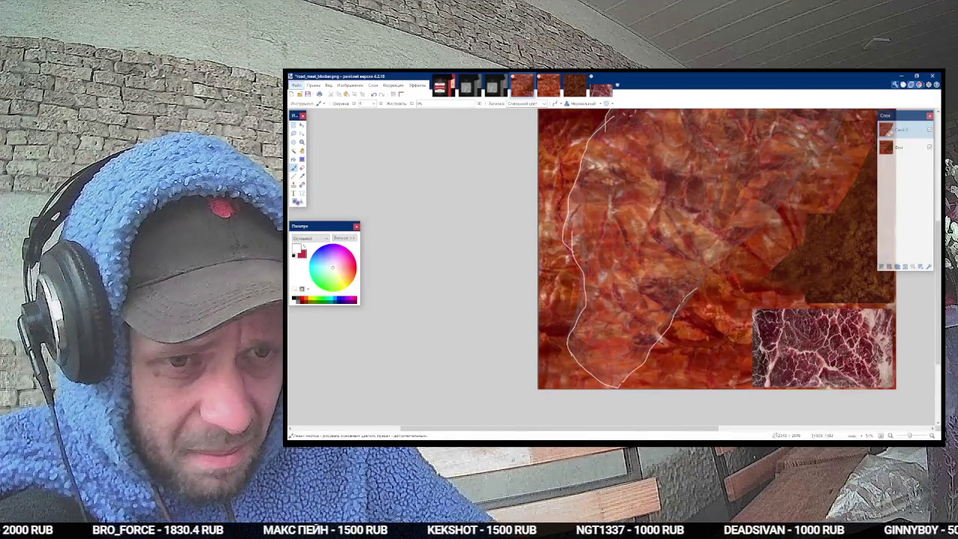
left_click_drag(735, 243, 675, 288)
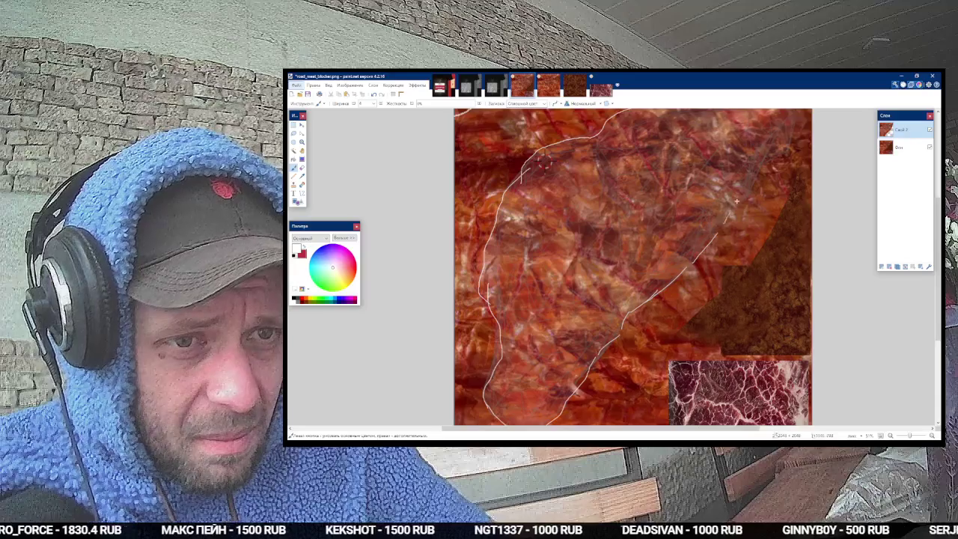
left_click_drag(734, 205, 706, 253)
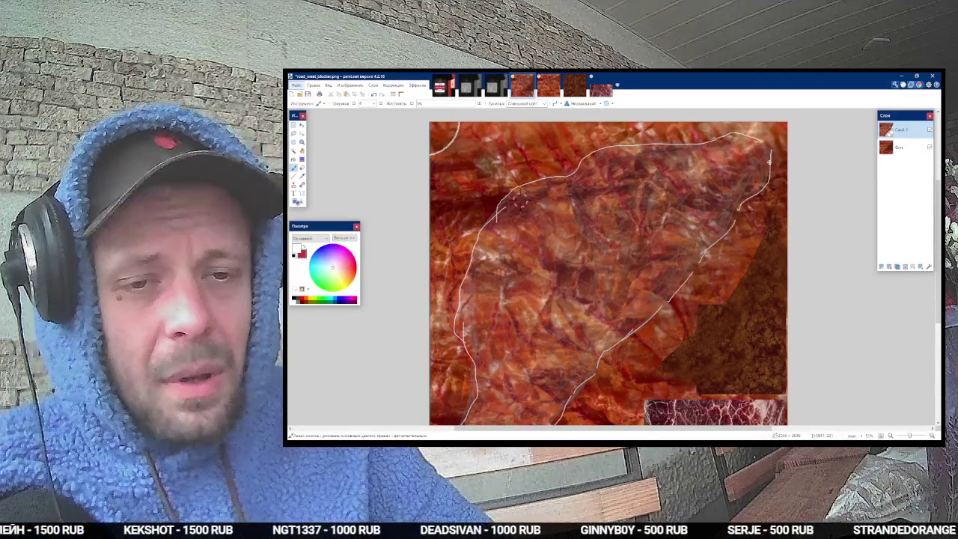
left_click(882, 266)
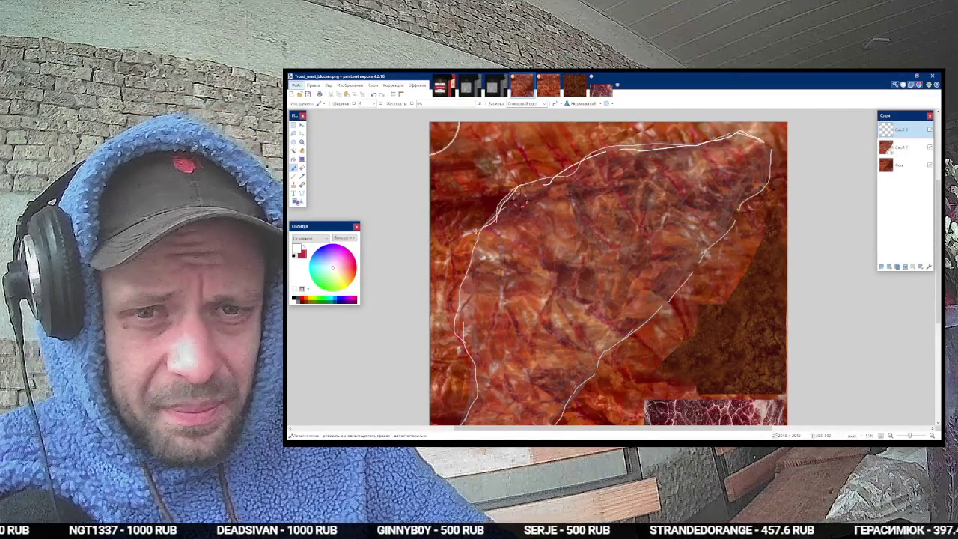
Step: Fill the white outline strokes with green using the Paint Bucket
scroll(621, 270, "down", 3)
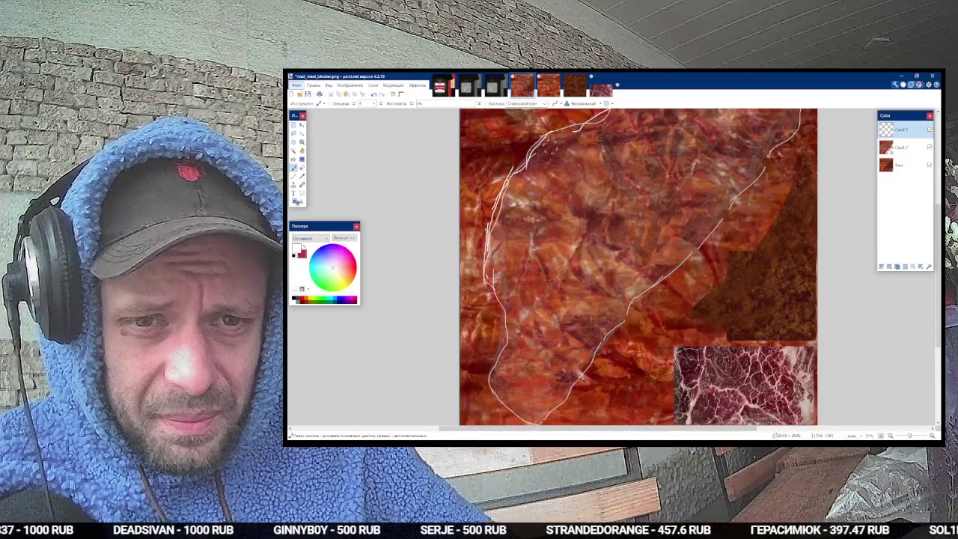
scroll(519, 336, "down", 3)
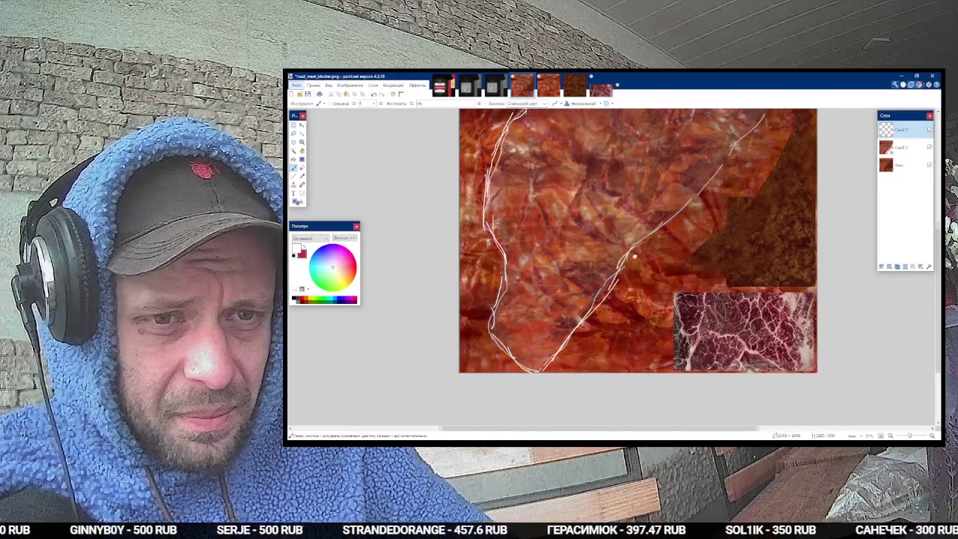
scroll(622, 259, "up", 3)
scroll(610, 269, "up", 3)
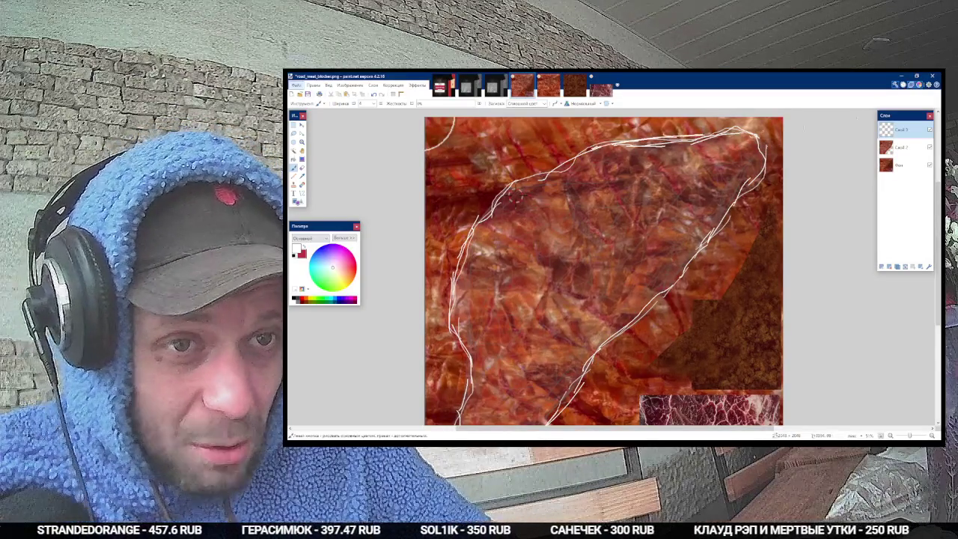
left_click(392, 86)
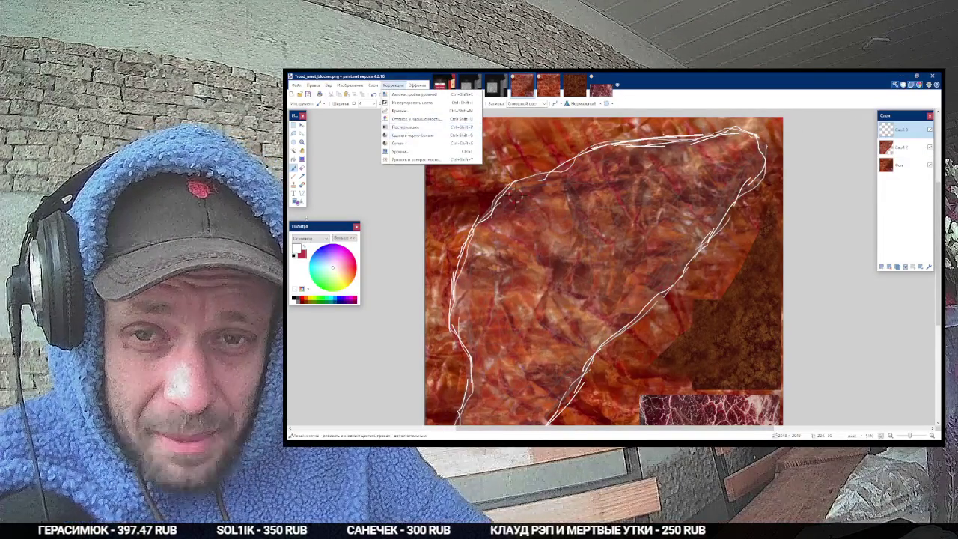
key("Escape")
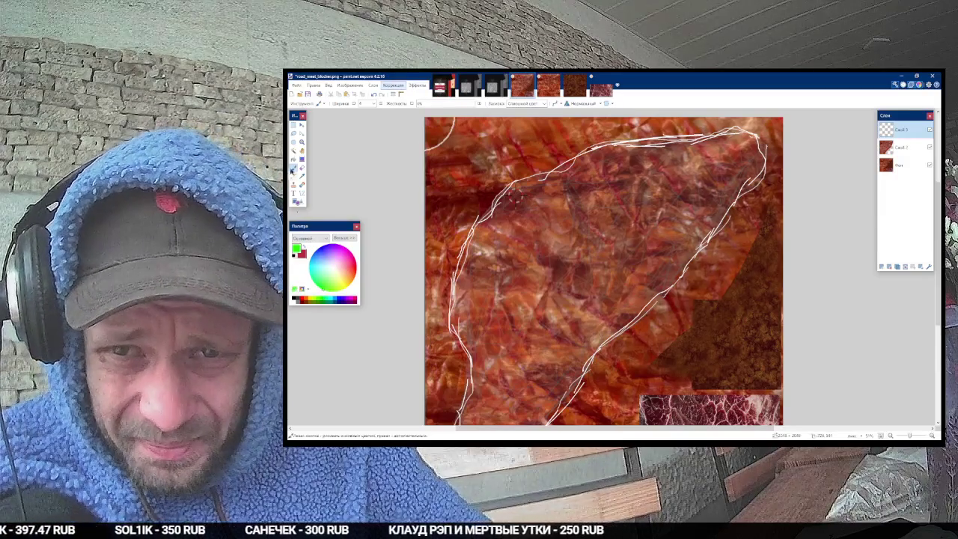
left_click(294, 159)
scroll(524, 150, "up", 5)
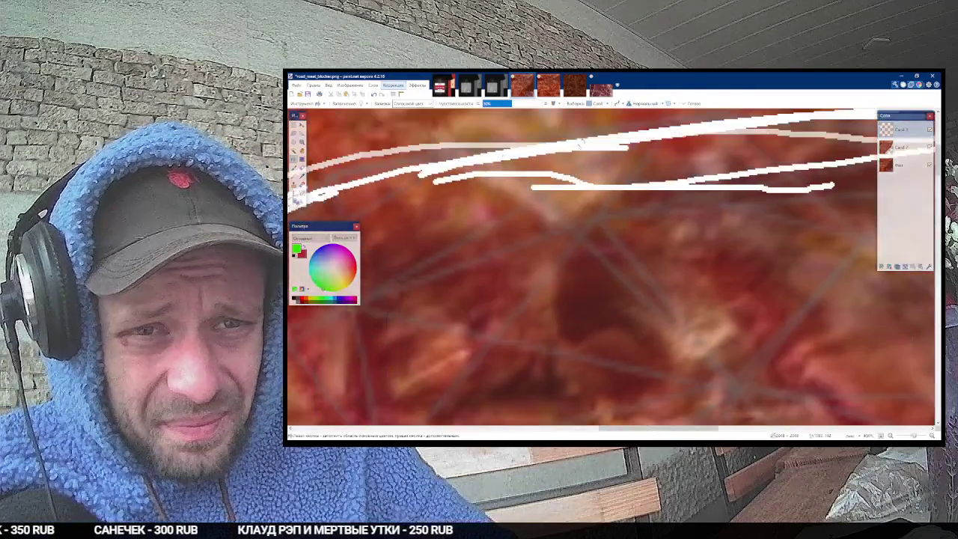
left_click(587, 147)
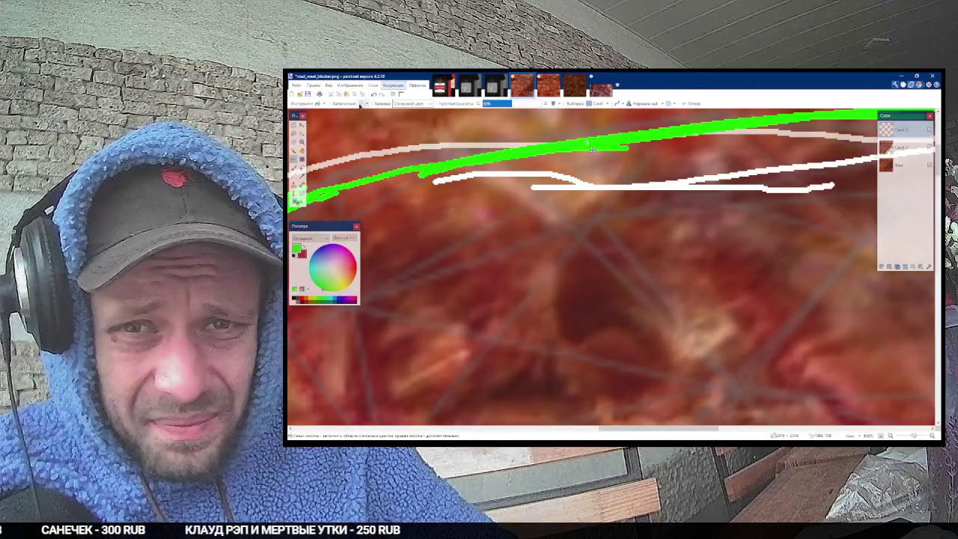
scroll(599, 157, "down", 10)
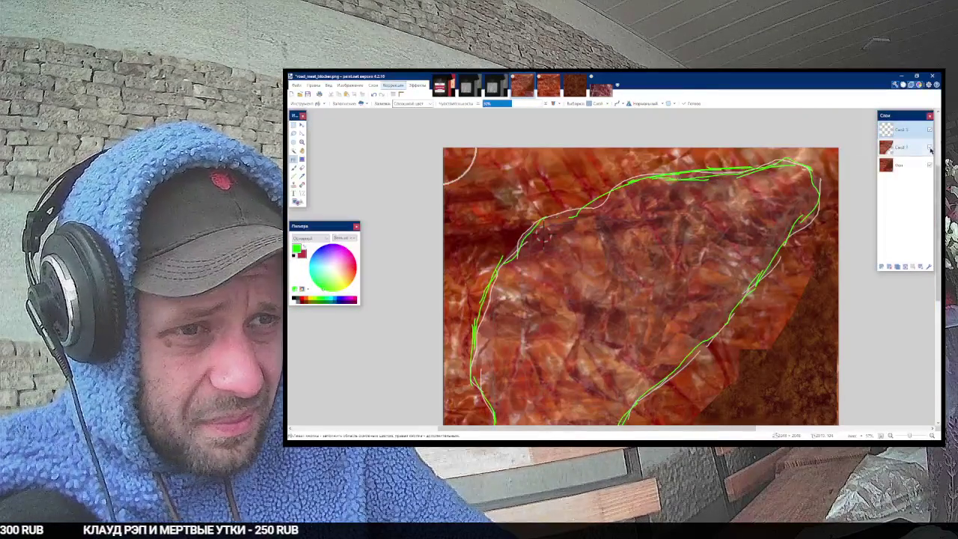
Step: Hide the white-stroke layer and make the Фон background layer active
left_click(901, 148)
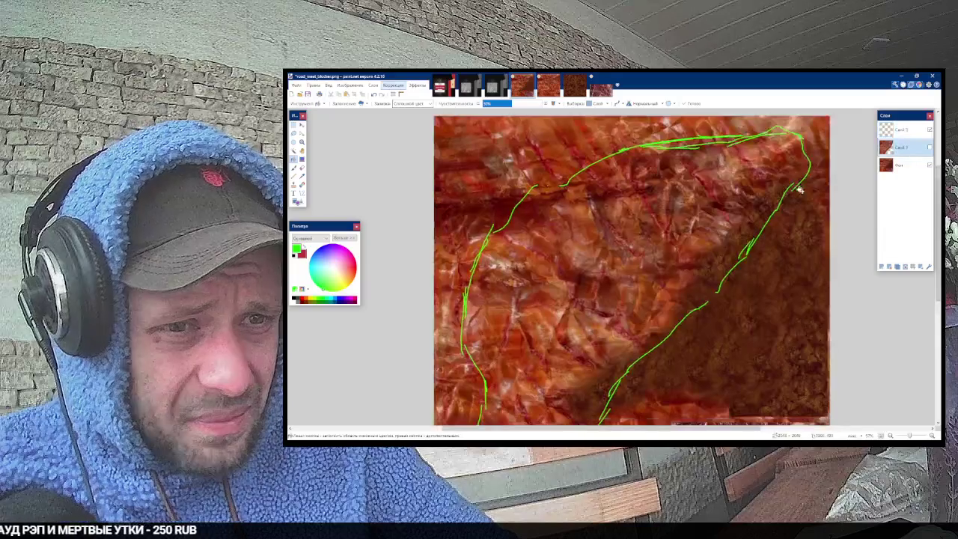
left_click(906, 167)
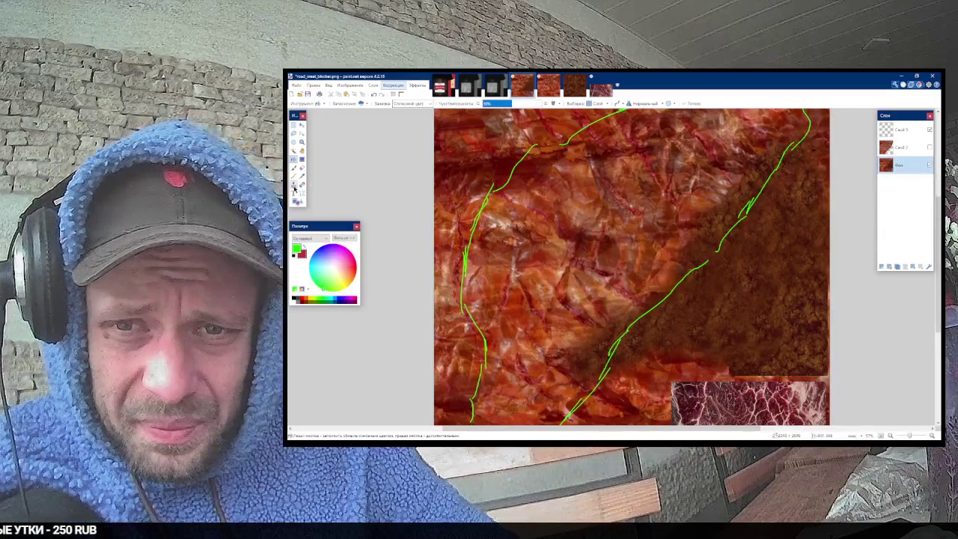
left_click(293, 184)
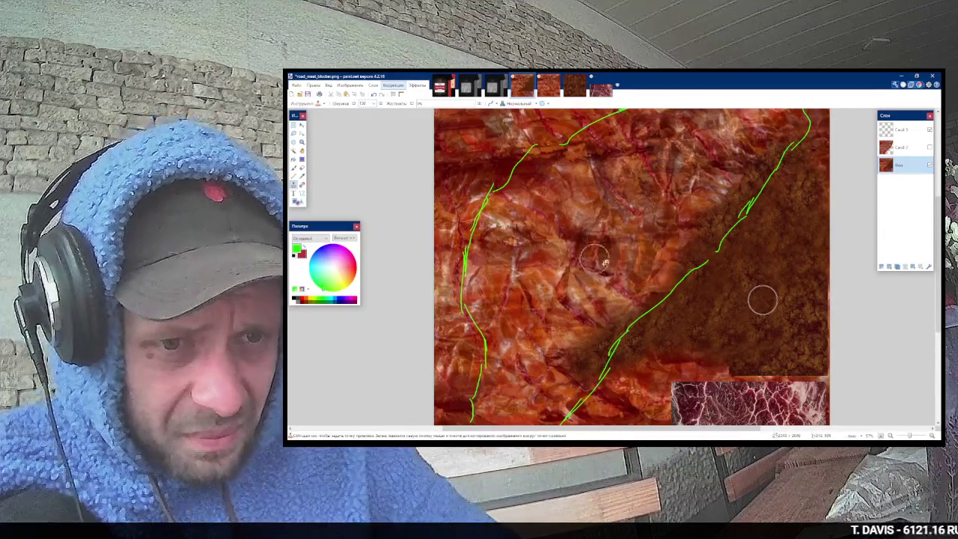
Step: Clone dark brown bands along the lower, upper and left green outlines
scroll(703, 288, "down", 2)
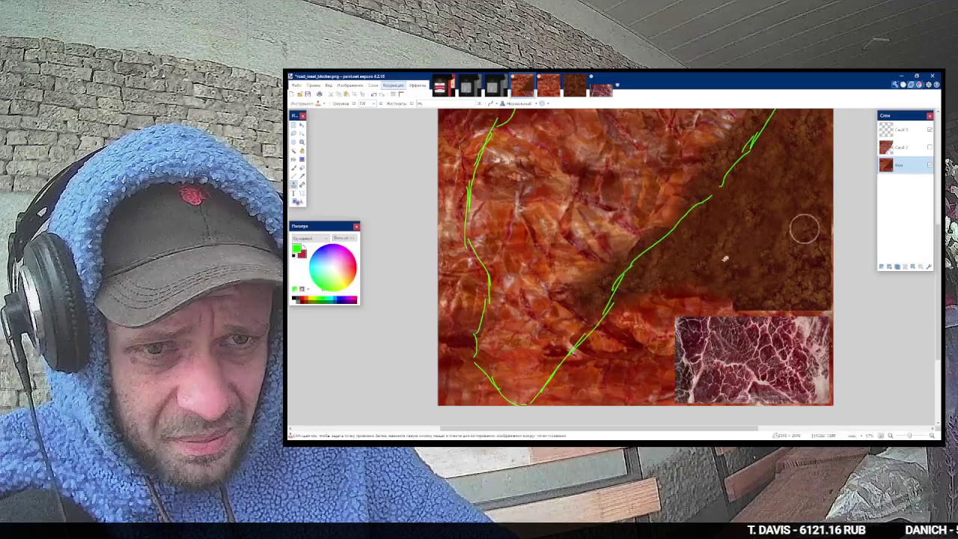
mouse_move(737, 253)
left_mouse_down()
mouse_move(635, 278)
mouse_move(725, 250)
mouse_move(718, 230)
mouse_move(610, 303)
mouse_move(573, 352)
mouse_move(607, 333)
mouse_move(524, 390)
left_mouse_up()
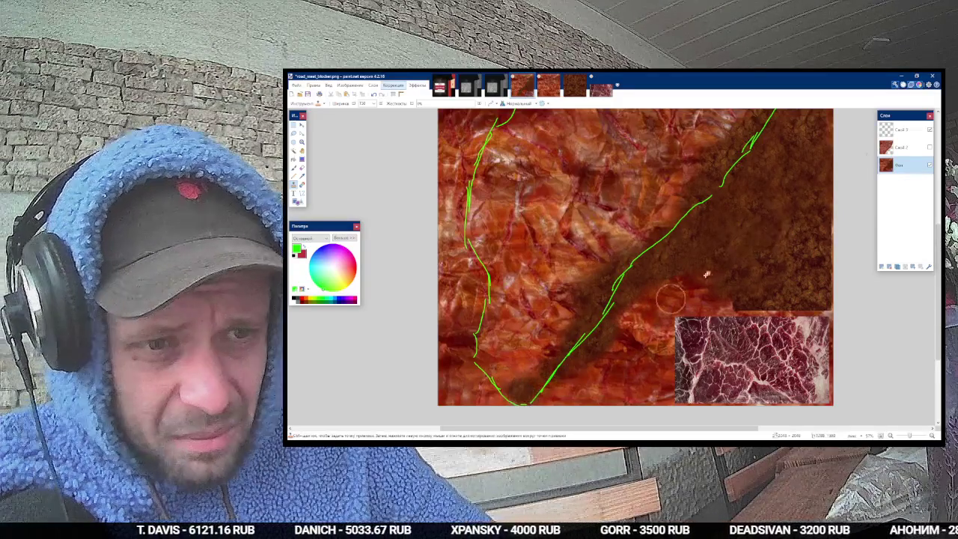
scroll(791, 265, "up", 2)
scroll(791, 266, "up", 1)
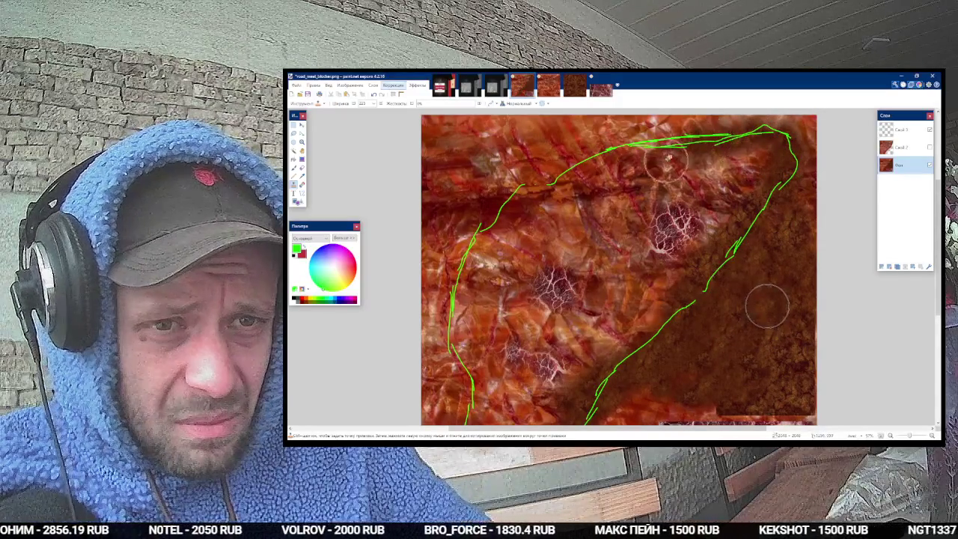
mouse_move(649, 150)
left_mouse_down()
mouse_move(531, 192)
mouse_move(478, 256)
left_mouse_up()
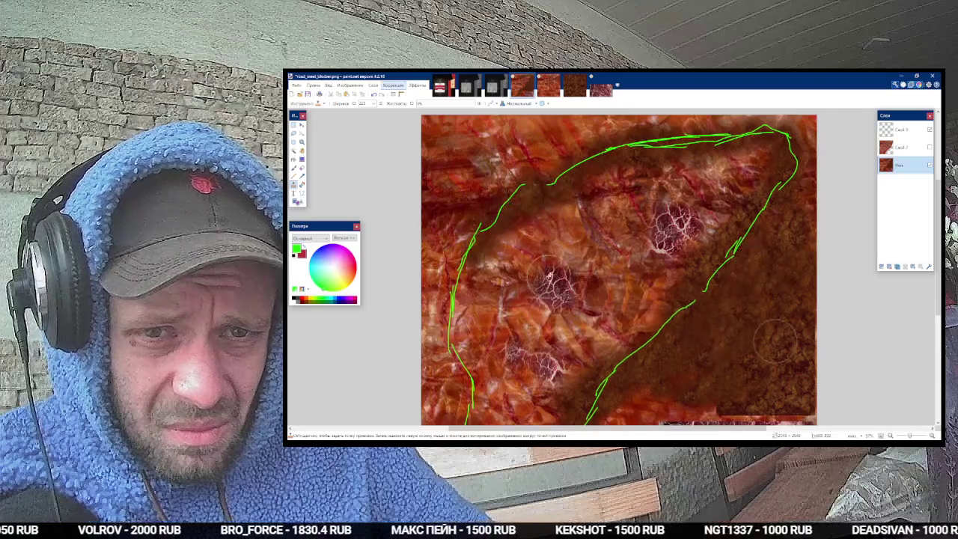
scroll(479, 256, "down", 2)
mouse_move(505, 210)
left_mouse_down()
mouse_move(486, 224)
mouse_move(492, 268)
left_mouse_up()
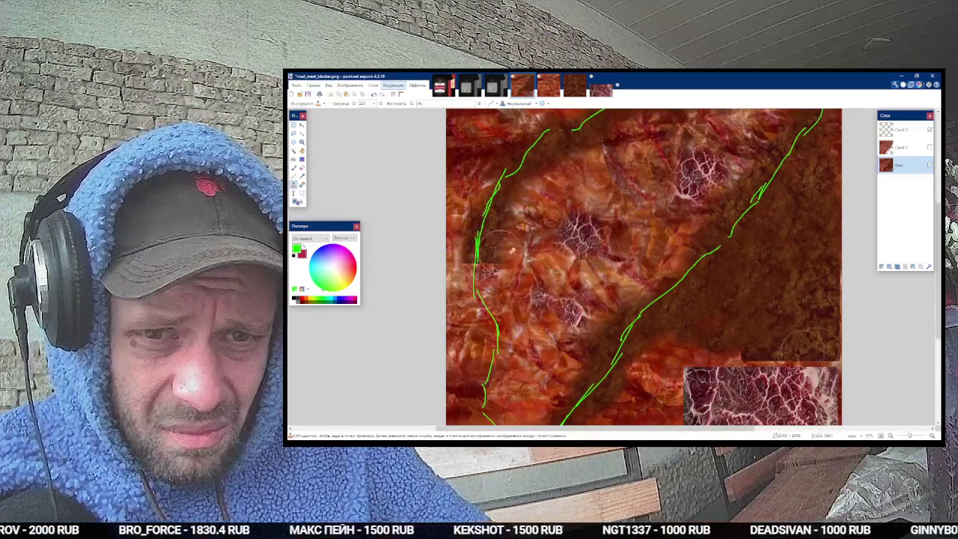
scroll(493, 268, "down", 2)
mouse_move(533, 210)
left_mouse_down()
mouse_move(473, 198)
mouse_move(468, 215)
mouse_move(482, 187)
mouse_move(494, 213)
mouse_move(483, 239)
mouse_move(487, 321)
mouse_move(516, 359)
left_mouse_up()
left_click(807, 217, "ctrl")
left_click(762, 200, "ctrl")
left_click(760, 216, "ctrl")
Step: Stamp white-veined marbling across the central meat area between the outlines
scroll(636, 252, "up", 2)
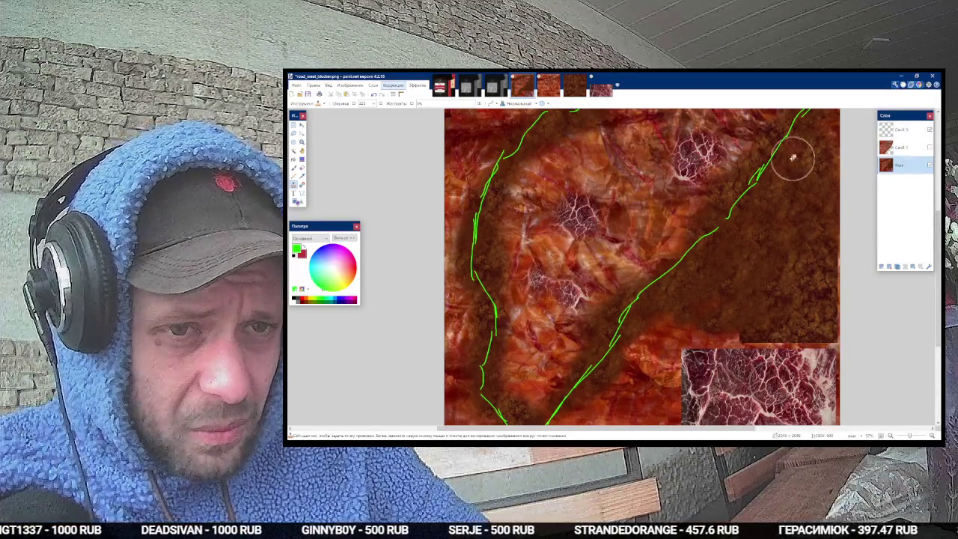
mouse_move(668, 215)
left_mouse_down()
mouse_move(636, 165)
mouse_move(621, 161)
mouse_move(667, 225)
left_mouse_up()
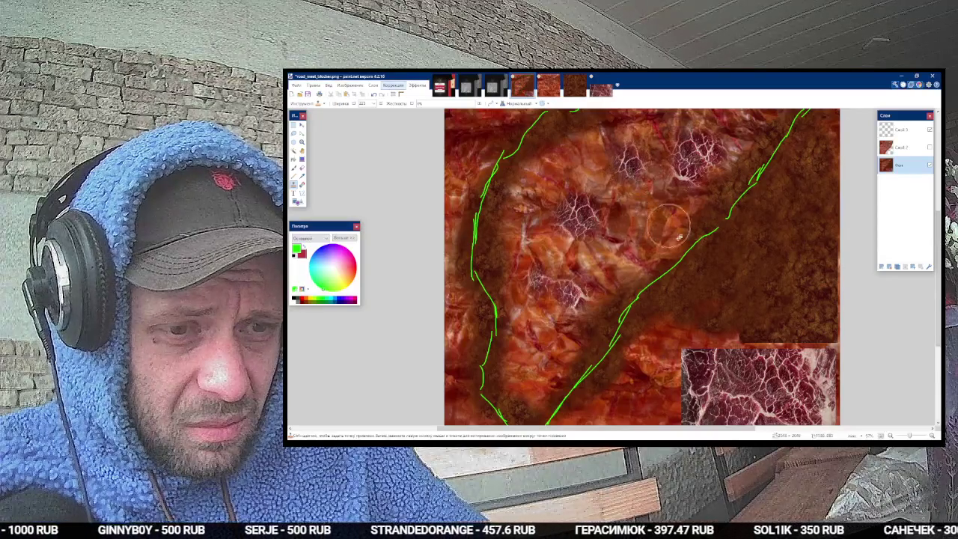
left_click(716, 385, "ctrl")
mouse_move(650, 229)
left_mouse_down()
mouse_move(625, 198)
mouse_move(666, 209)
mouse_move(599, 202)
mouse_move(610, 180)
mouse_move(632, 225)
mouse_move(640, 196)
mouse_move(591, 247)
mouse_move(569, 225)
mouse_move(553, 277)
mouse_move(688, 191)
mouse_move(692, 153)
mouse_move(546, 182)
mouse_move(584, 180)
mouse_move(639, 224)
mouse_move(643, 232)
mouse_move(591, 254)
mouse_move(612, 215)
left_mouse_up()
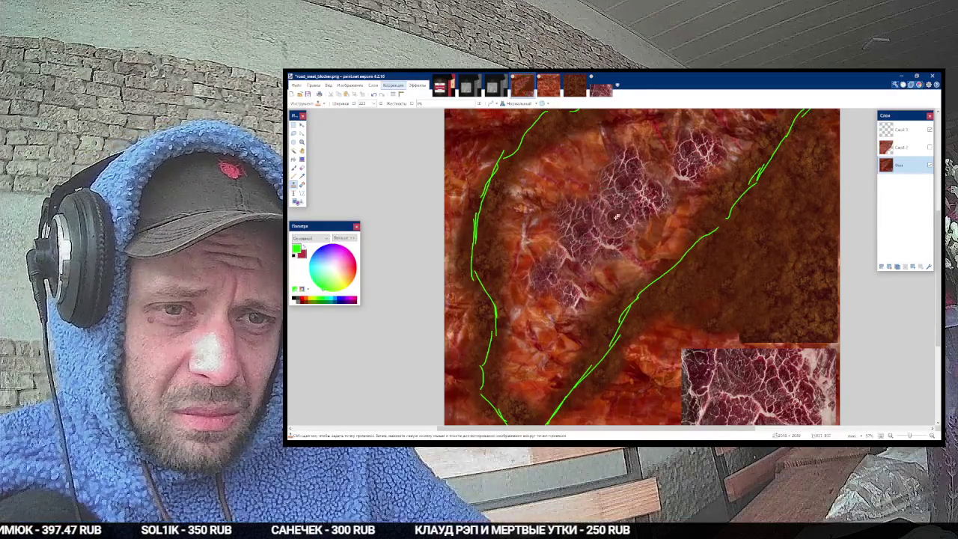
scroll(651, 209, "up", 2)
mouse_move(599, 234)
left_mouse_down()
mouse_move(591, 224)
mouse_move(618, 236)
mouse_move(658, 209)
mouse_move(632, 270)
left_mouse_up()
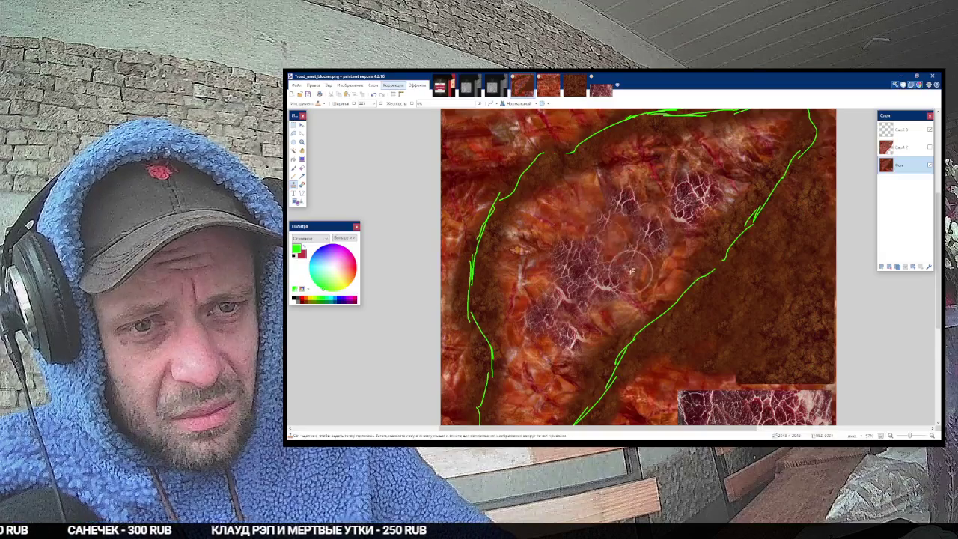
scroll(632, 269, "down", 3)
scroll(591, 284, "up", 1)
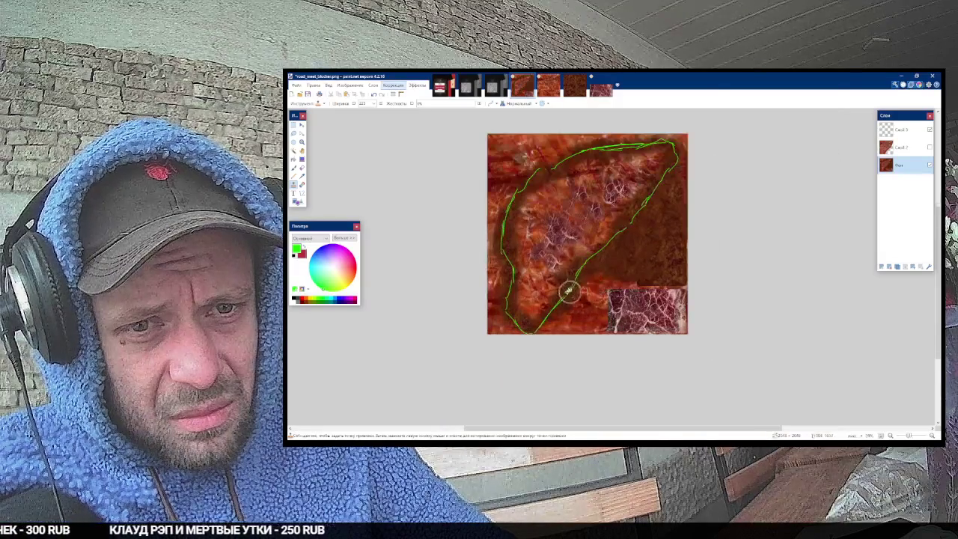
scroll(572, 291, "up", 4)
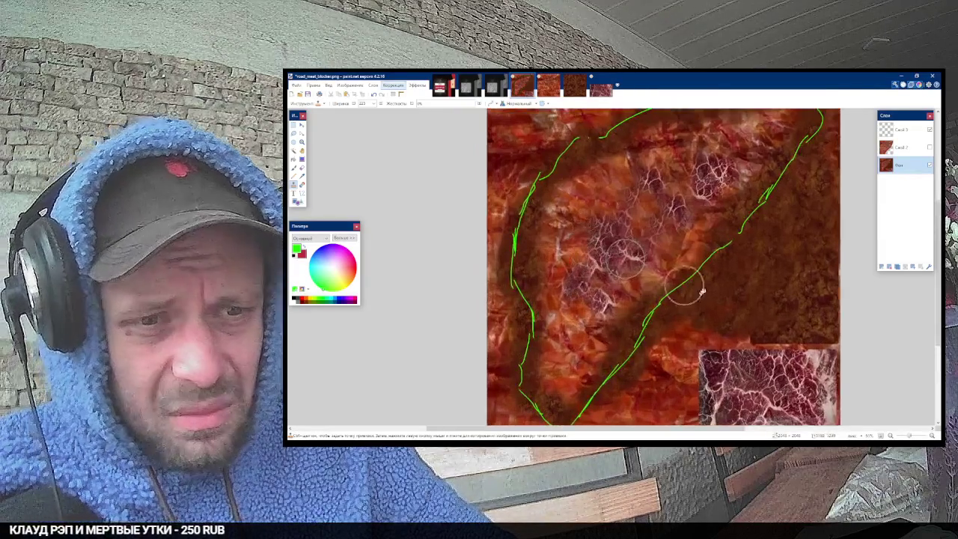
scroll(749, 210, "down", 2)
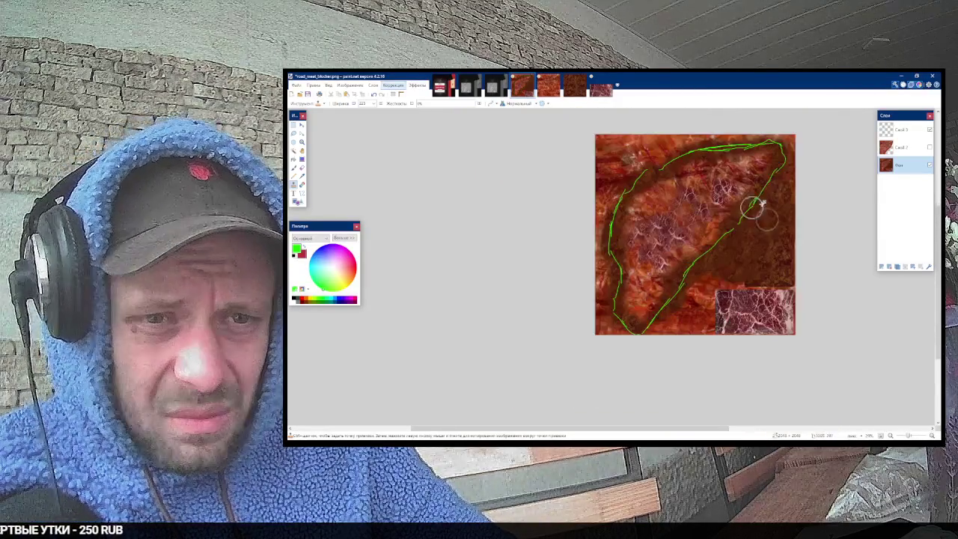
Step: Delete the green outline layer and the other extra layer
left_click(917, 134)
left_click(889, 267)
left_click(889, 266)
scroll(743, 246, "up", 2)
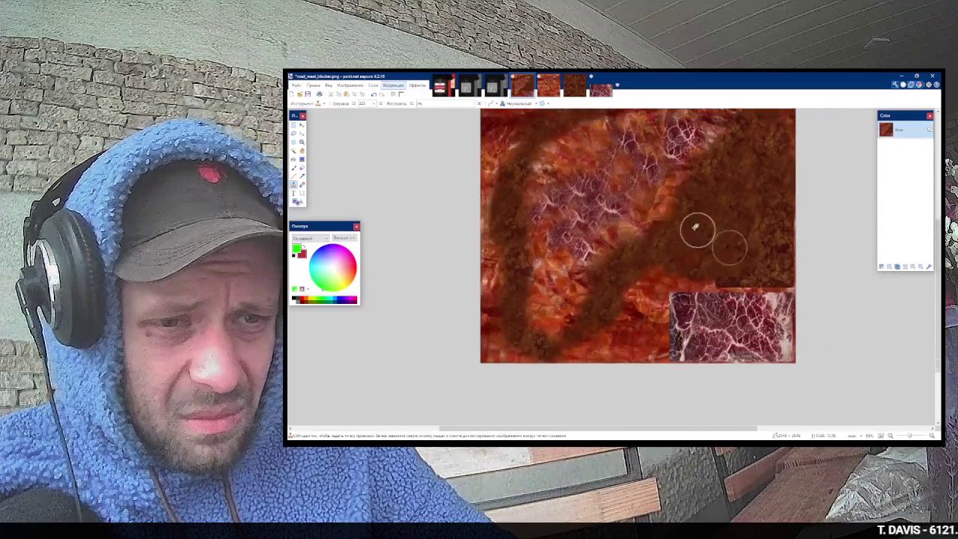
scroll(695, 226, "up", 2)
scroll(631, 203, "down", 1)
Step: Apply the Quantize effect to the texture with reduced dithering
left_click(416, 85)
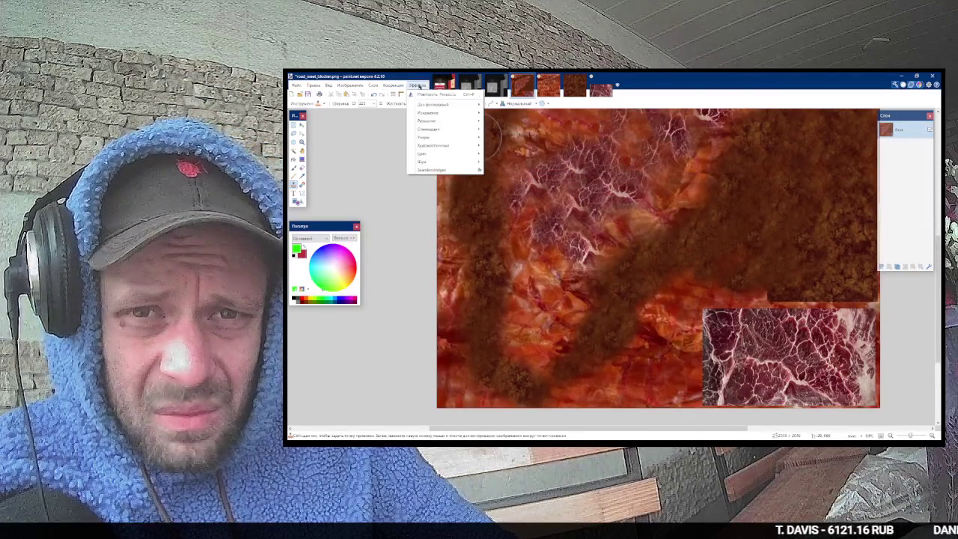
mouse_move(453, 145)
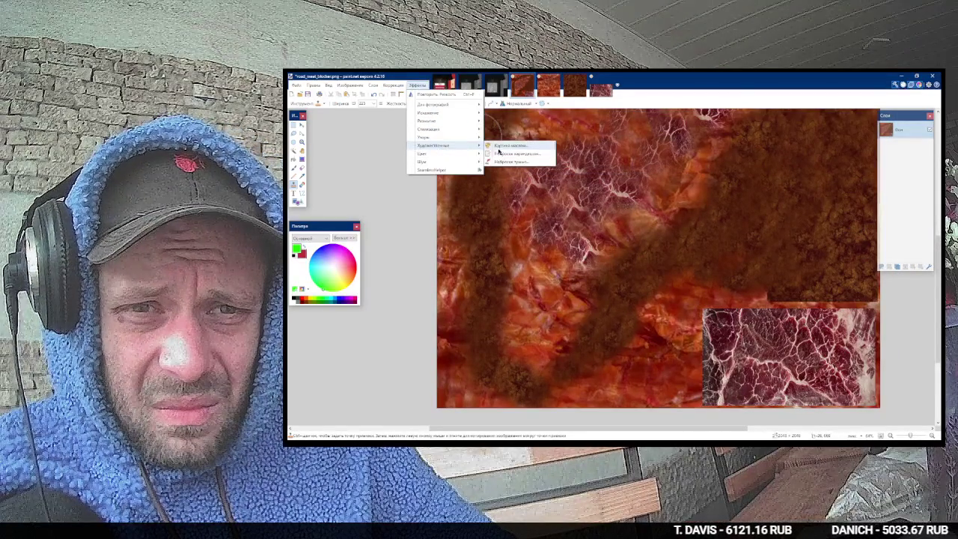
left_click(509, 159)
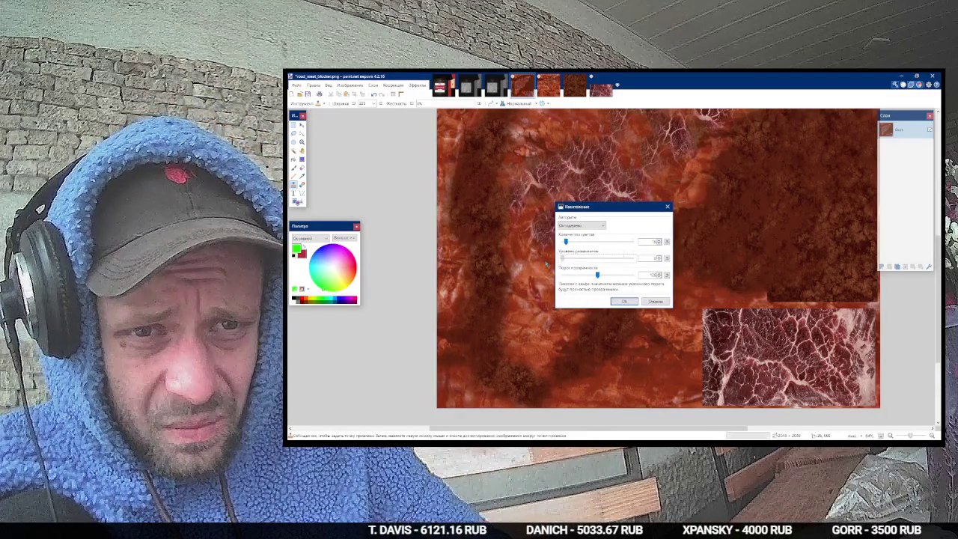
left_click_drag(633, 258, 583, 260)
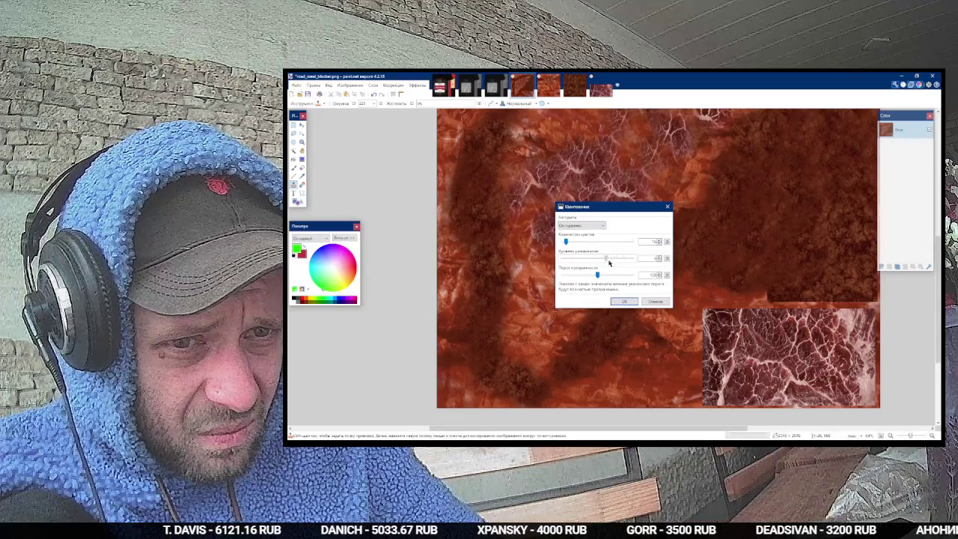
left_click(625, 300)
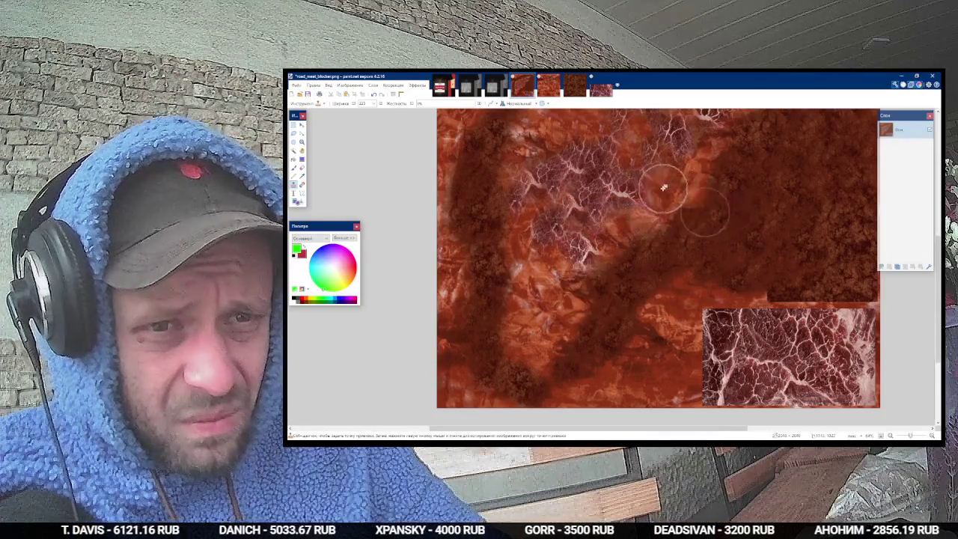
Step: Save the edited meat texture PNG
scroll(671, 191, "up", 3)
scroll(670, 190, "up", 2)
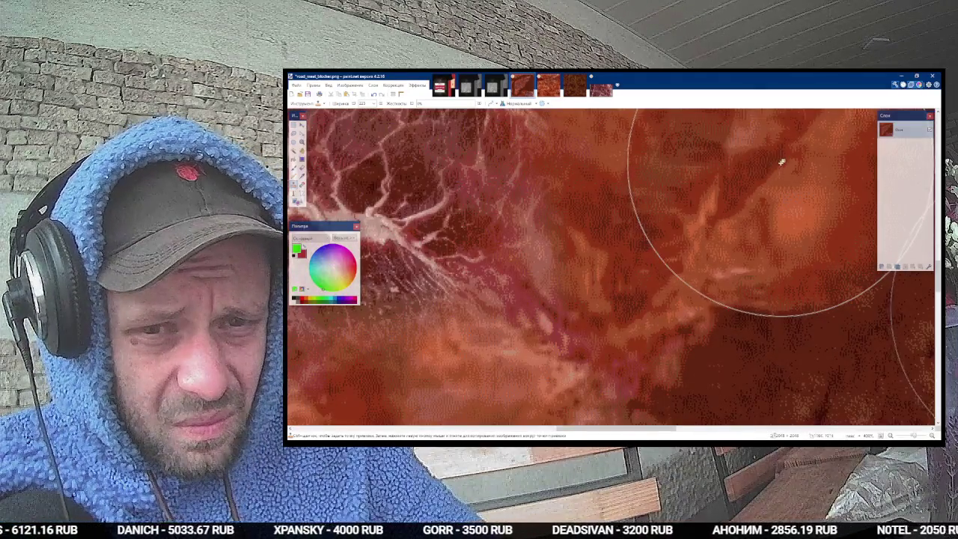
scroll(783, 160, "down", 2)
scroll(777, 162, "down", 4)
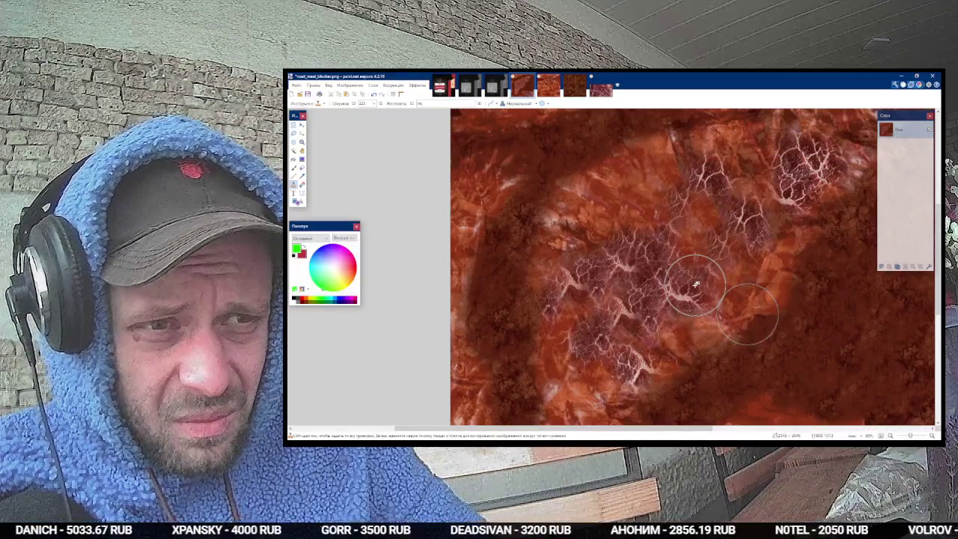
scroll(723, 246, "down", 2)
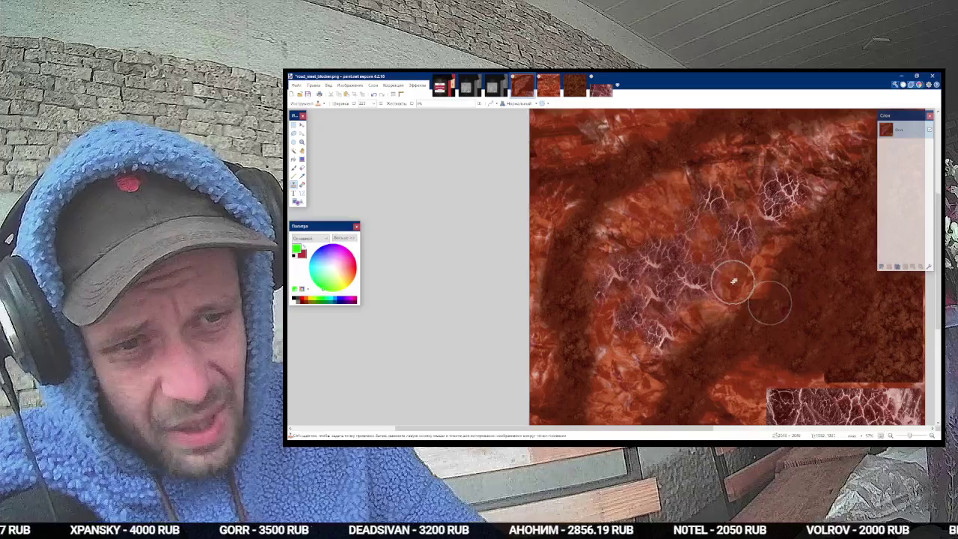
key("ctrl+s")
key("alt+Tab")
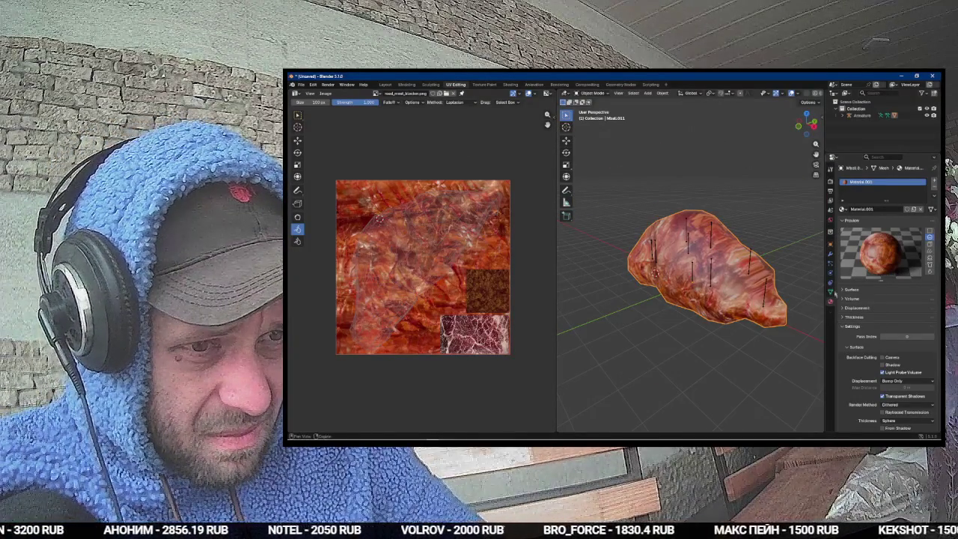
Step: Reload the updated meat texture into the material's Base Color image
left_click(851, 220)
left_click(851, 229)
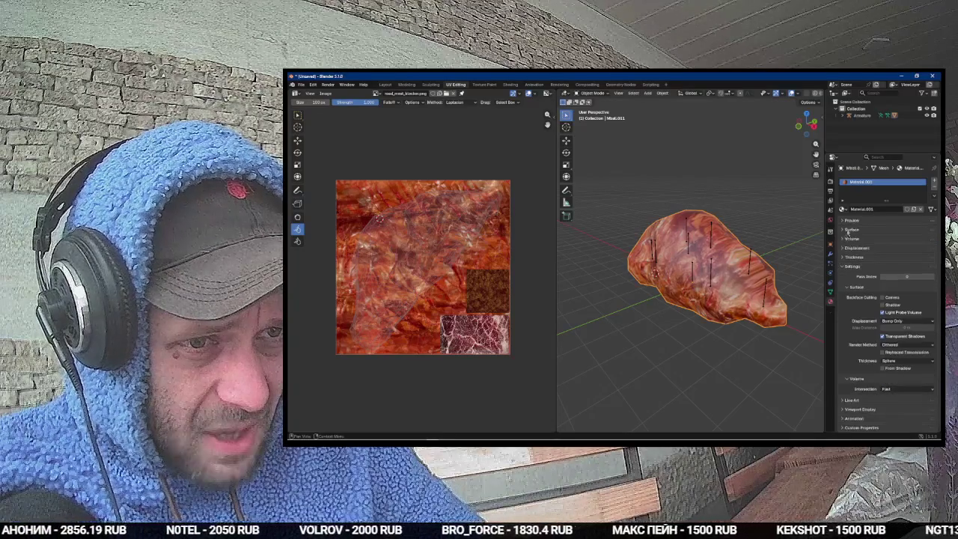
left_click(925, 260)
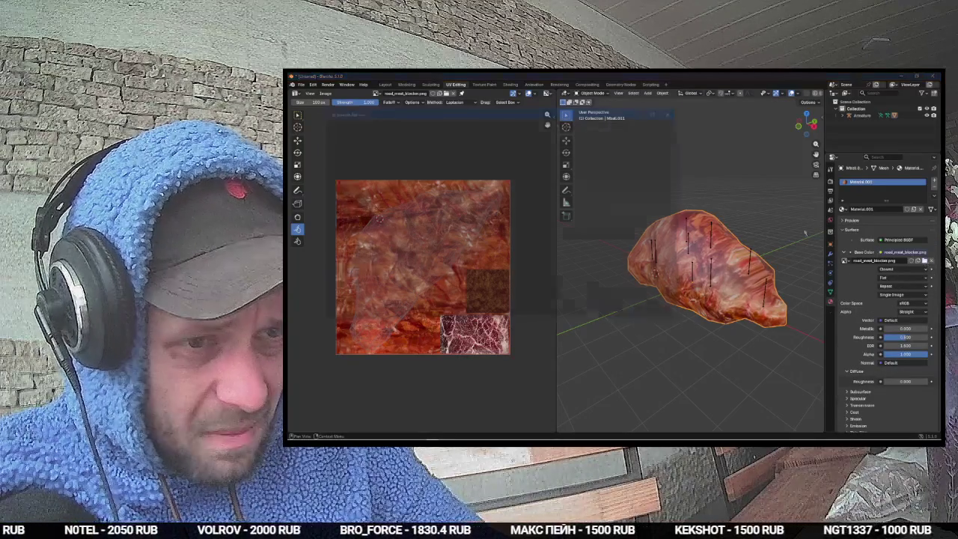
double_click(496, 145)
Step: Orbit around the retextured meat blob, then switch to the Layout workspace
left_click_drag(708, 233, 755, 242)
scroll(756, 242, "up", 5)
scroll(777, 250, "down", 8)
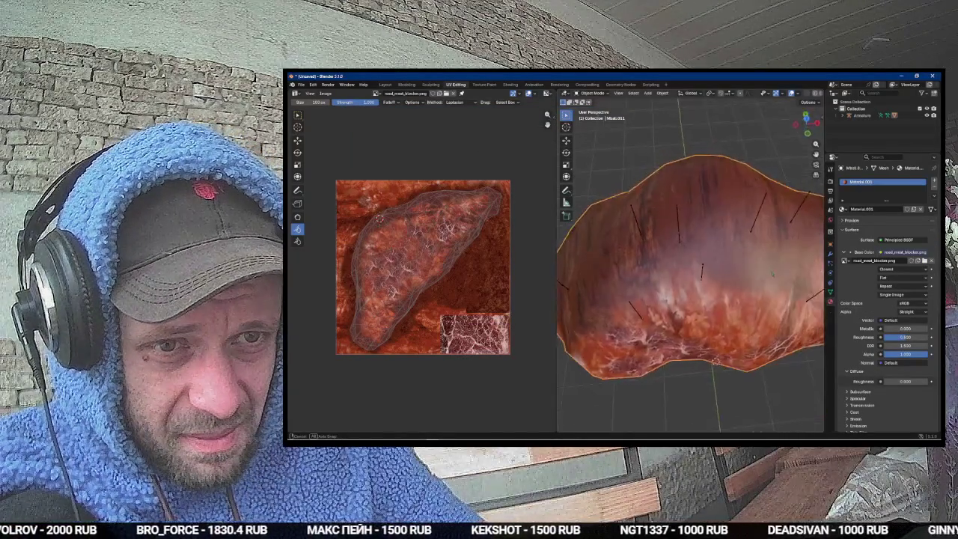
left_click_drag(675, 257, 673, 238)
scroll(673, 247, "up", 4)
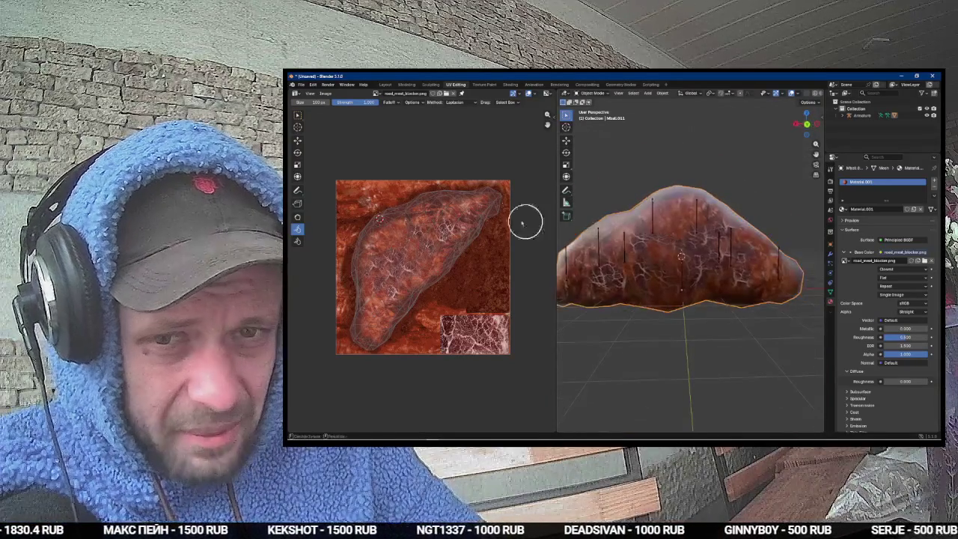
left_click(384, 83)
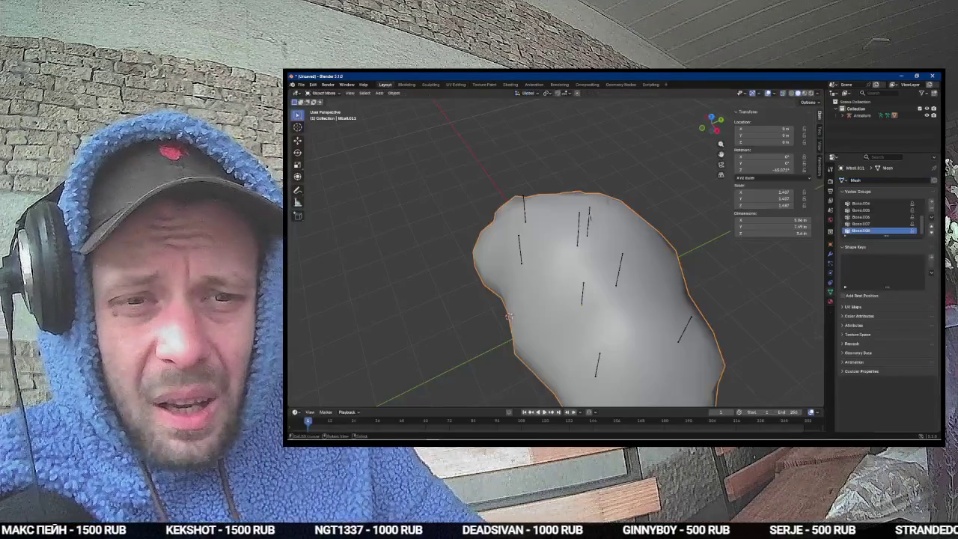
Step: Show the blob in Material Preview shading and put the armature into Pose Mode
key("z")
left_click(553, 281)
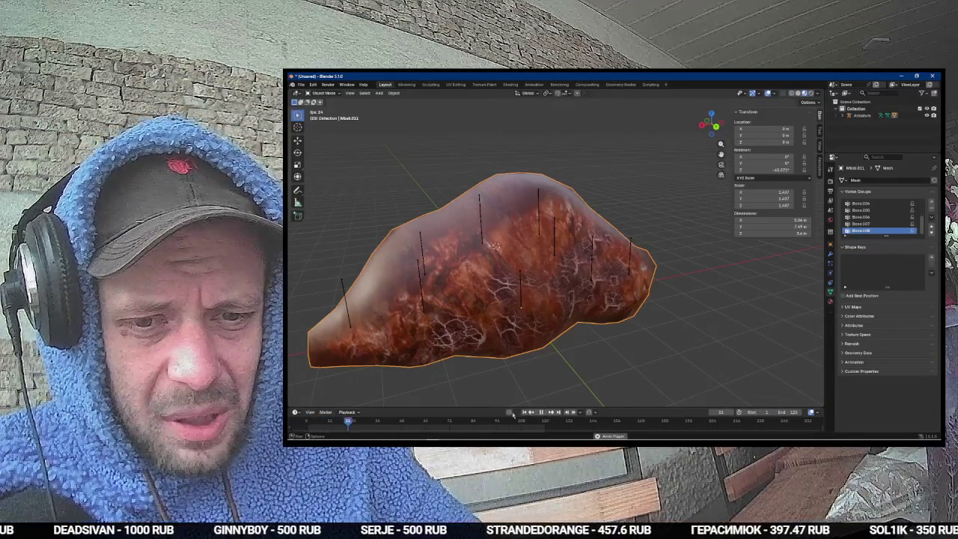
left_click(860, 115)
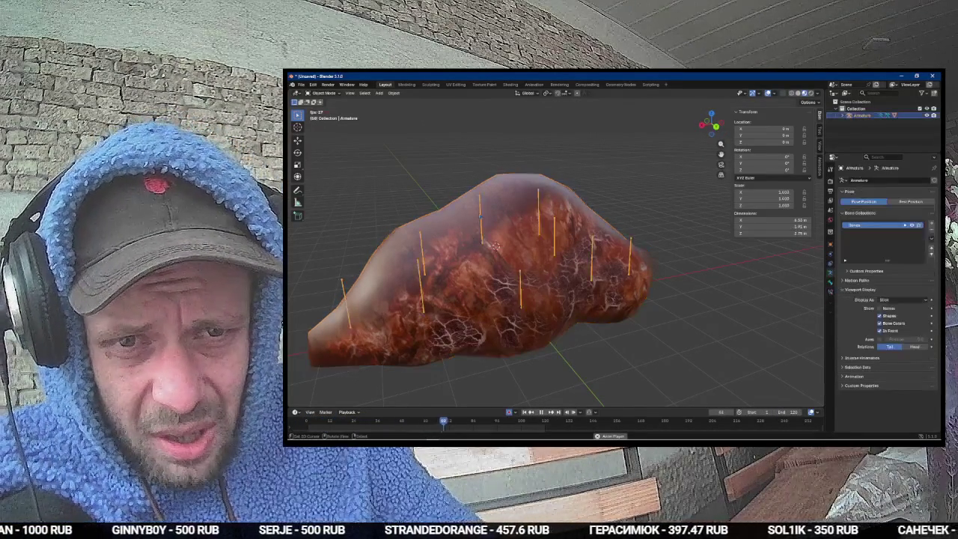
key("ctrl+Tab")
Step: Try moving a top bone, then auto-key a new position for a right-side bone
left_click(477, 217)
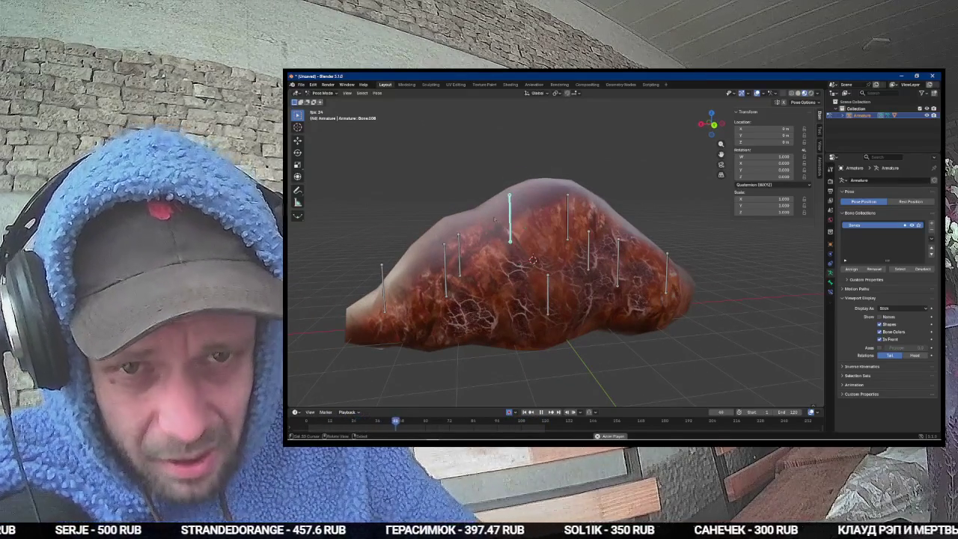
key("g")
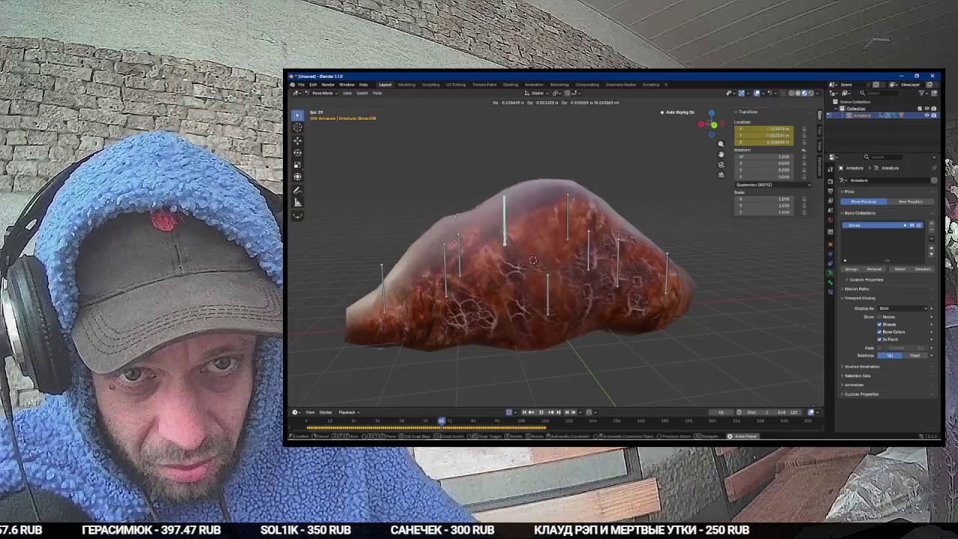
key("Escape")
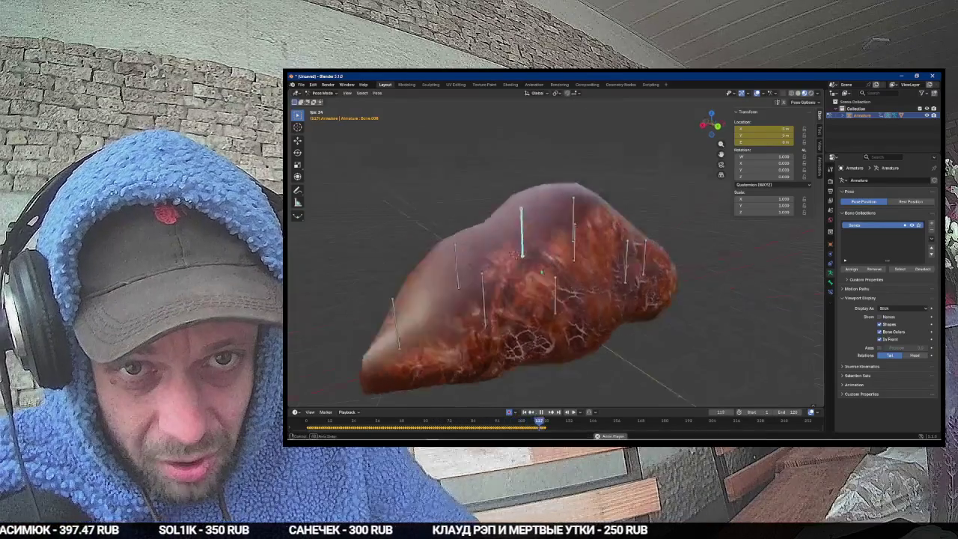
left_click(626, 249)
key("g")
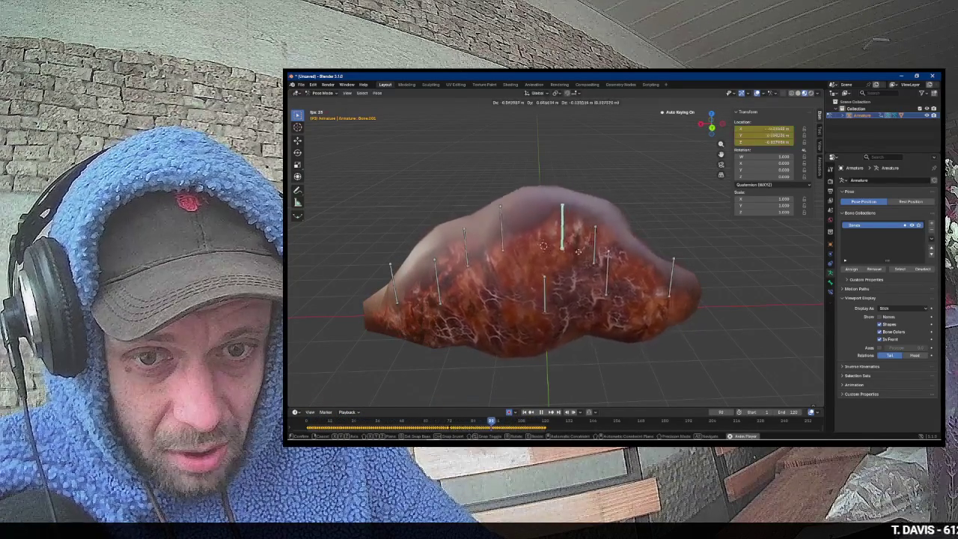
left_click(579, 265)
Step: Auto-key movements for three more bones across the top of the blob
left_click(446, 232)
key("g")
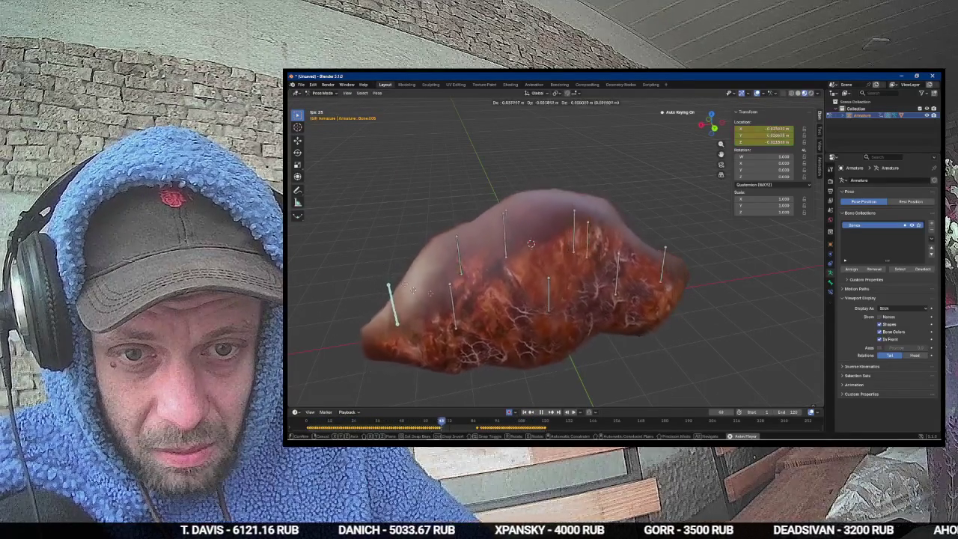
key("Escape")
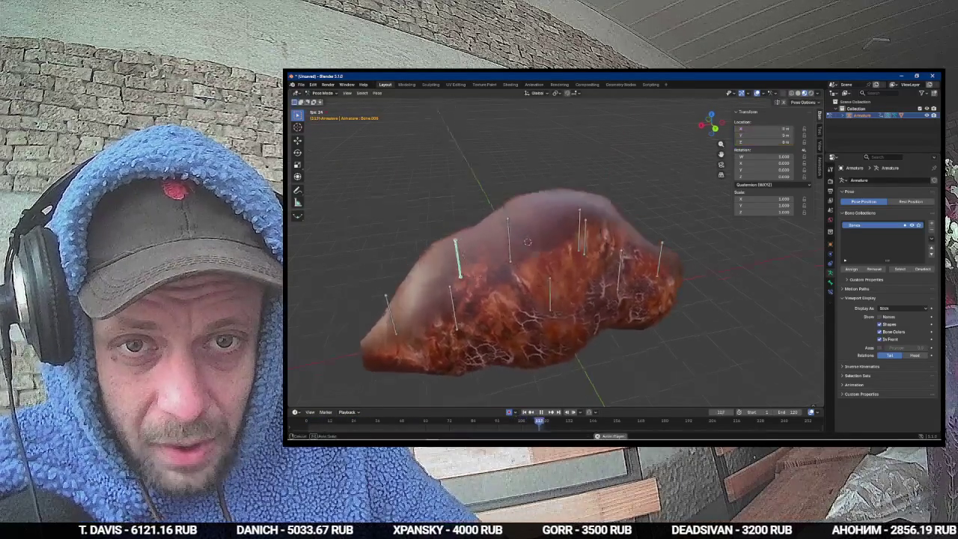
key("g")
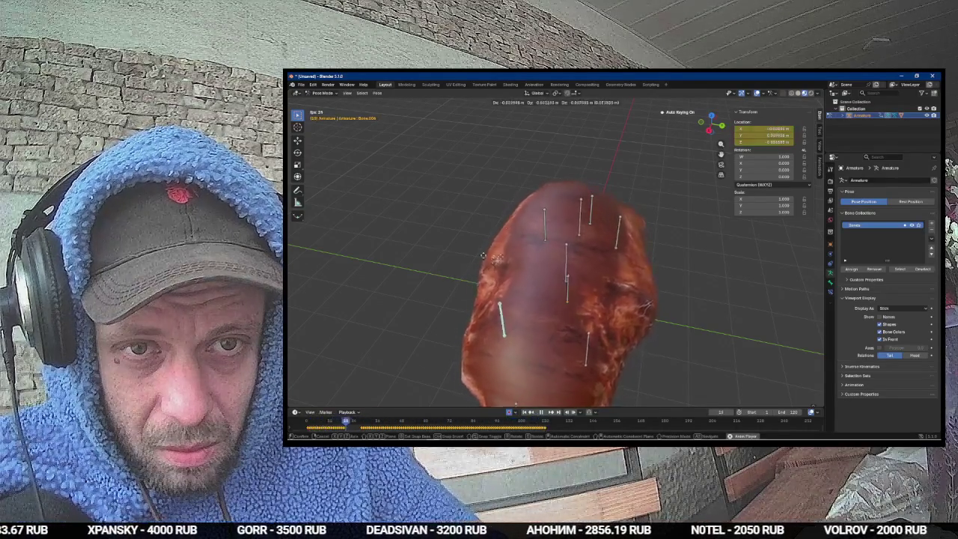
left_click(548, 226)
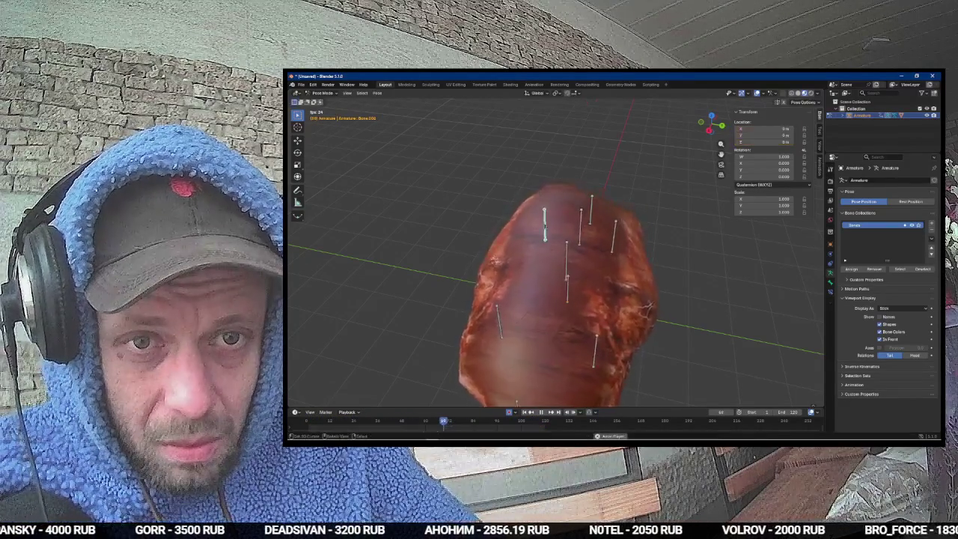
key("g")
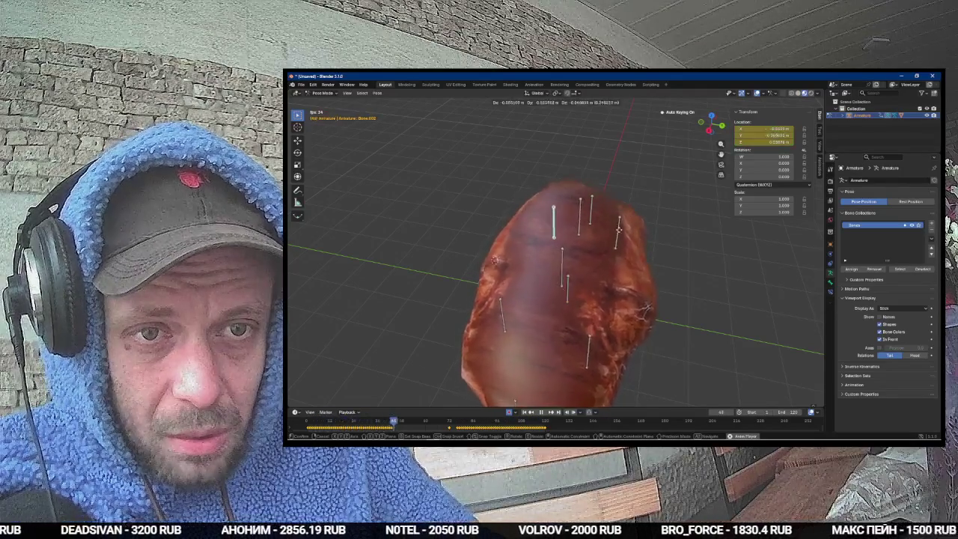
left_click(599, 204)
left_click(590, 206)
key("g")
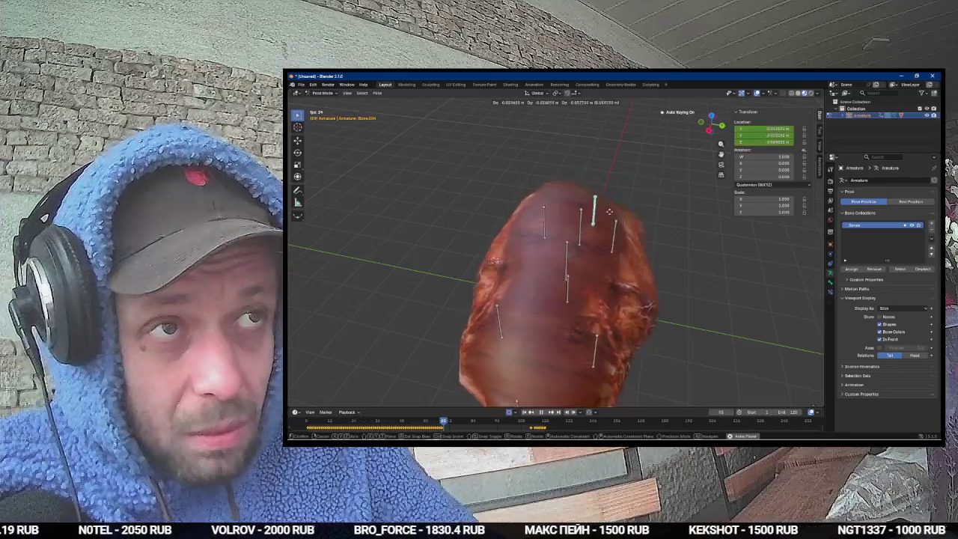
left_click(671, 182)
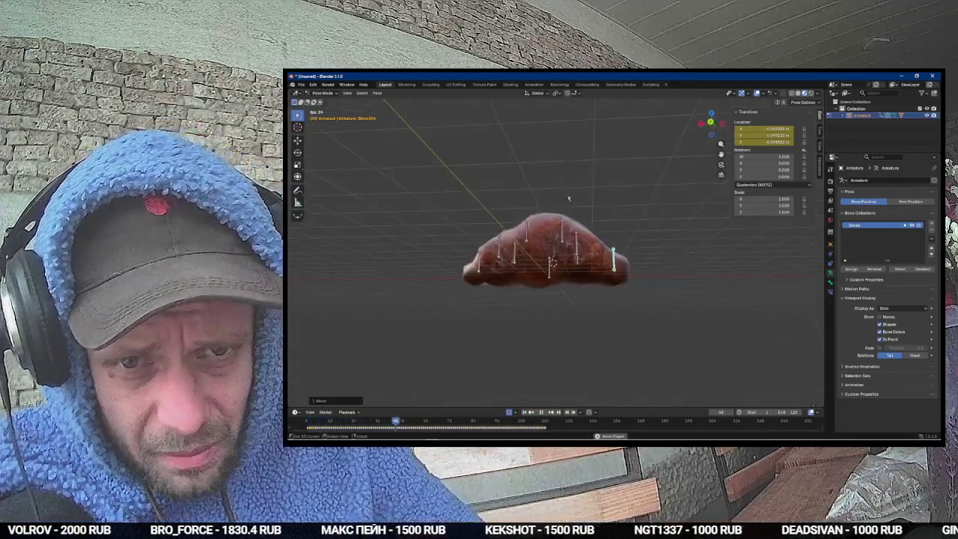
key("Tab")
key("KP_1")
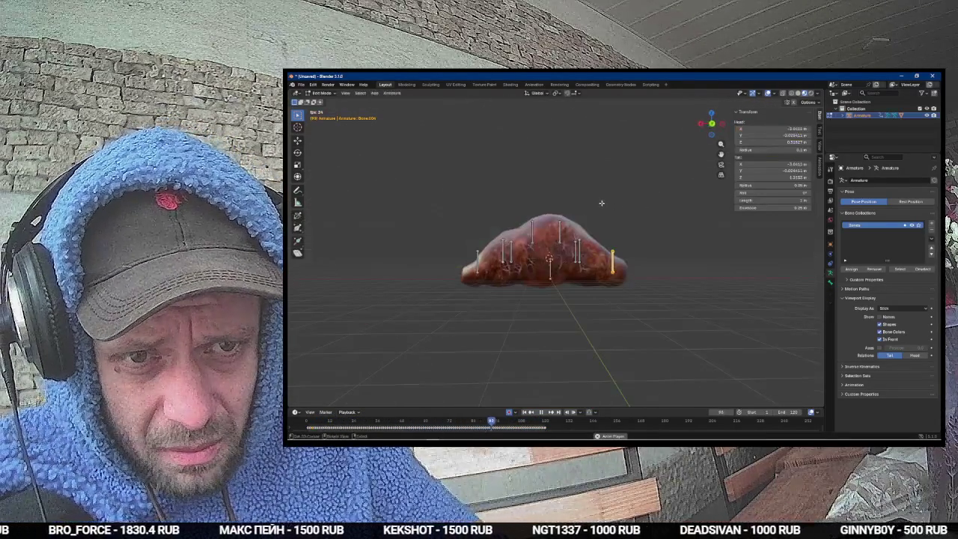
key("Tab")
key("ctrl+Tab")
key("KP_3")
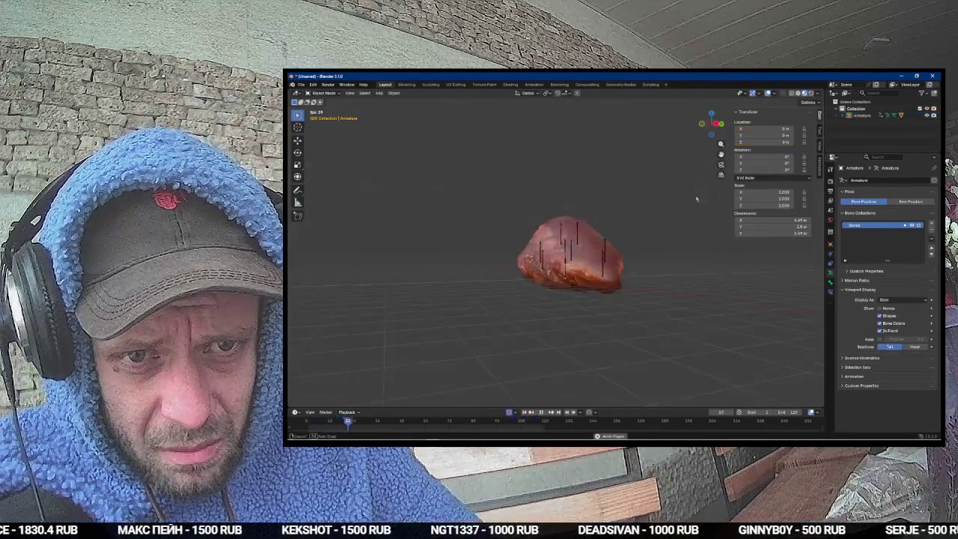
key("KP_6")
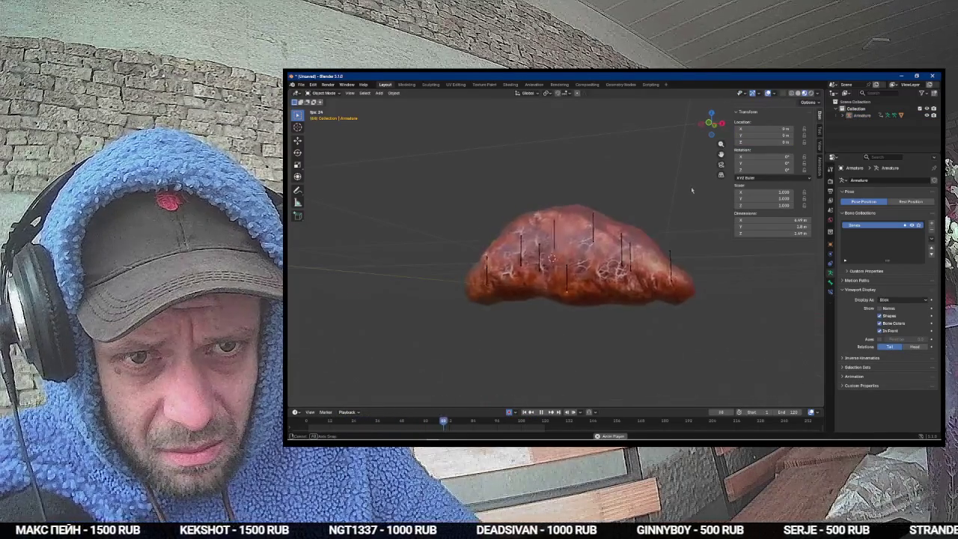
left_click_drag(691, 190, 704, 216)
scroll(704, 217, "up", 5)
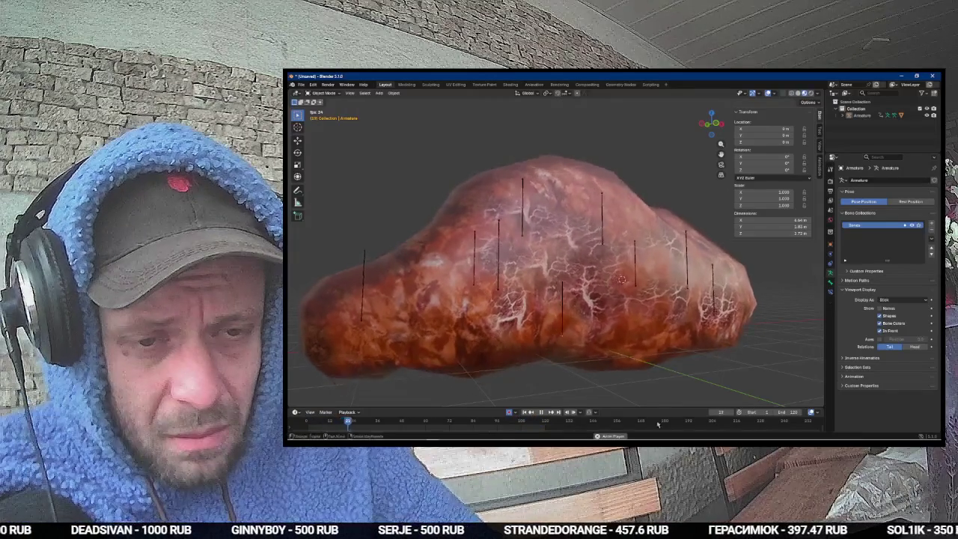
key("a")
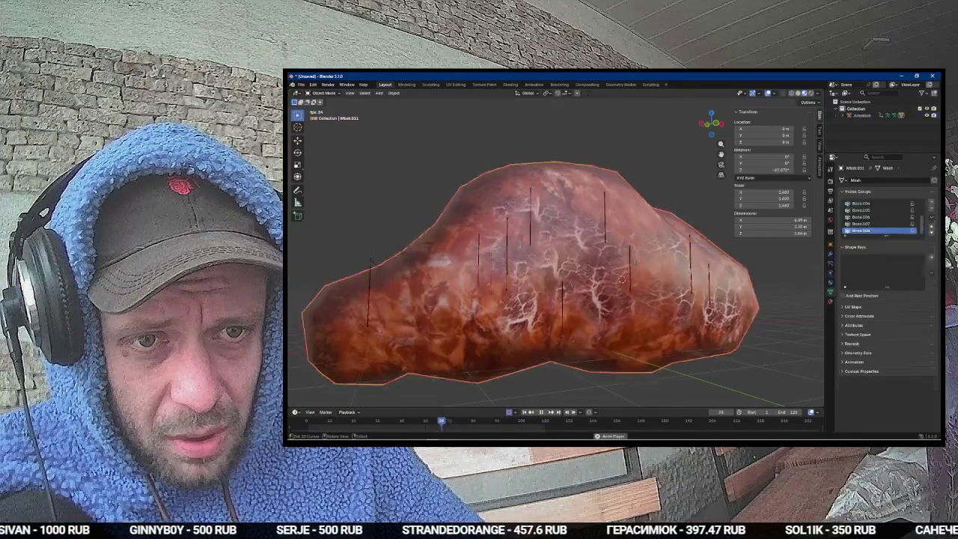
key("Tab")
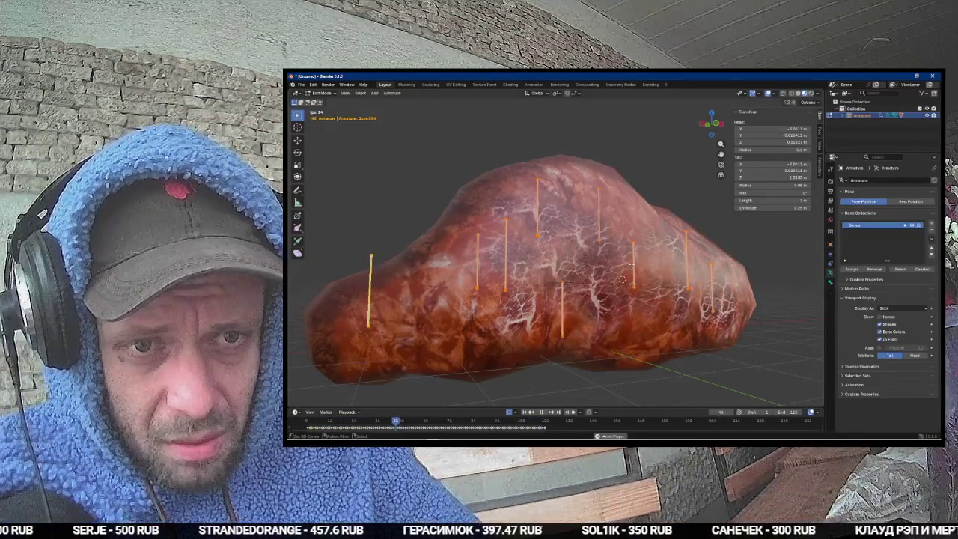
key("ctrl+Tab")
left_click(556, 265)
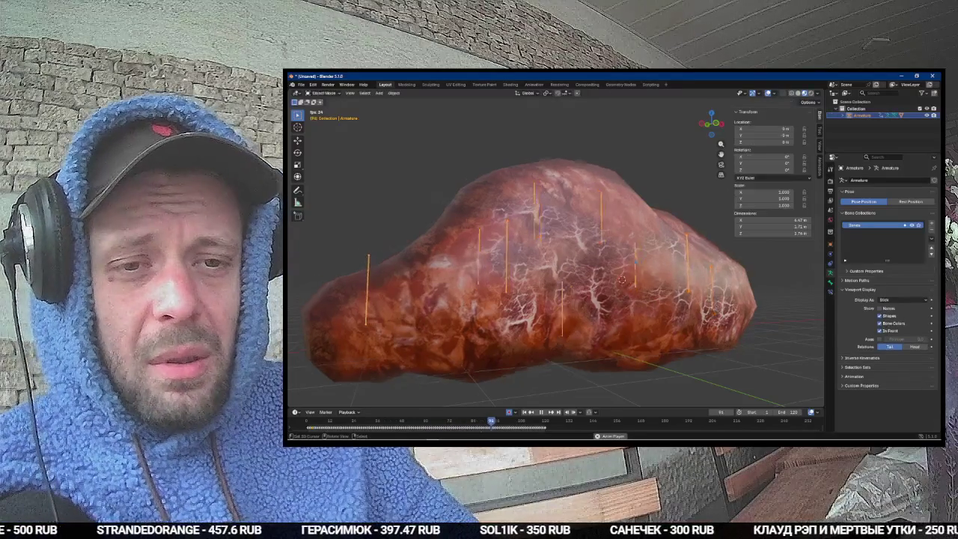
key("ctrl+Tab")
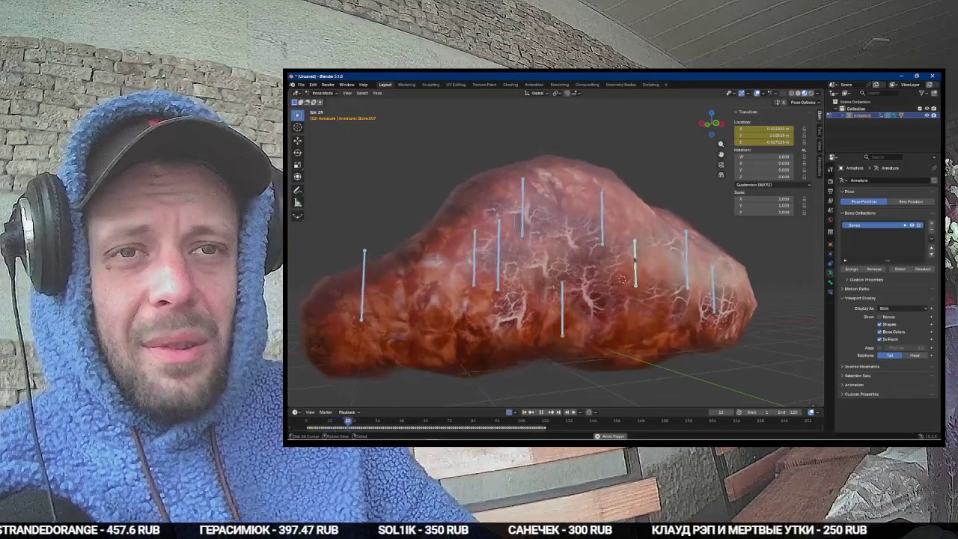
Step: Set the animation end frame to 240 and stretch the keyframes to double length
left_click(782, 411)
type("240")
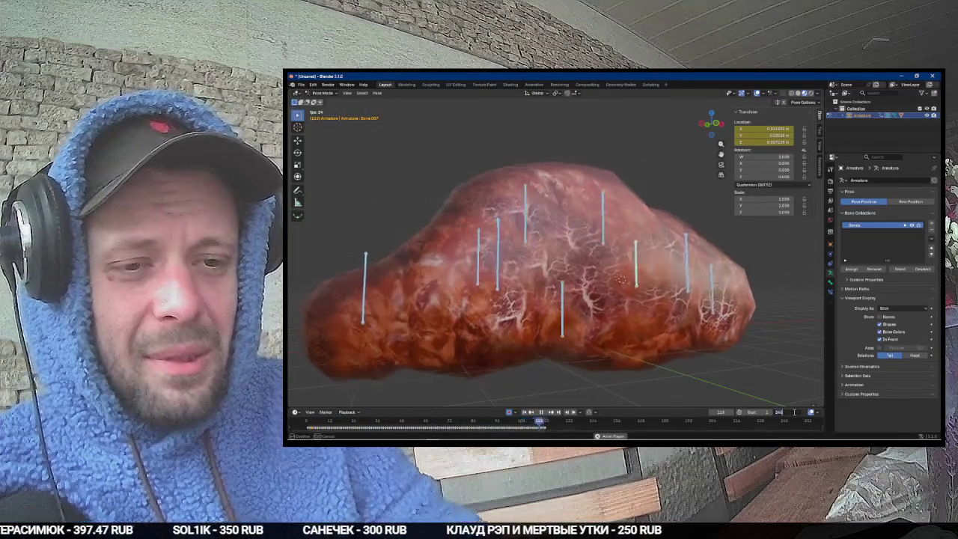
key("Return")
left_click_drag(670, 406, 658, 186)
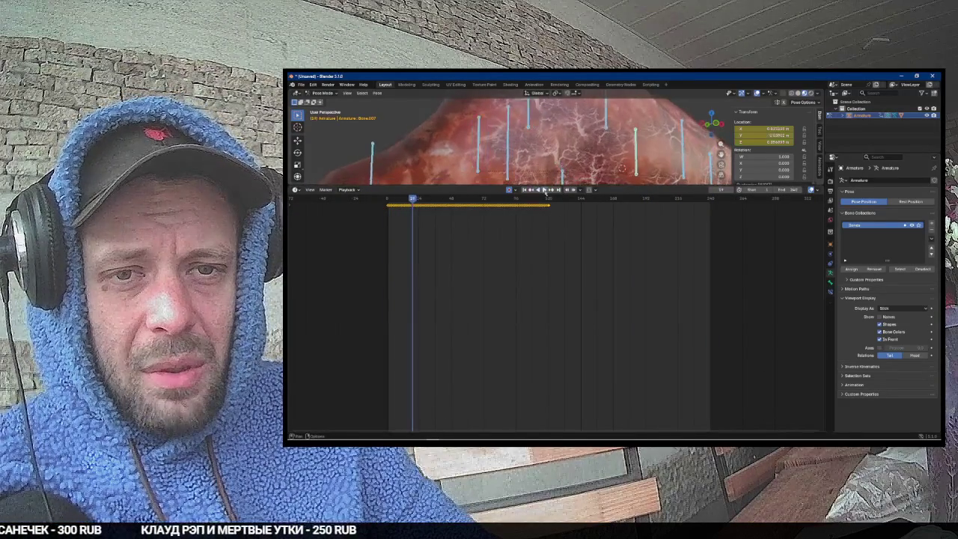
key("Escape")
key("s")
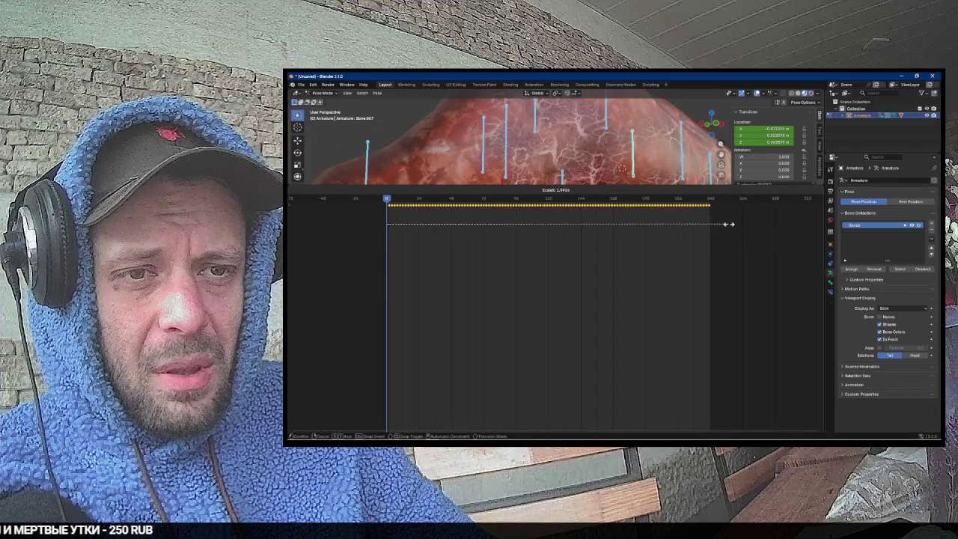
left_click(726, 224)
Step: Play the wobble in Object Mode from front and angled views, then stop and select everything
key("space")
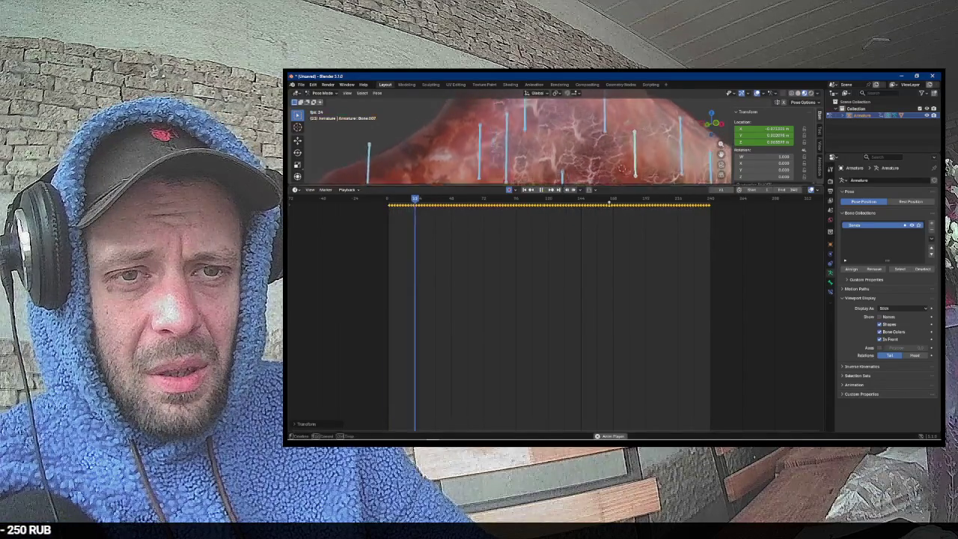
left_click_drag(613, 186, 613, 301)
scroll(615, 244, "down", 4)
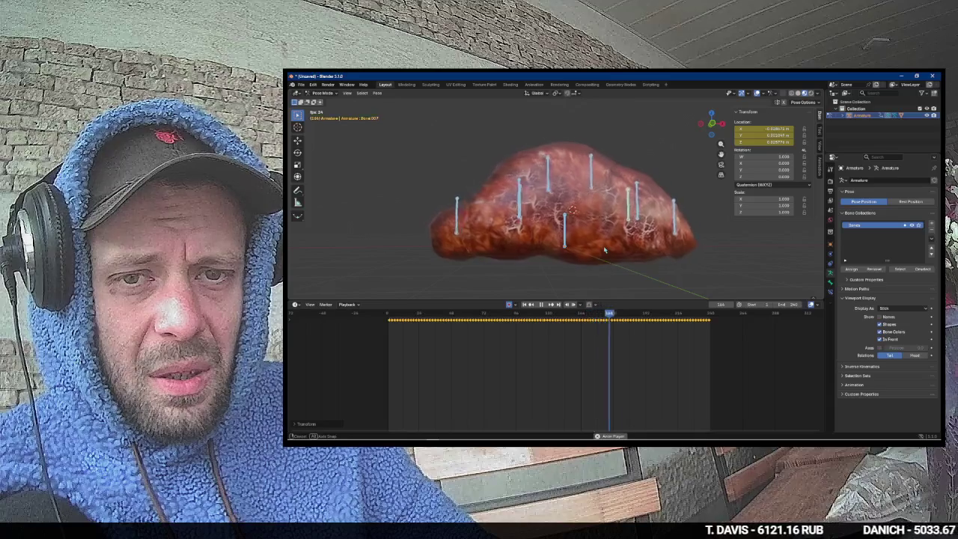
key("ctrl+Tab")
left_click(642, 260)
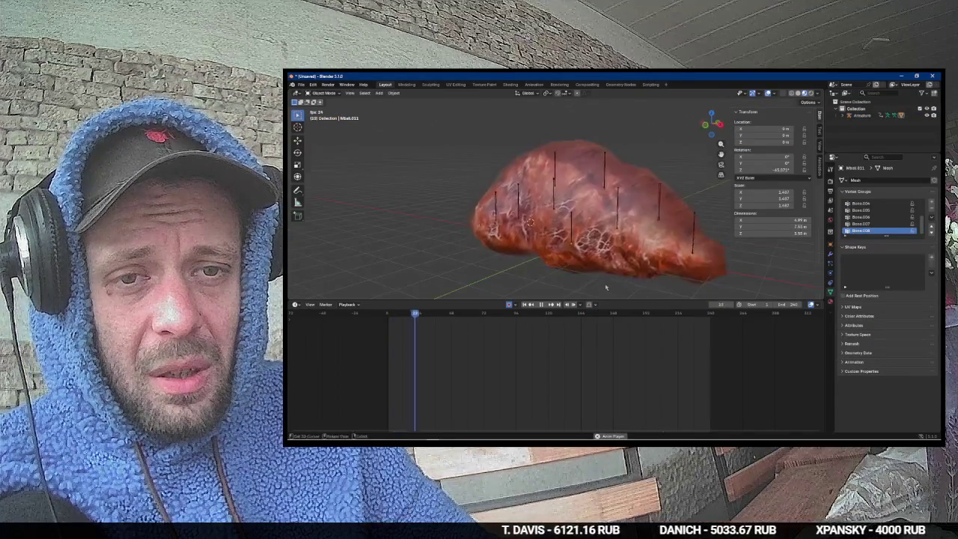
key("KP_1")
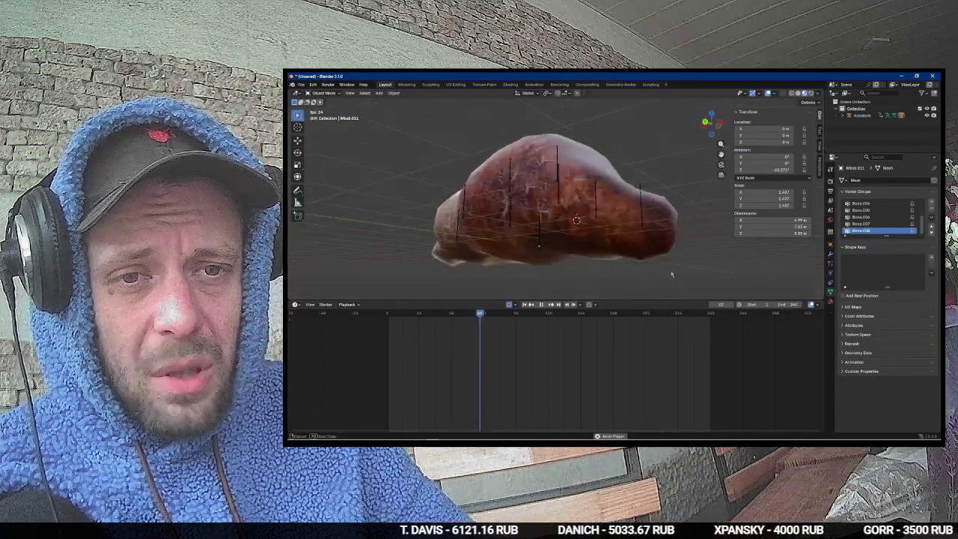
left_click_drag(709, 298, 462, 205)
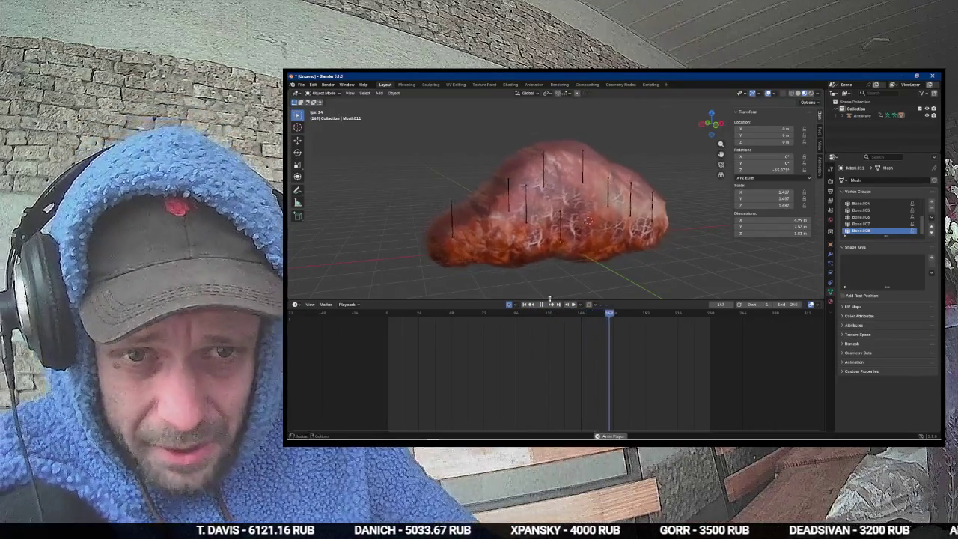
key("space")
key("a")
left_click(301, 84)
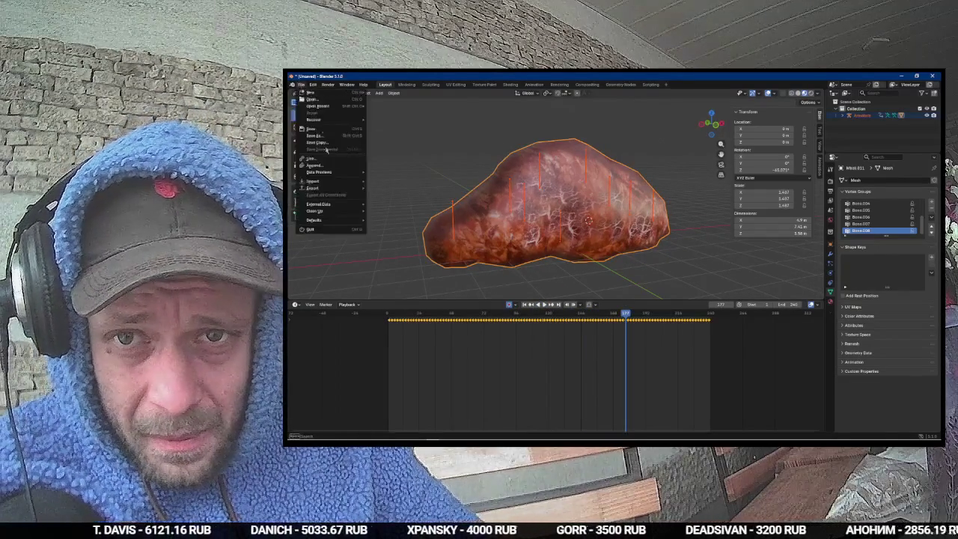
Step: Return the playhead to frame 0 and apply the blob's scale
key("shift+Left")
key("ctrl+a")
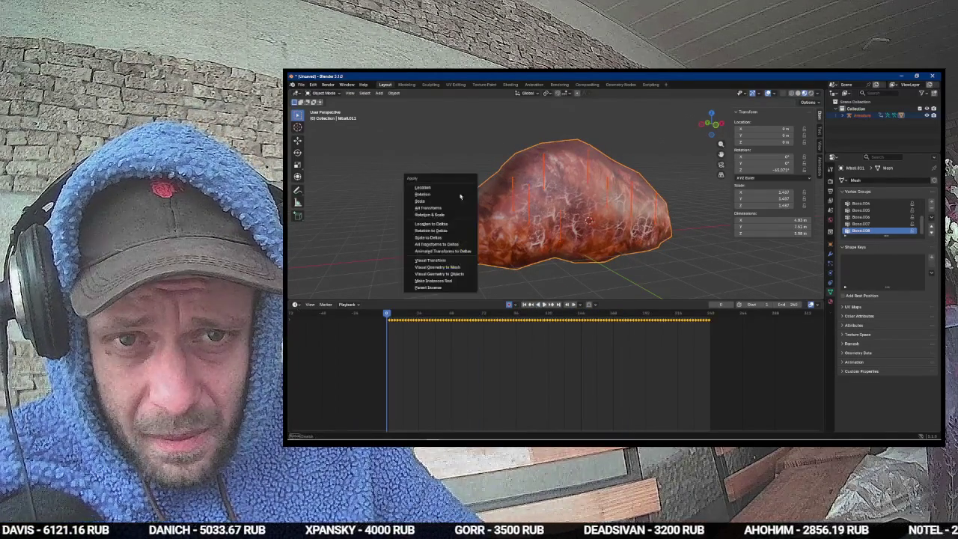
left_click(439, 213)
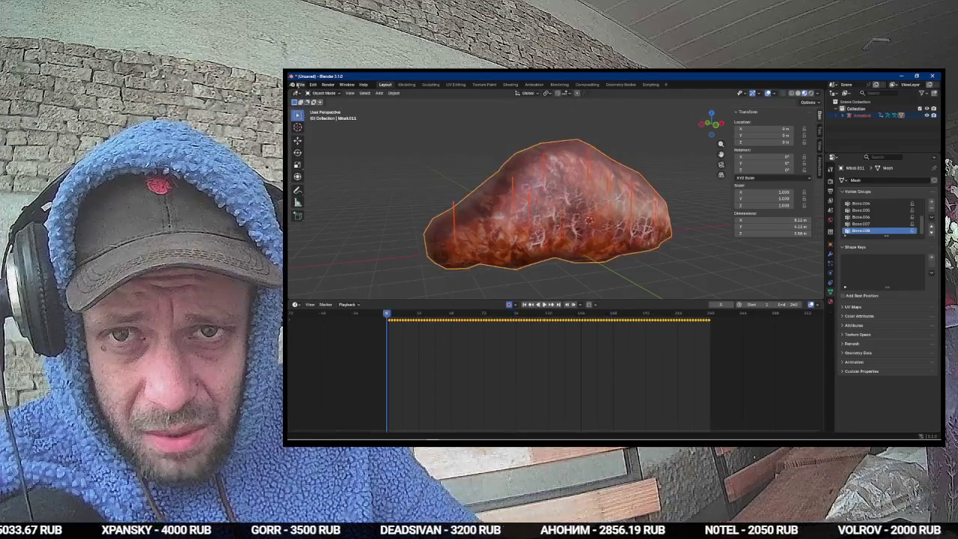
Step: Export road_meat_blocker.glb as glTF 2.0 into the road_meat_blocker folder, then close Blender
left_click(299, 84)
mouse_move(340, 197)
left_click(404, 250)
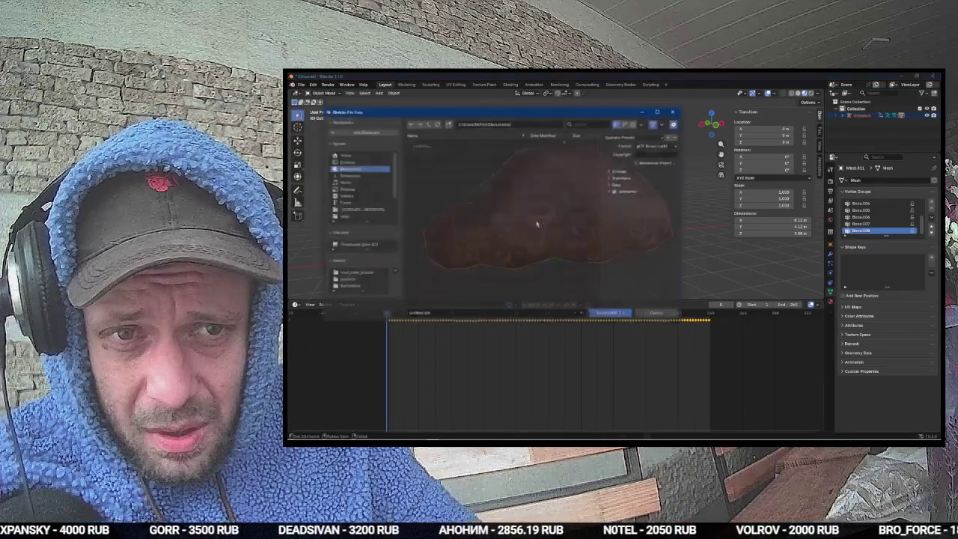
left_click(371, 274)
left_click(419, 313)
type("road_meat_blocker")
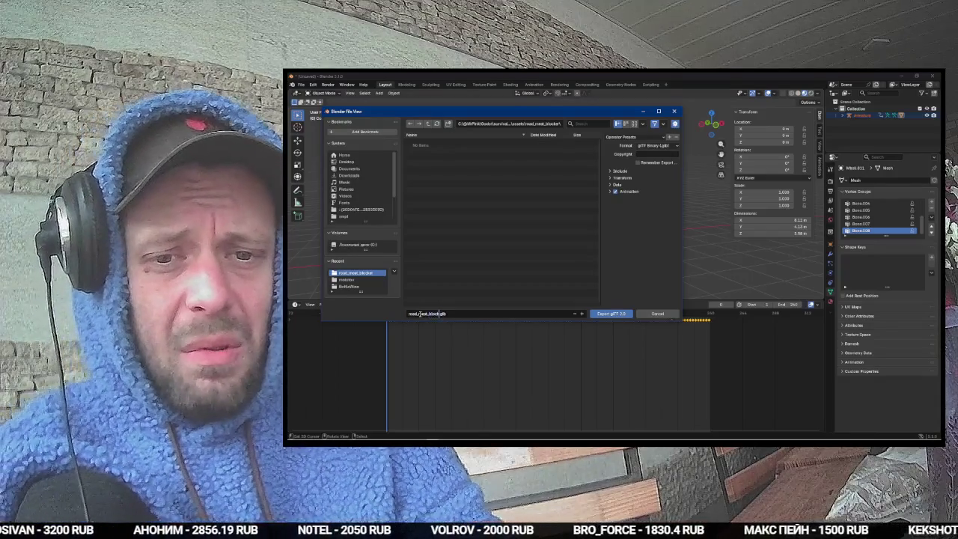
left_click(611, 313)
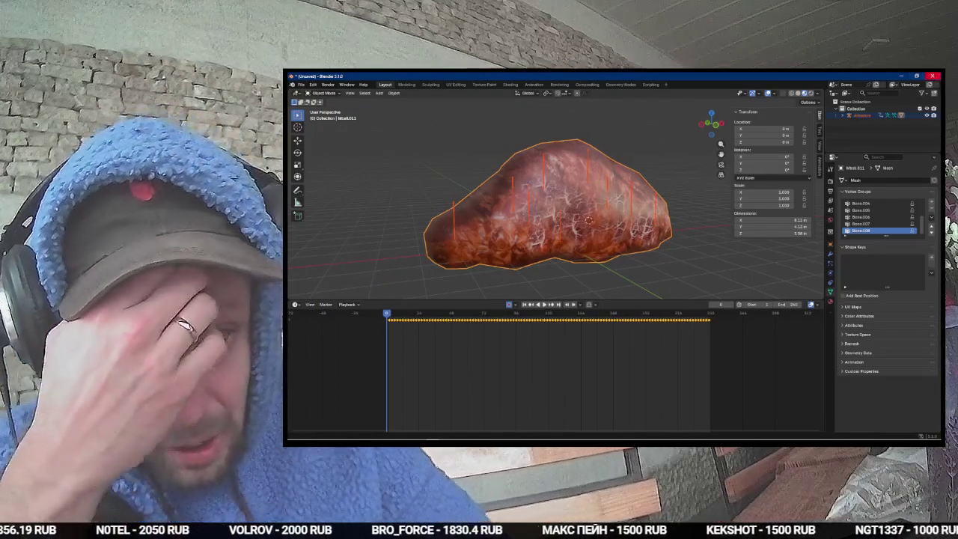
left_click(932, 75)
Step: Quit Blender unsaved, close every paint.net texture image without saving, and switch to OBS
left_click(623, 268)
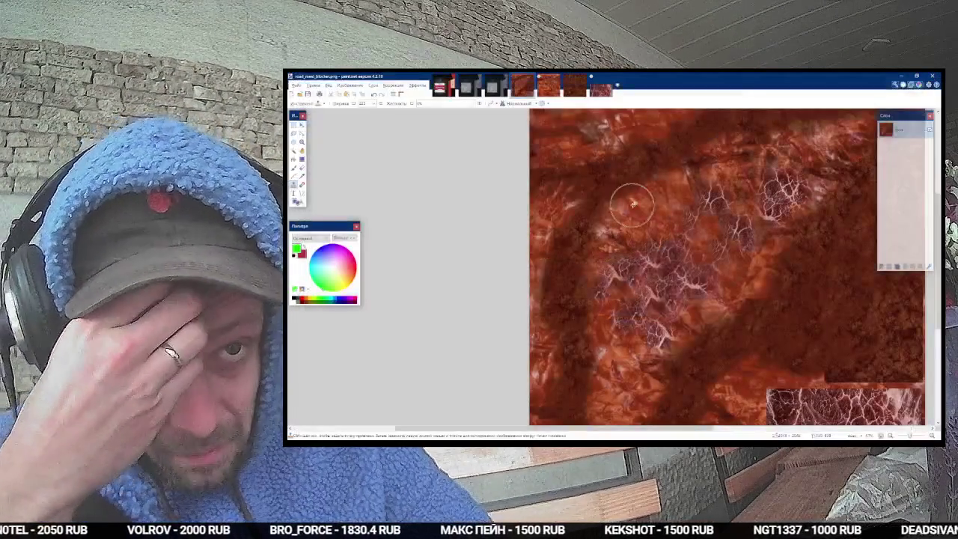
key("ctrl+w")
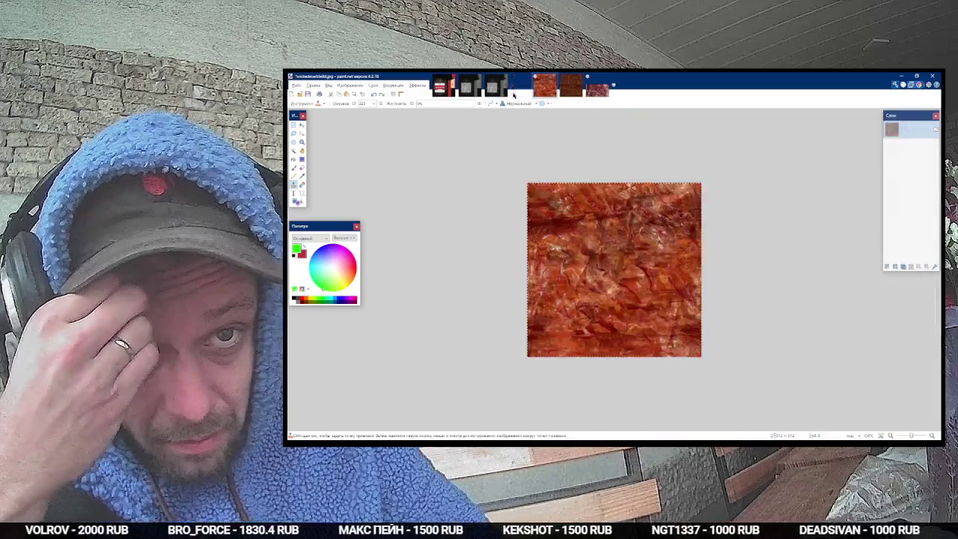
key("ctrl+w")
left_click(585, 303)
key("ctrl+w")
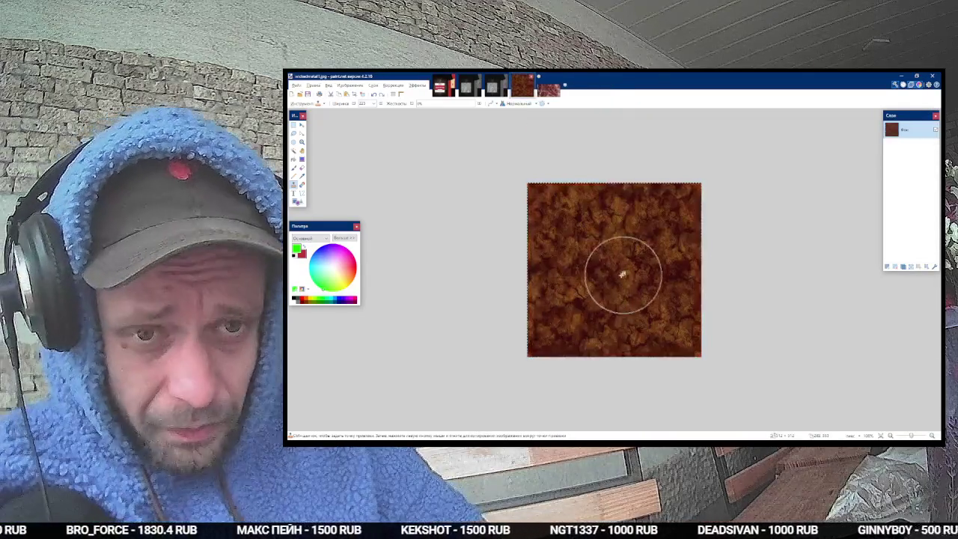
key("ctrl+w")
left_click(613, 292)
key("ctrl+w")
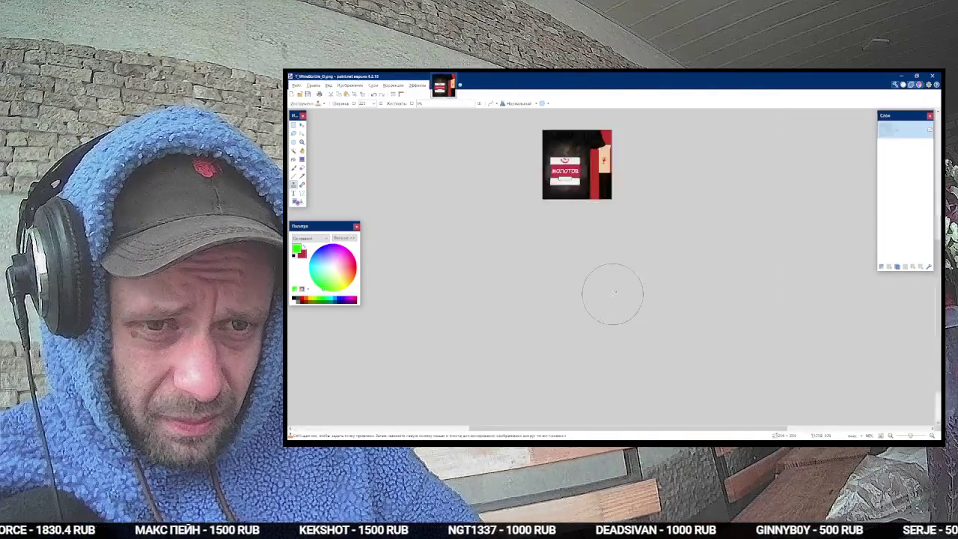
key("ctrl+w")
key("alt+Tab")
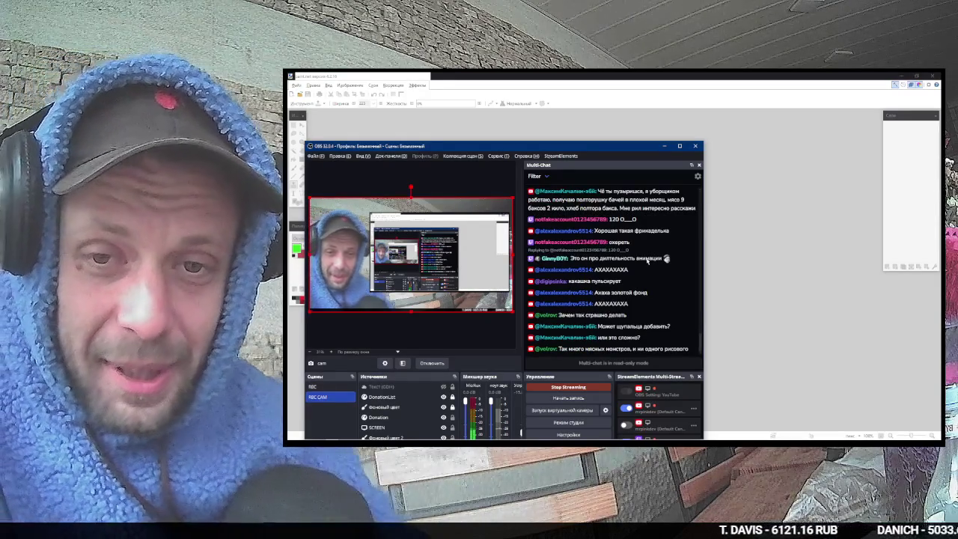
Step: Reposition the OBS window, show the БРБ text overlay, and return to Chrome's meat texture results
key("alt+Tab")
key("alt+Tab")
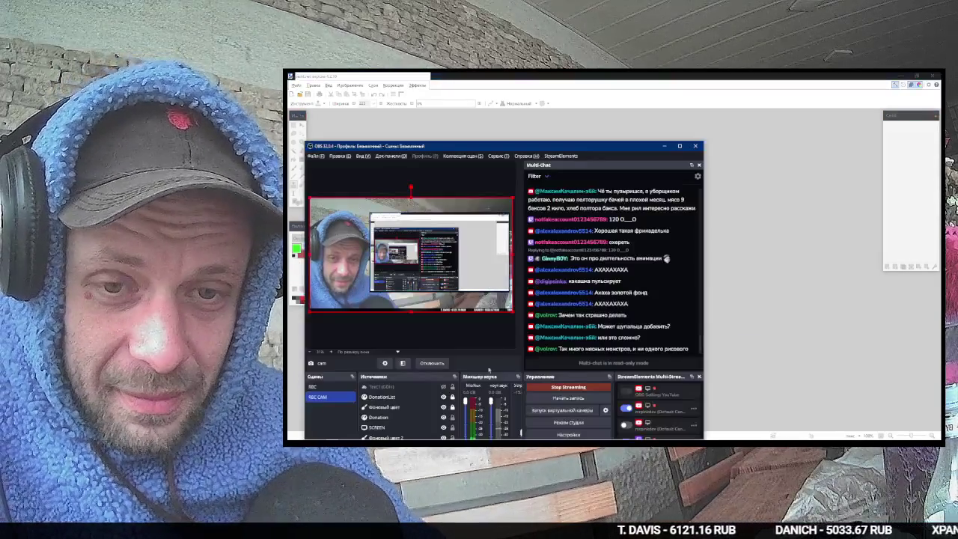
left_click_drag(601, 152, 638, 113)
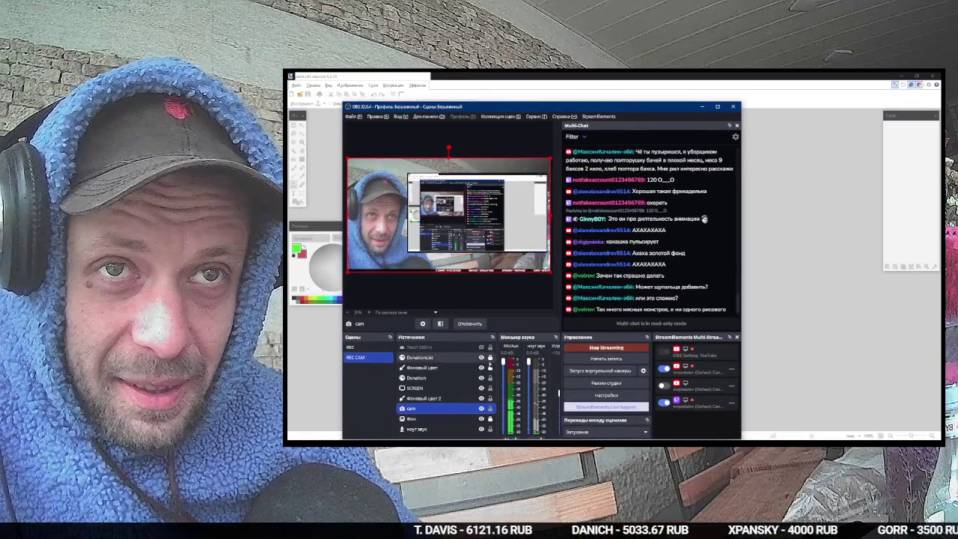
left_click(481, 347)
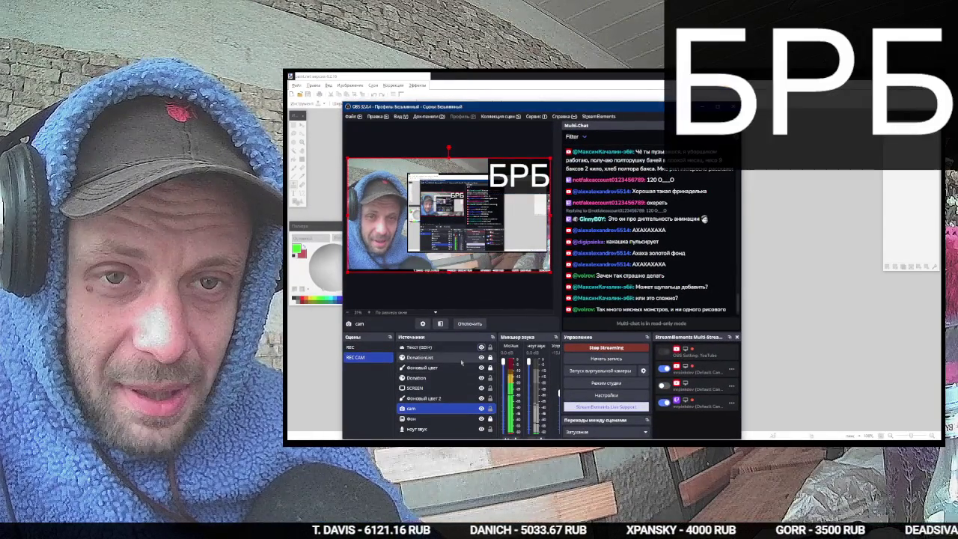
key("alt+Tab")
left_click(615, 243)
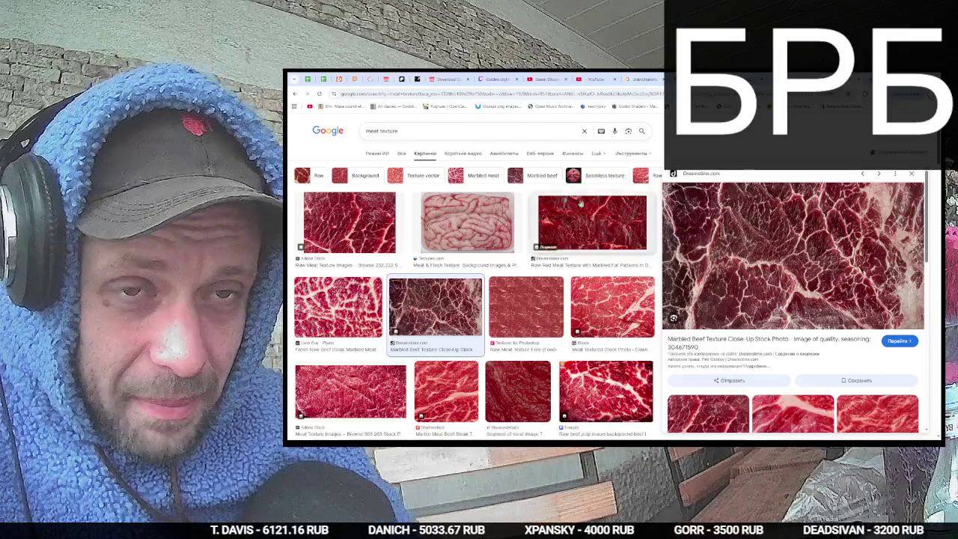
Step: Bring up Godot and open the hub_car scene in the 3D view
key("alt+Tab")
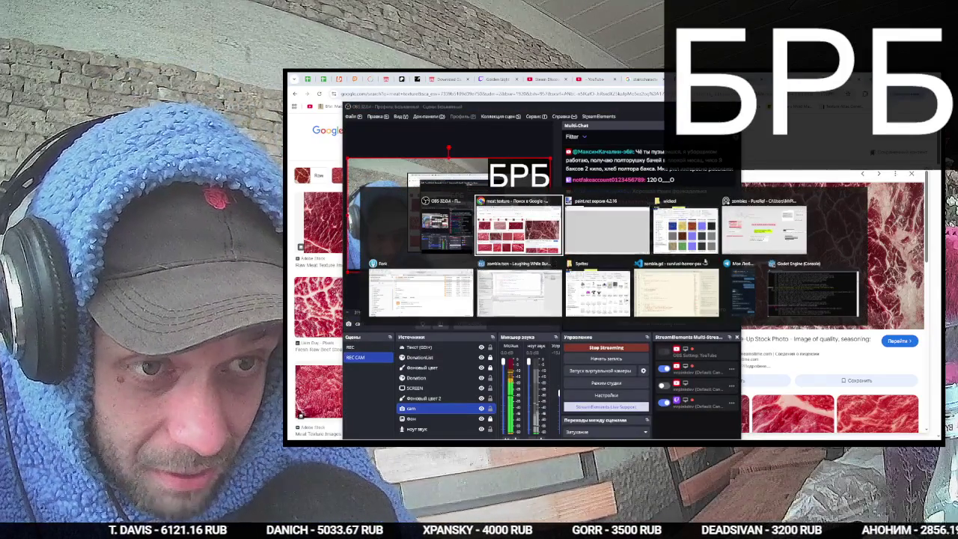
left_click(519, 292)
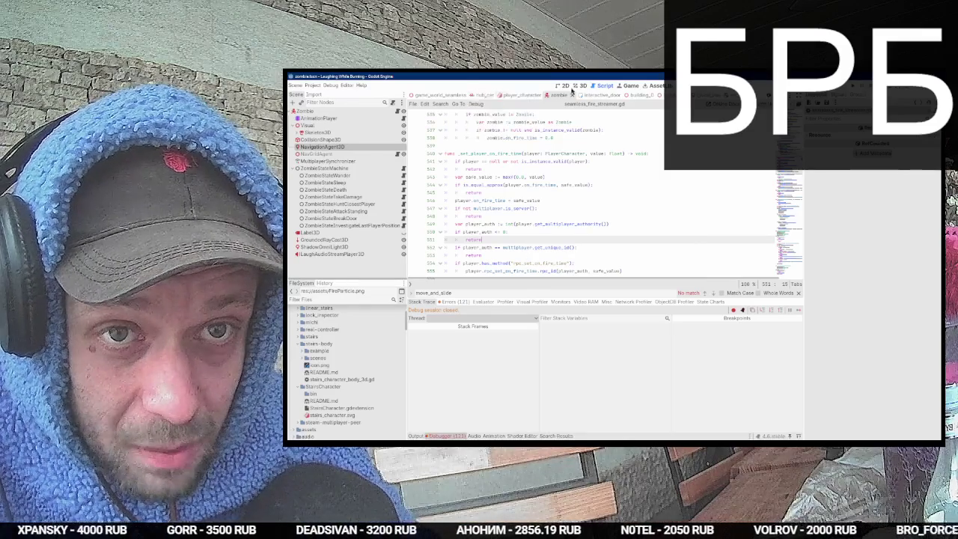
left_click(579, 86)
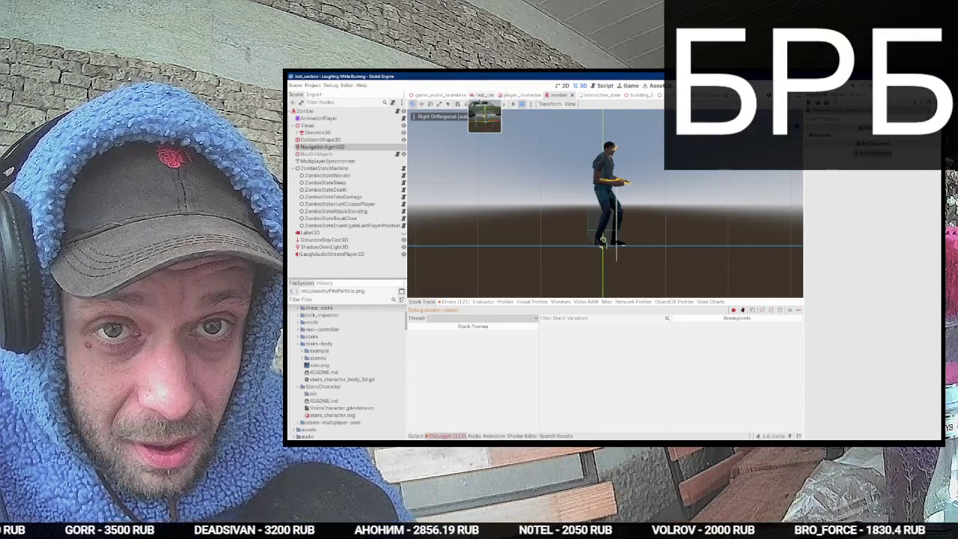
left_click(484, 95)
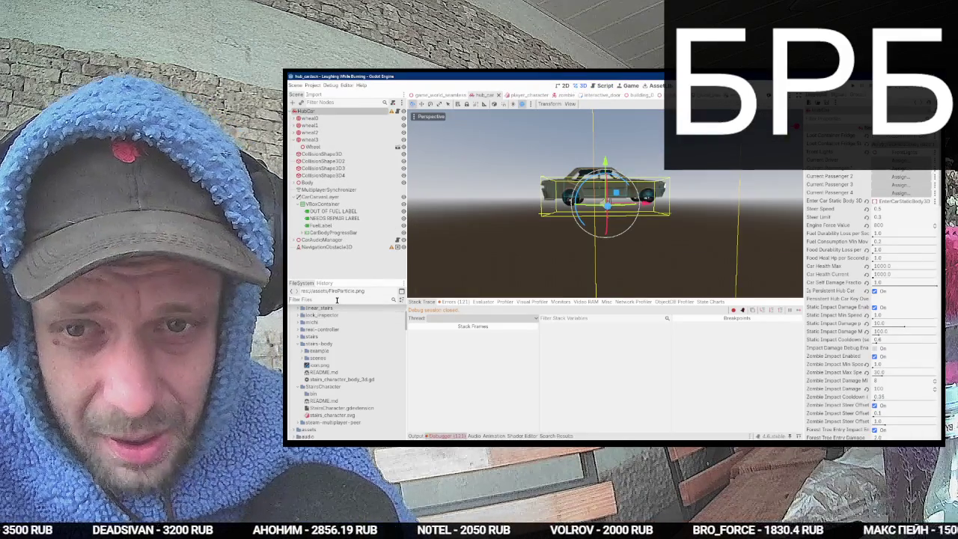
Step: Filter the FileSystem for 'blocker' and add road_meat_blocker.glb as a child of HubCar
type("road")
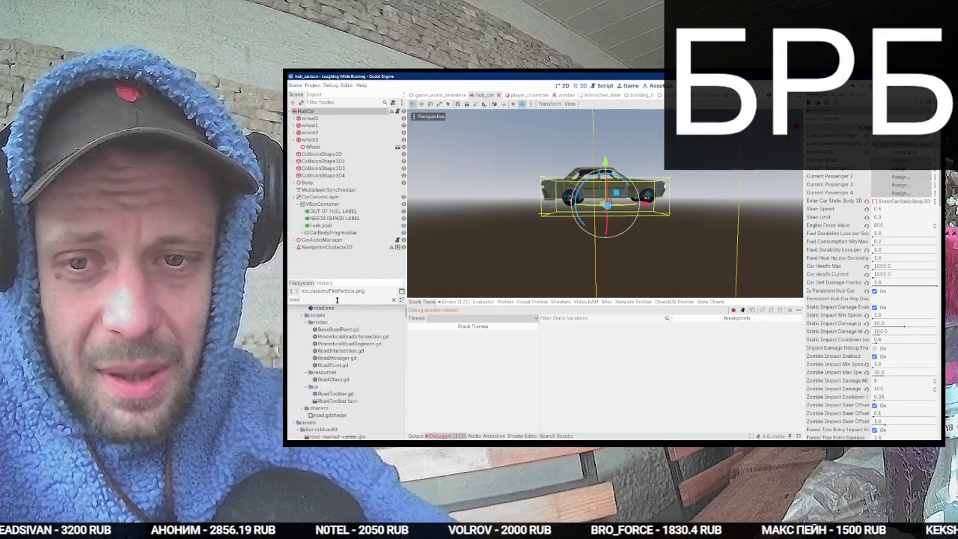
scroll(361, 346, "down", 5)
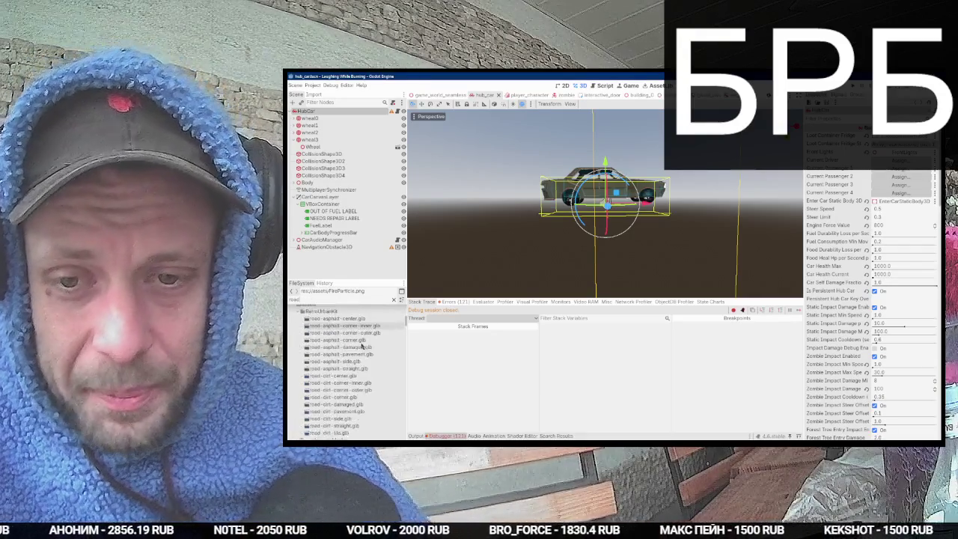
key("BackSpace")
key("BackSpace")
key("BackSpace")
type("blocker")
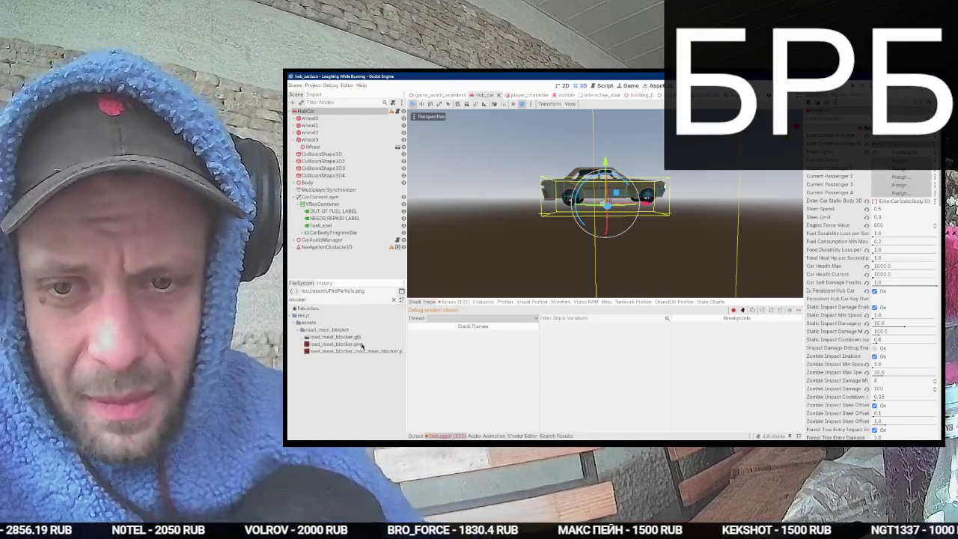
mouse_move(337, 337)
left_mouse_down()
mouse_move(364, 200)
mouse_move(315, 113)
left_mouse_up()
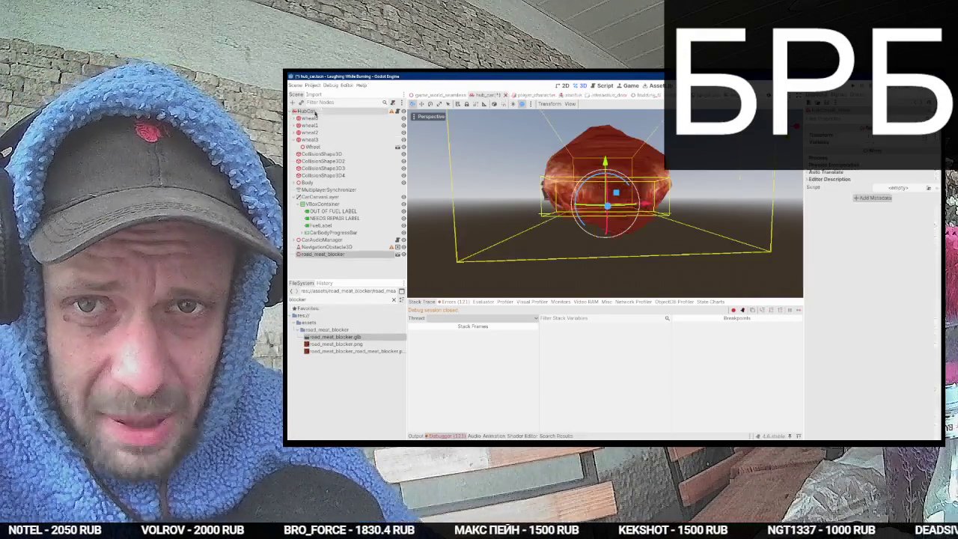
Step: Raise the meat blocker 1.74 above the car and rotate it -90 degrees
mouse_move(605, 160)
left_mouse_down()
mouse_move(605, 118)
mouse_move(659, 195)
left_mouse_up()
key("e")
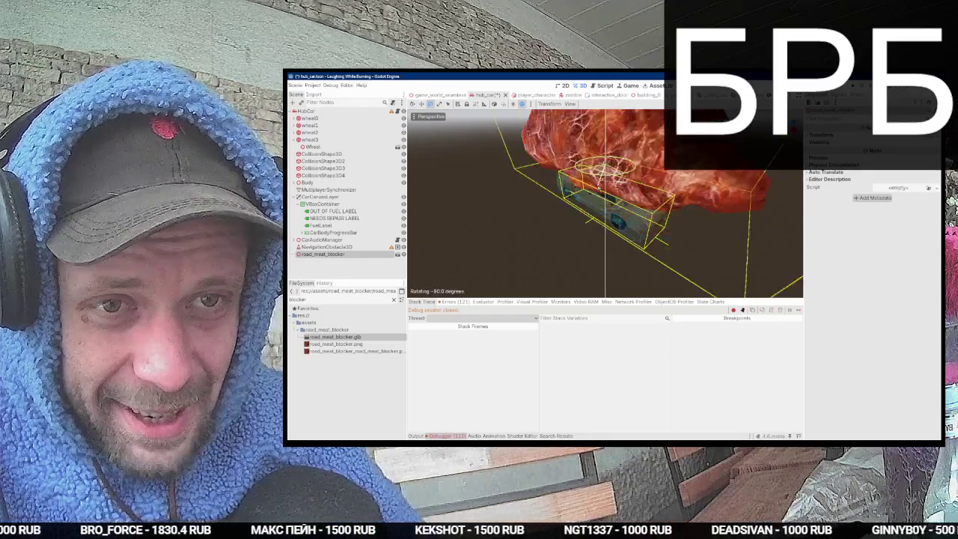
key("KP_1")
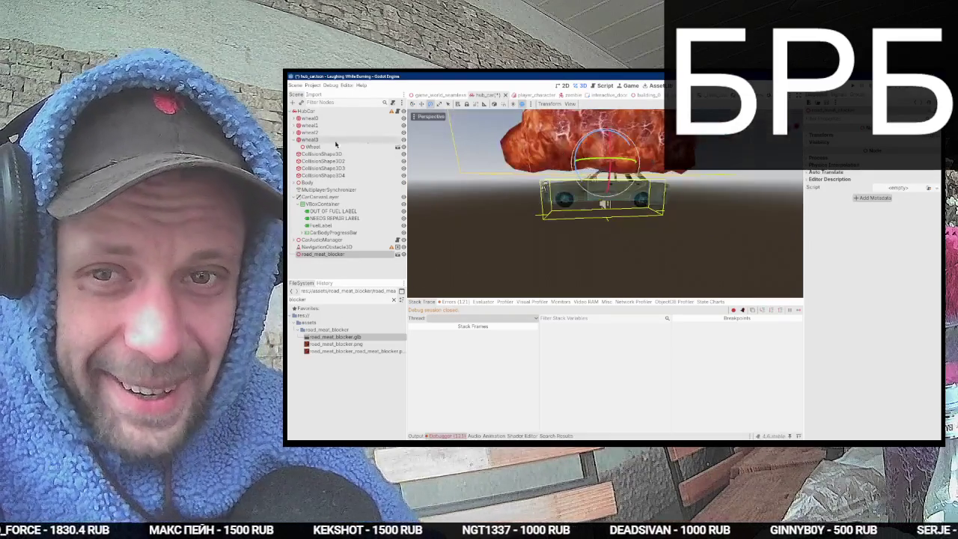
scroll(516, 165, "down", 2)
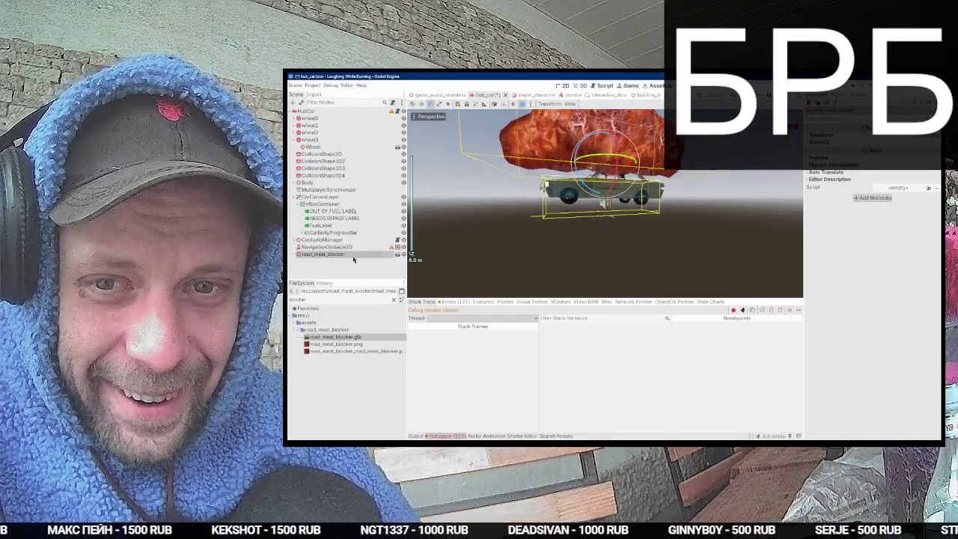
right_click(359, 255)
Step: Make the blob's children editable and switch the Global library and ArmatureAction to built-in storage
left_click(378, 364)
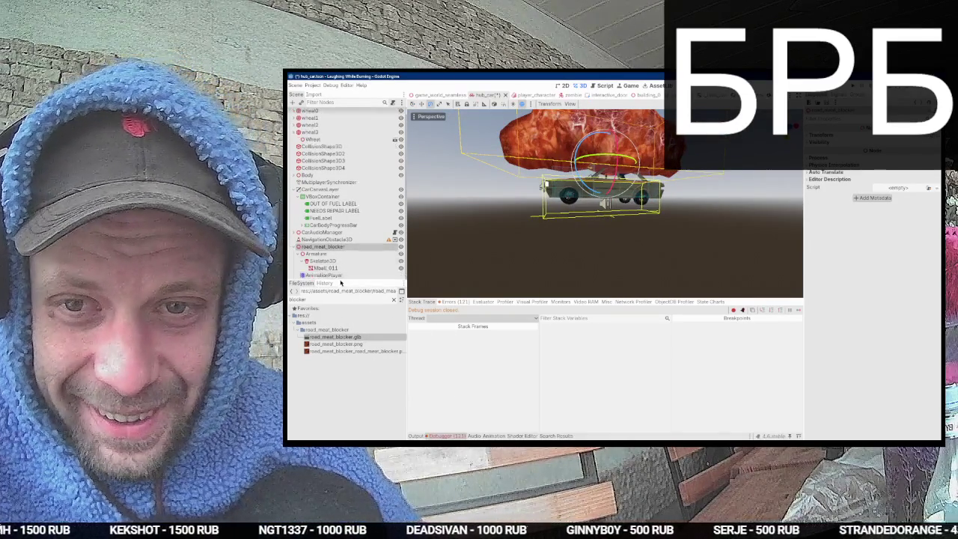
left_click(345, 275)
left_click(447, 366)
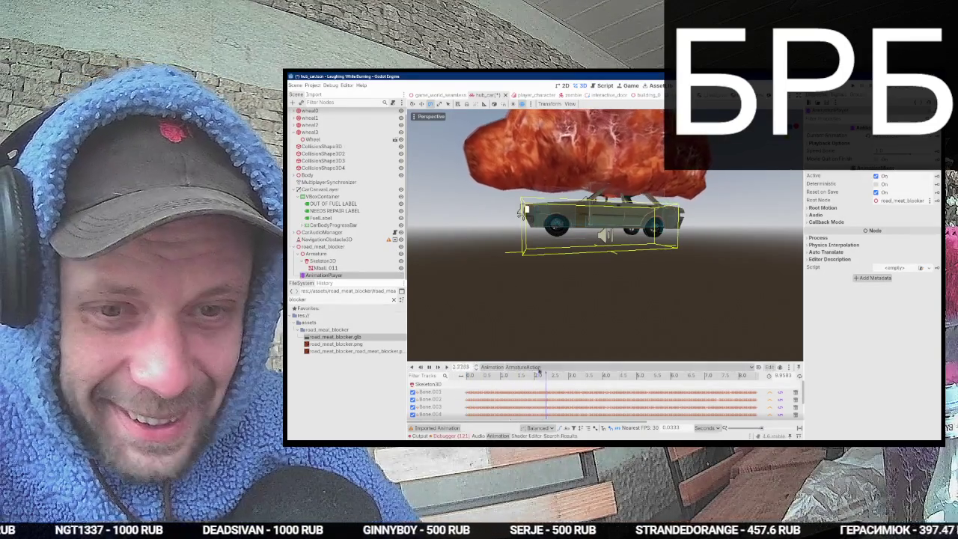
left_click(499, 367)
left_click(497, 380)
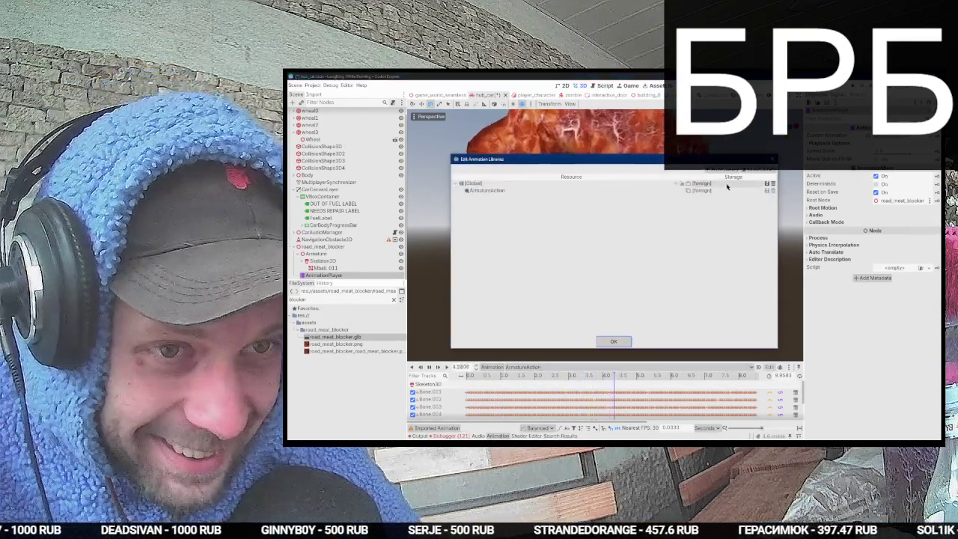
left_click(768, 185)
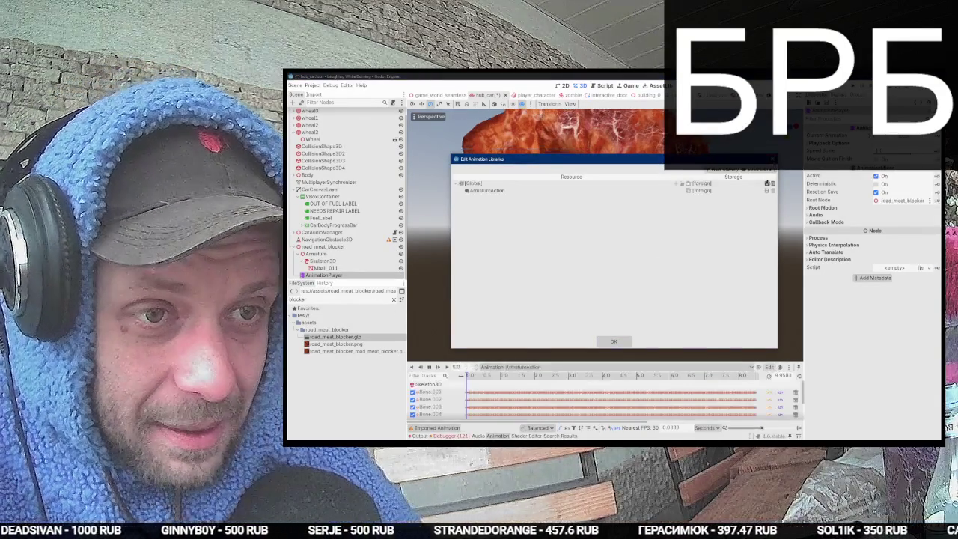
left_click(767, 183)
left_click(786, 207)
left_click(771, 159)
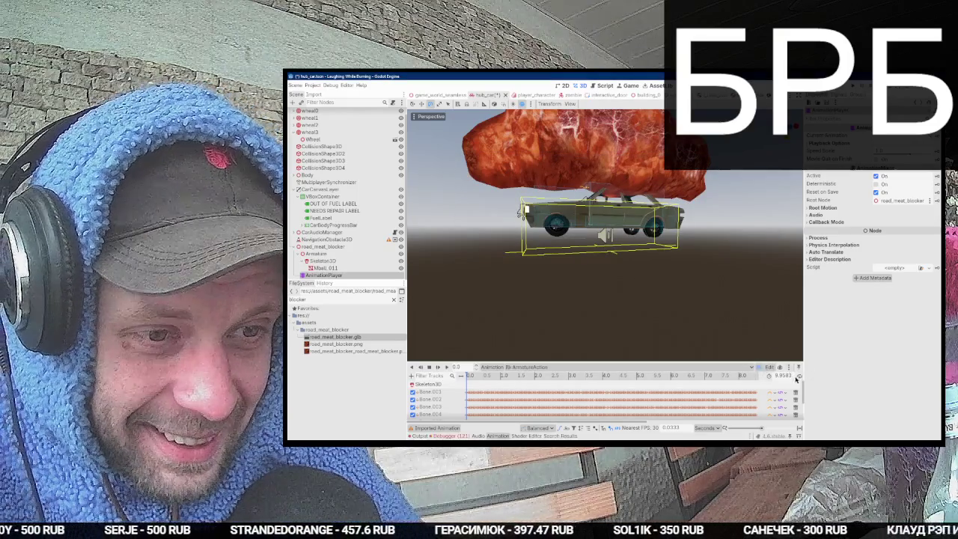
Step: Play the ArmatureAction animation and watch the blob wobble atop the car from the side
left_click(446, 366)
scroll(573, 268, "down", 3)
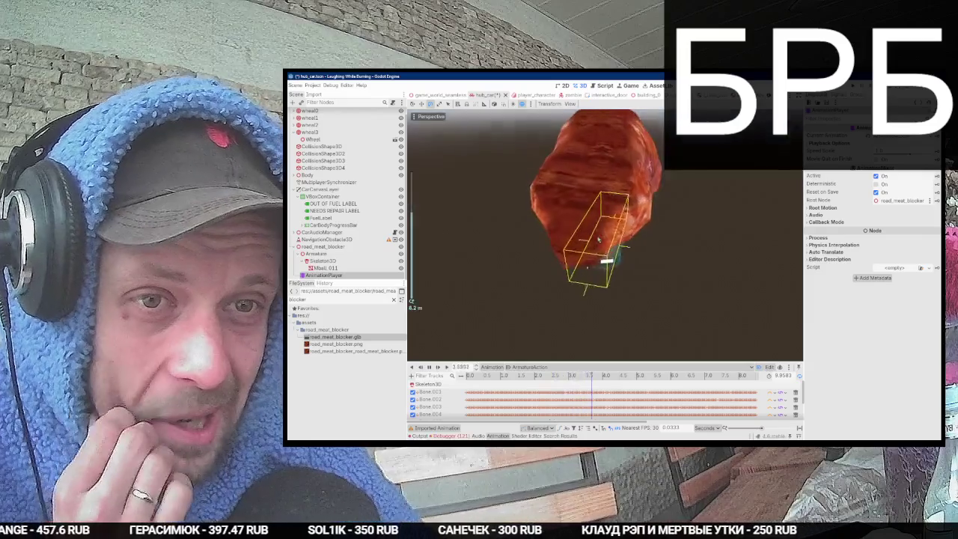
left_click_drag(523, 237, 496, 215)
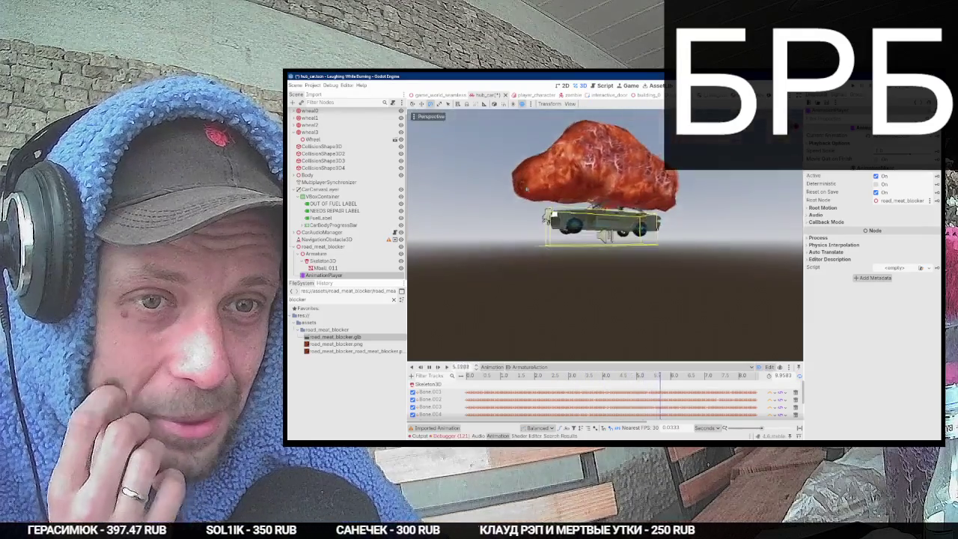
scroll(496, 215, "up", 3)
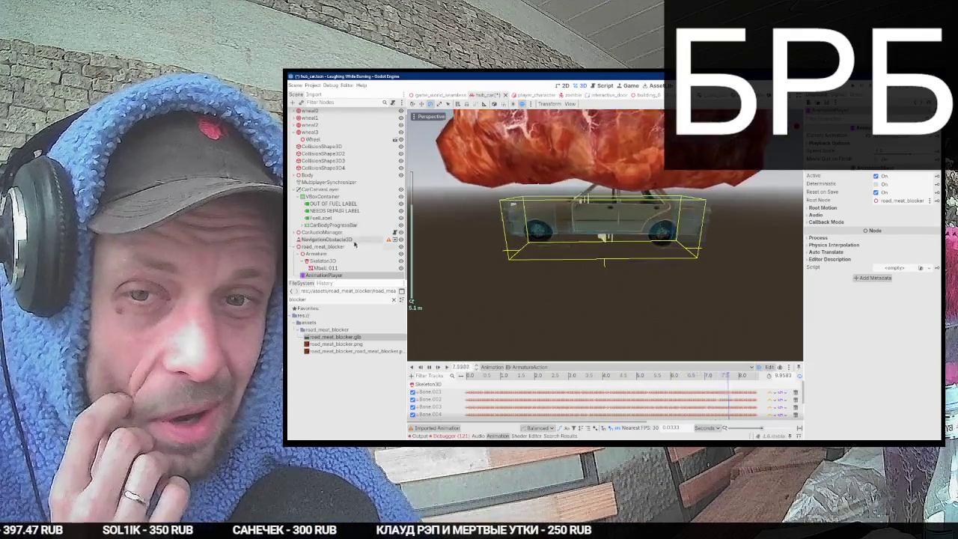
left_click(324, 267)
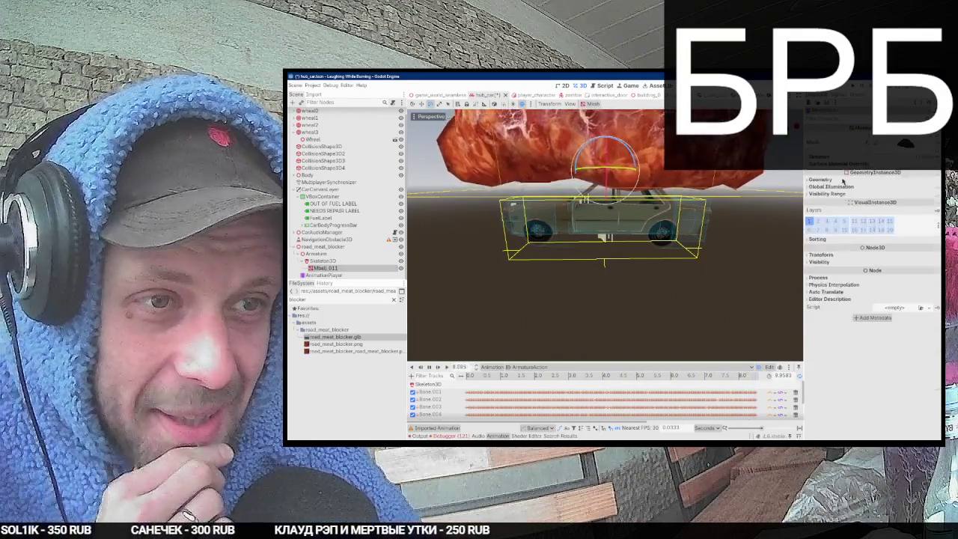
Step: Assign the meat material as Mball_011's Material Override
left_click(843, 180)
left_click(928, 188)
key("Escape")
left_click(905, 142)
left_click(827, 251)
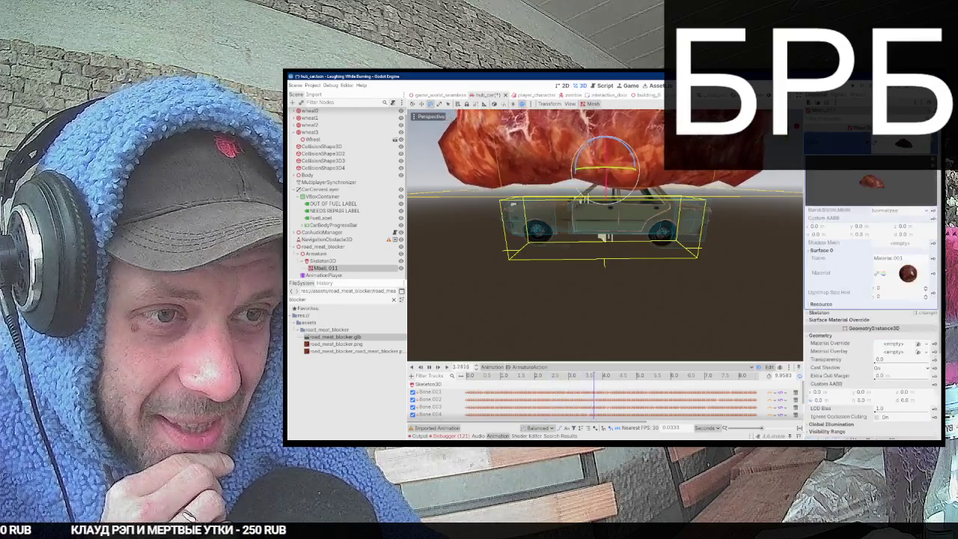
left_click(906, 144)
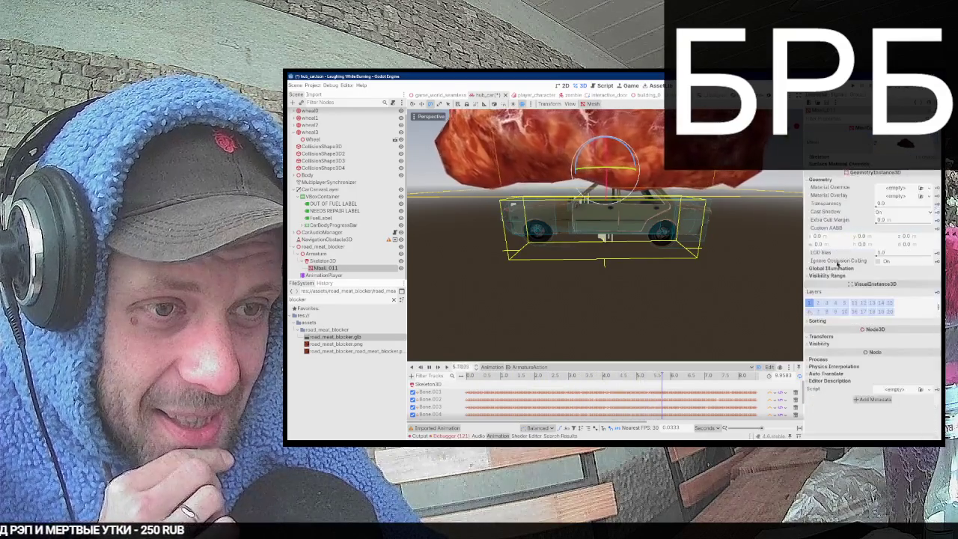
left_click(894, 188)
left_click(906, 194)
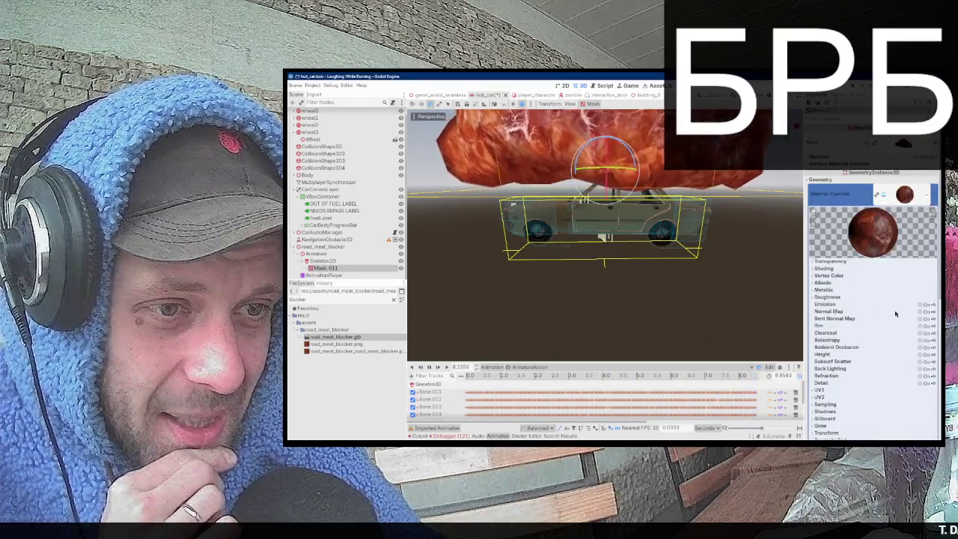
Step: Enable the normal map using a seamless FastNoiseLite NoiseTexture2D set As Normal Map
left_click(919, 312)
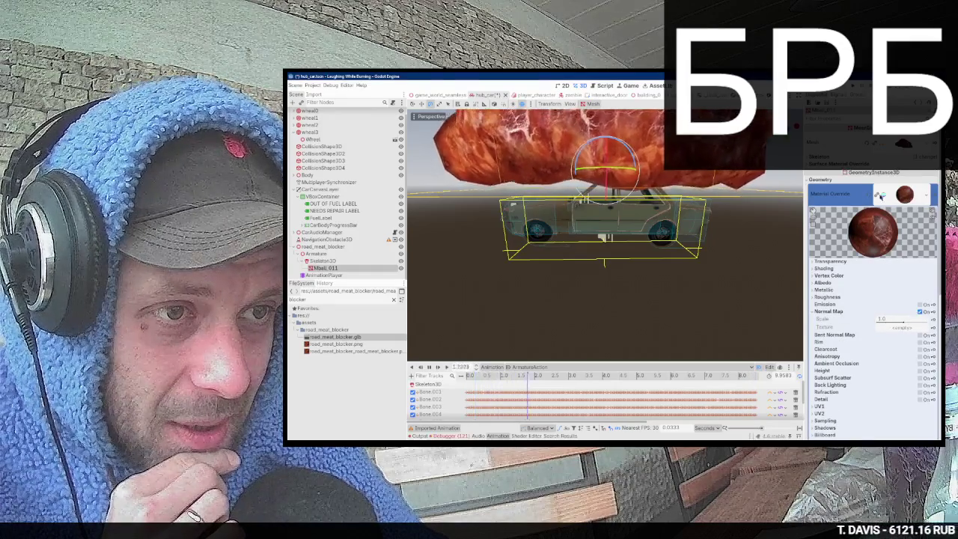
left_click(881, 196)
left_click(909, 312)
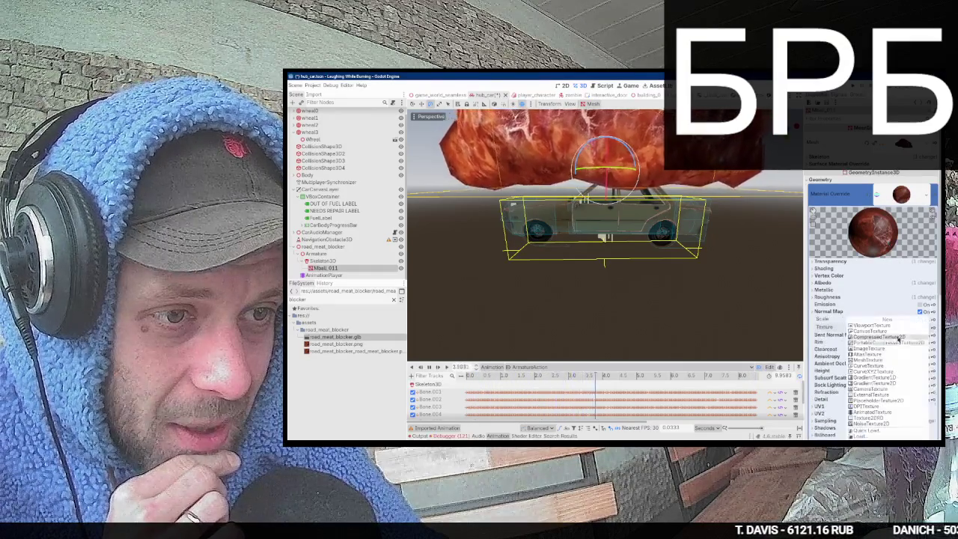
left_click(894, 327)
left_click(861, 224)
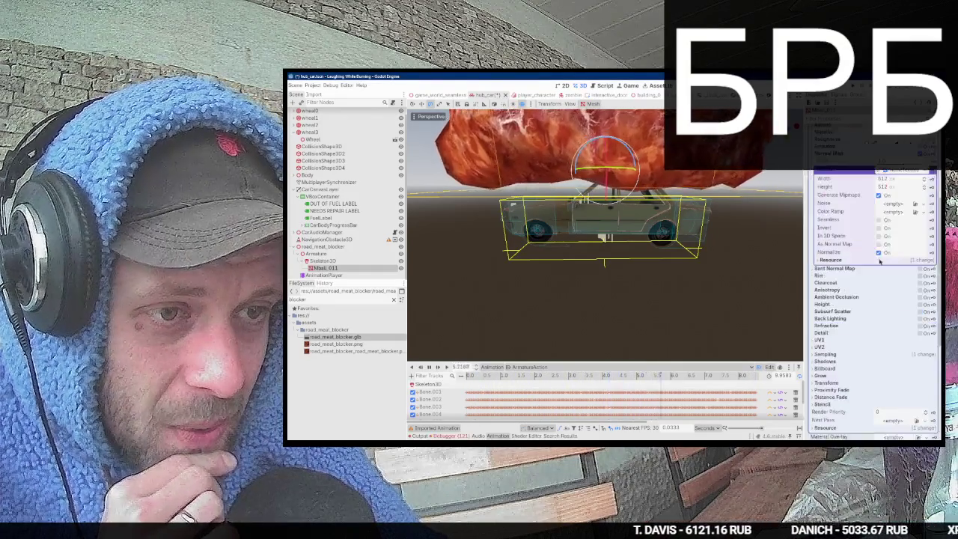
left_click(923, 203)
left_click(901, 217)
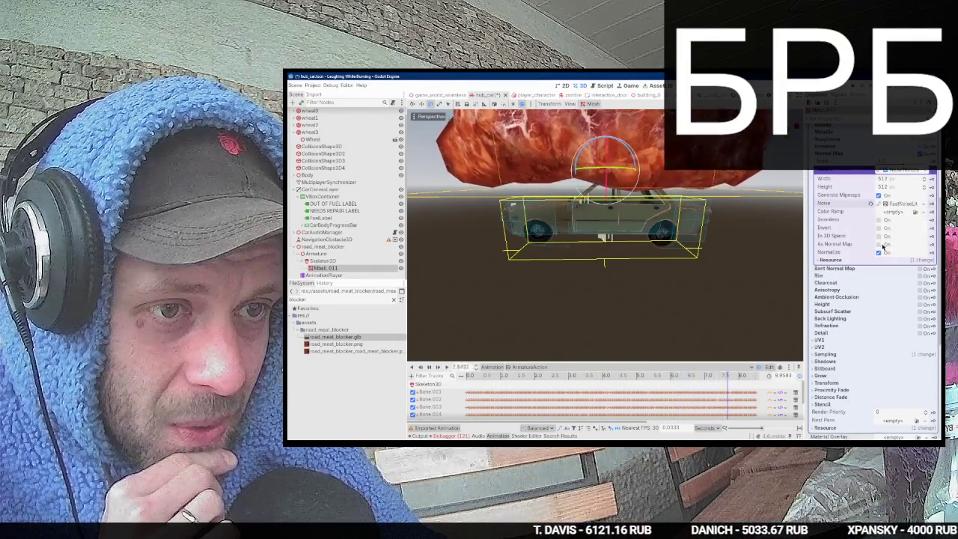
left_click(880, 244)
left_click(880, 220)
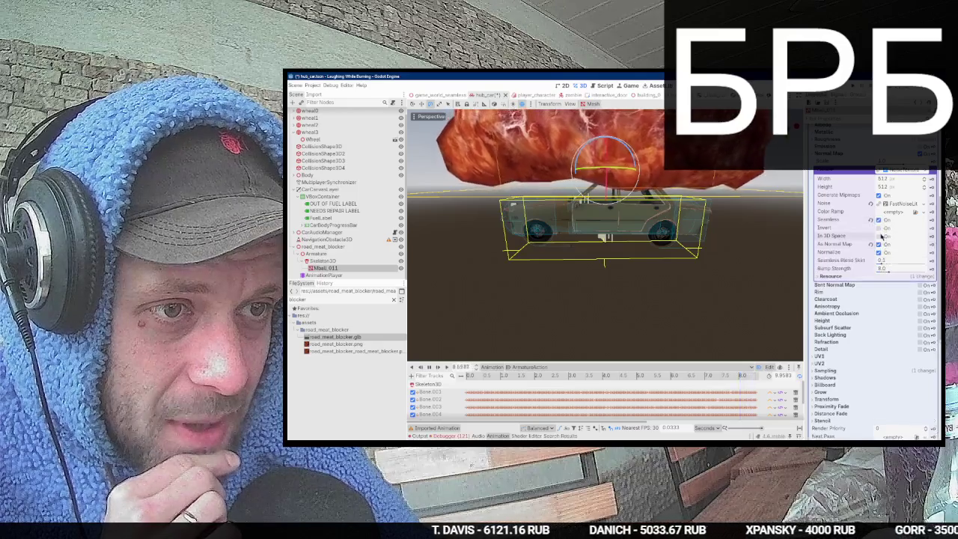
left_click(903, 172)
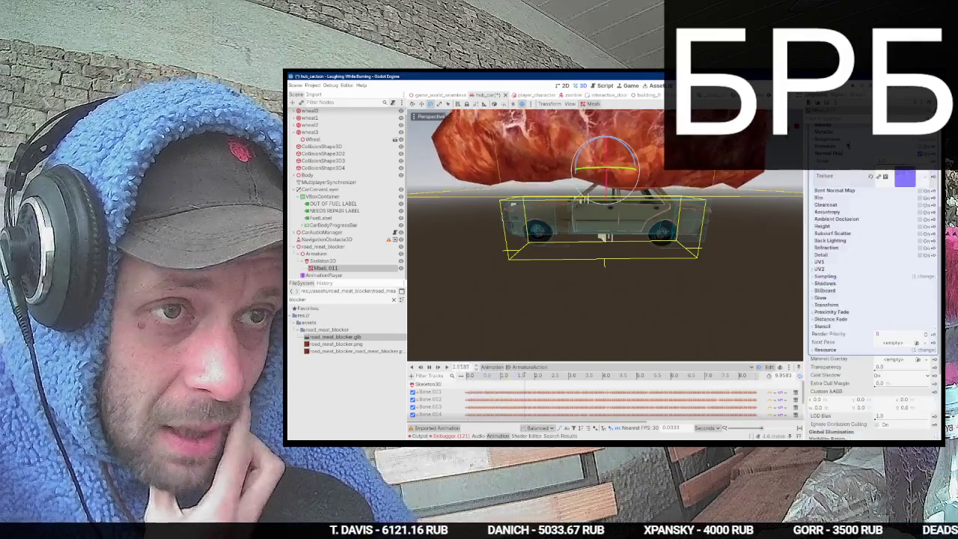
Step: Add a noise texture for the material's roughness
scroll(903, 153, "up", 1)
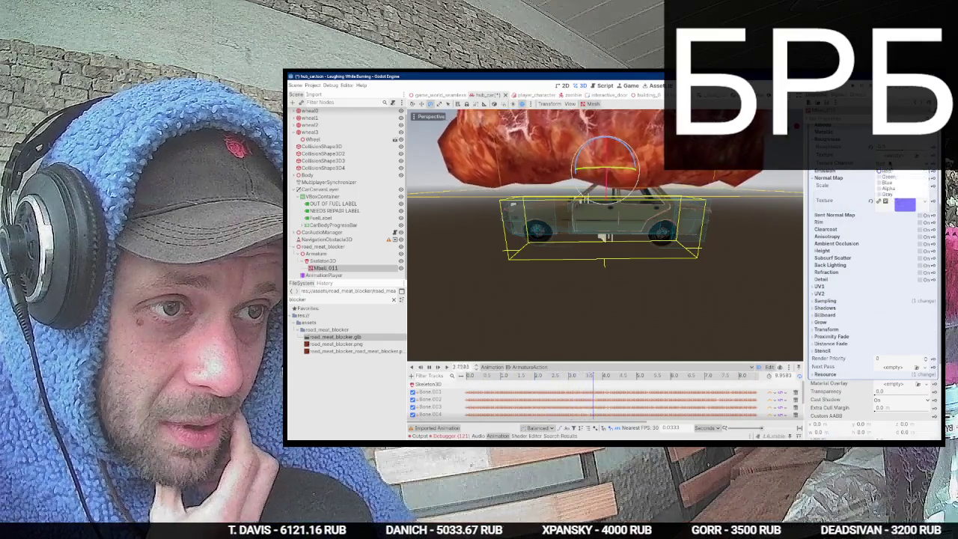
left_click(924, 200)
left_click(872, 266)
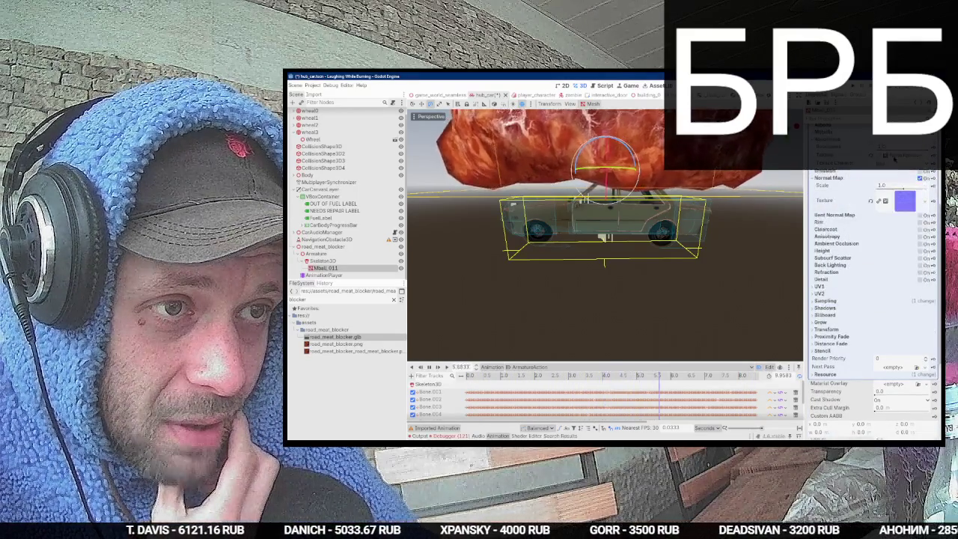
left_click(894, 156)
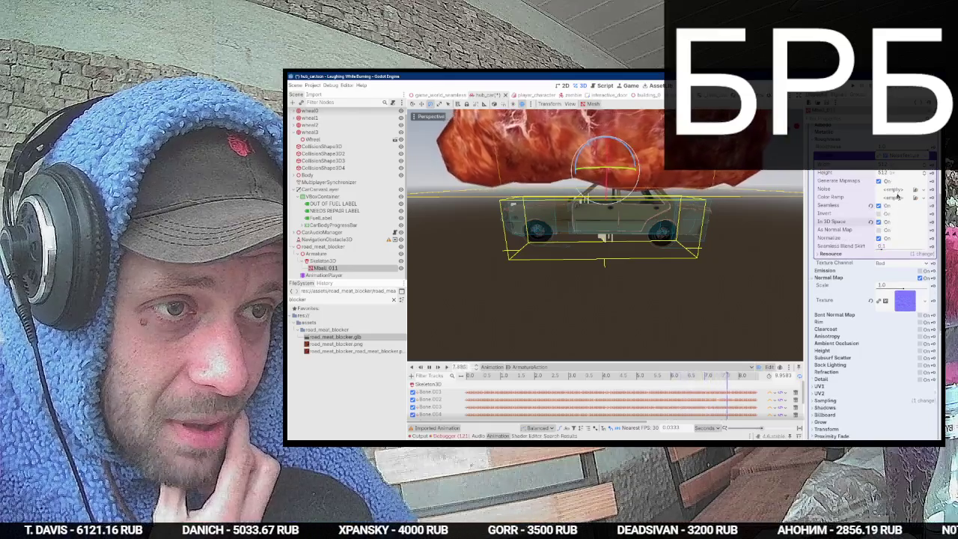
left_click(894, 161)
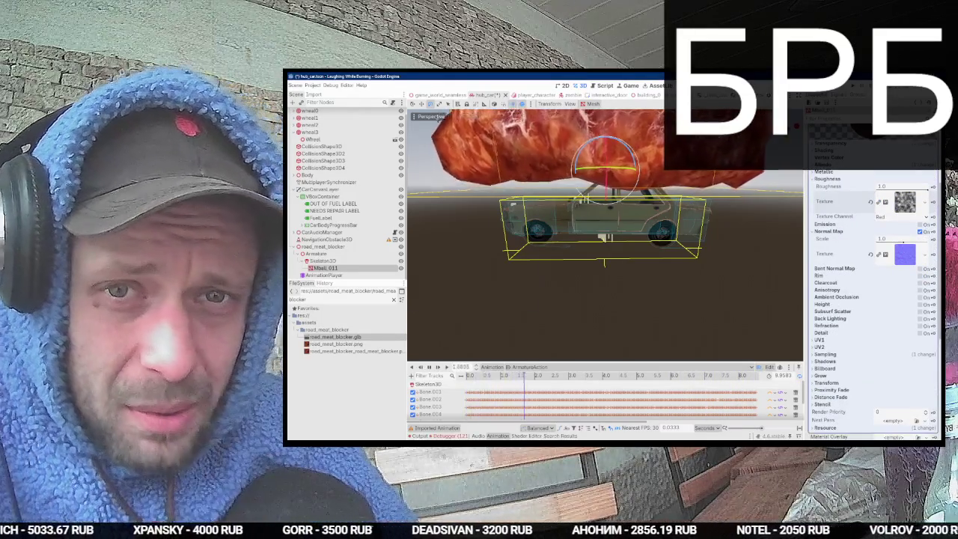
Step: From a higher zoomed-in view, set the material's sampling filter to Nearest Mipmap
left_click(437, 117)
left_click(602, 174)
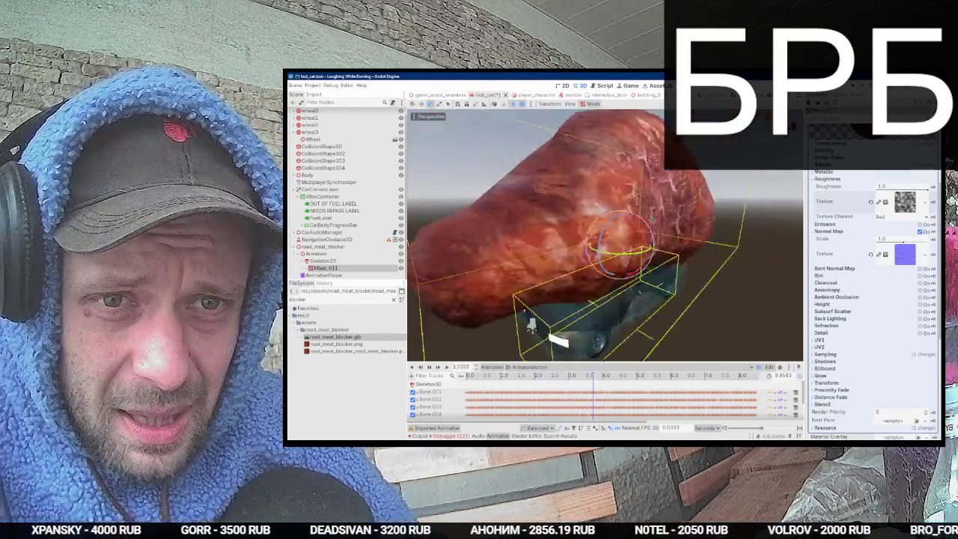
scroll(577, 219, "up", 5)
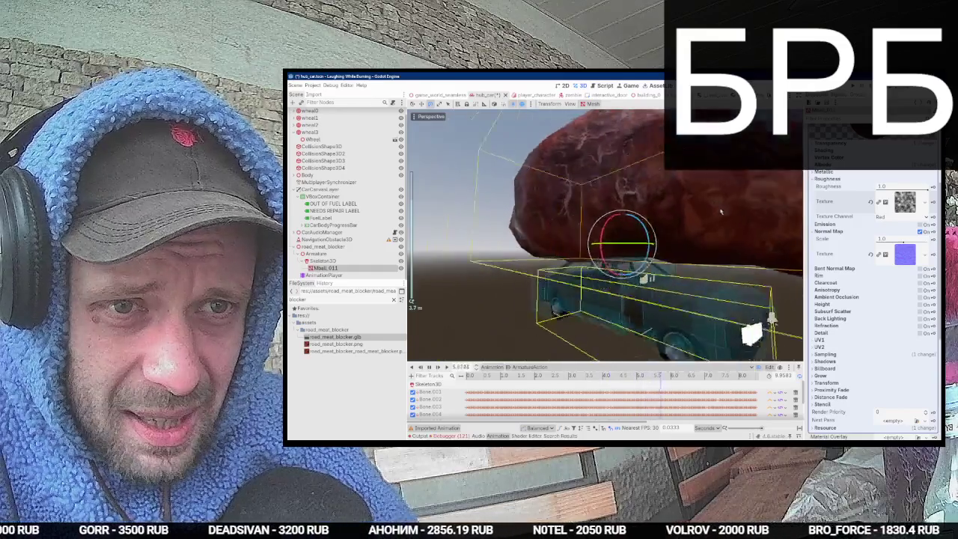
scroll(576, 220, "up", 3)
scroll(830, 193, "down", 5)
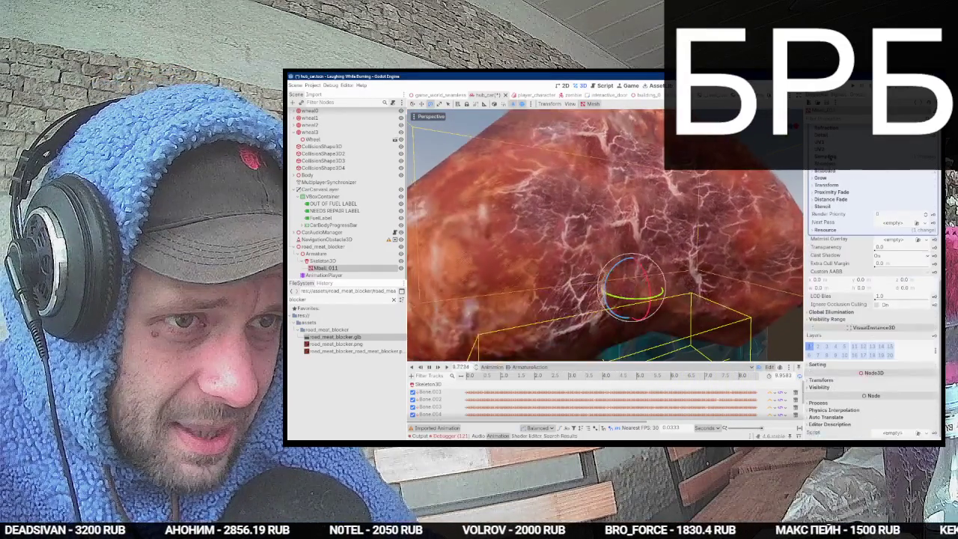
scroll(860, 209, "up", 1)
left_click(894, 164)
left_click(892, 185)
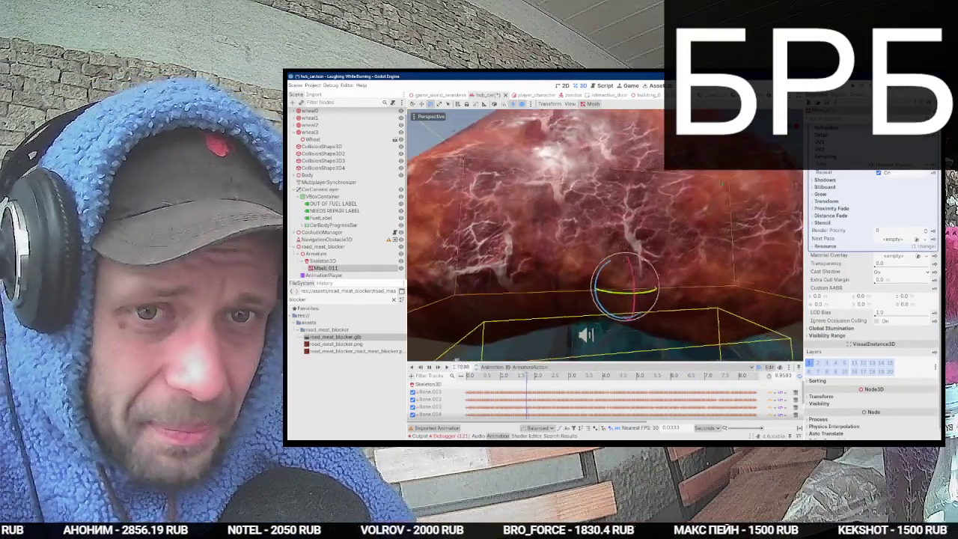
scroll(874, 209, "up", 3)
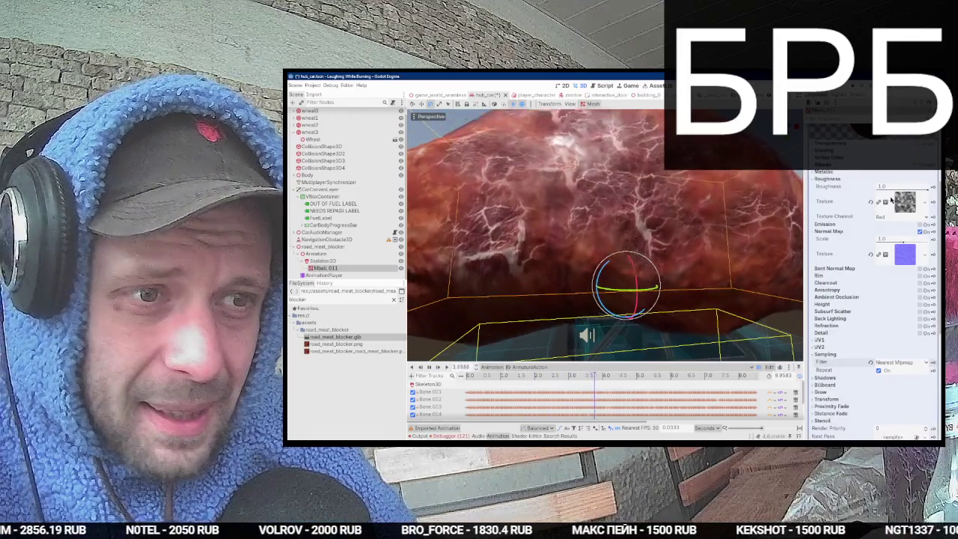
scroll(874, 209, "down", 2)
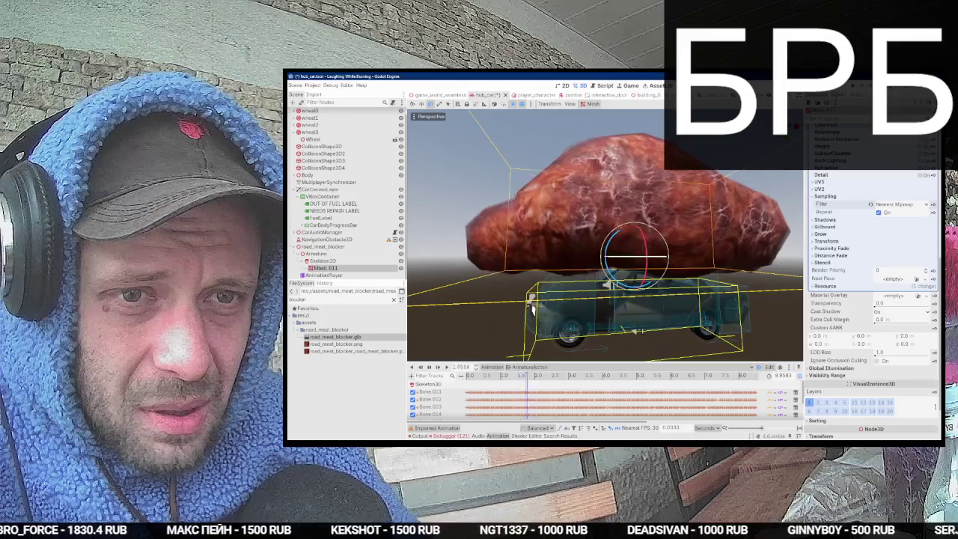
left_click(321, 246)
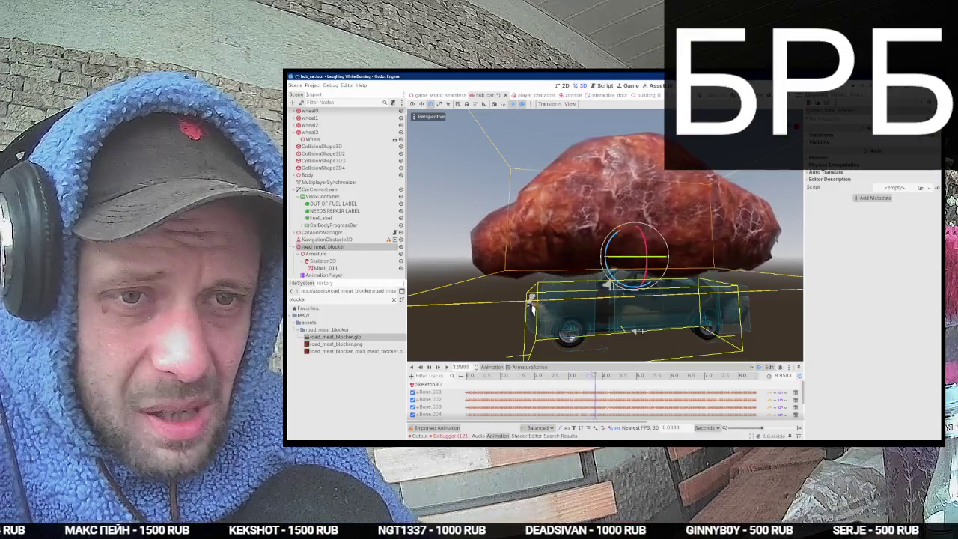
Step: Scale road_meat_blocker from 2 to 4 on every axis, cancelling an accidental upward move
scroll(604, 235, "down", 3)
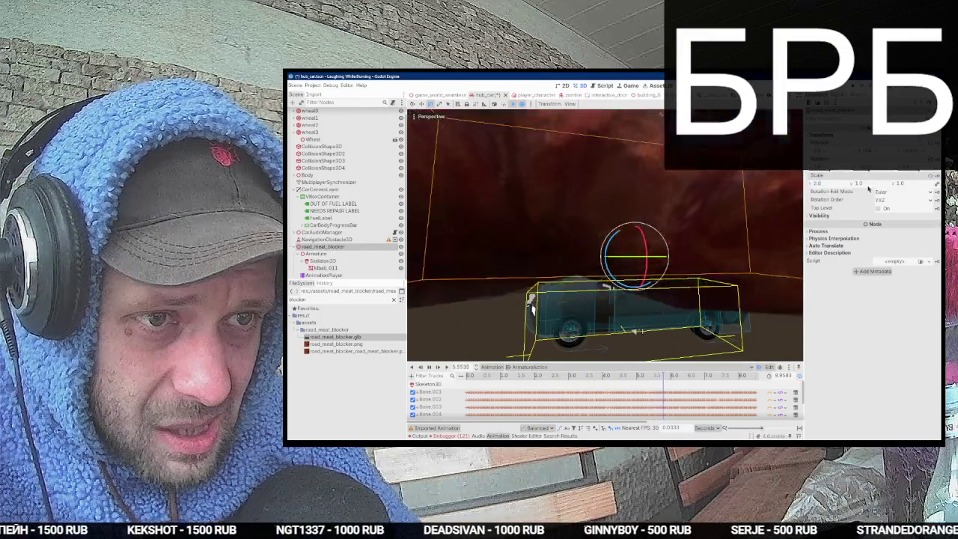
mouse_move(690, 195)
left_mouse_down()
mouse_move(662, 308)
mouse_move(733, 247)
left_mouse_up()
left_click_drag(856, 187, 860, 183)
left_click_drag(622, 205, 641, 161)
right_click(642, 161)
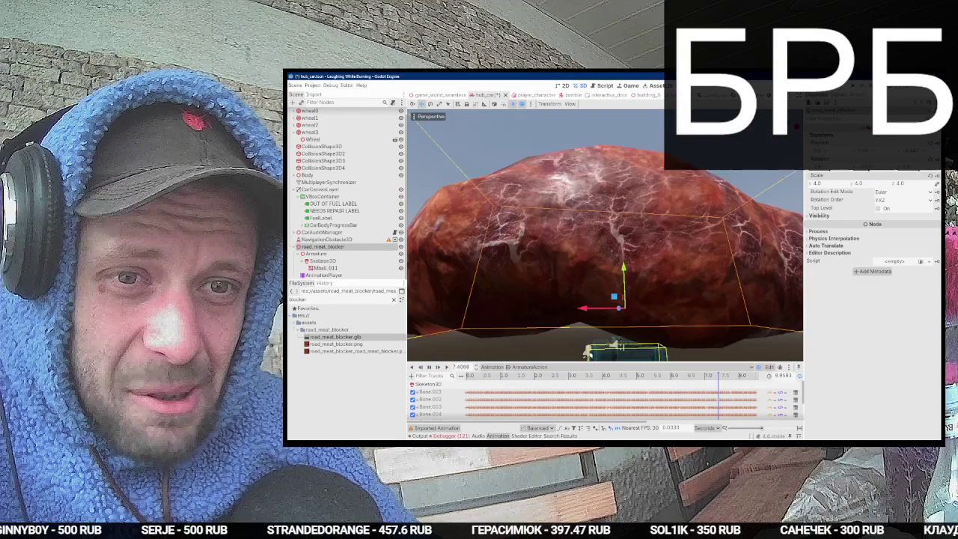
Step: Select the Mball_011 meat mesh and orbit around the enlarged blob above the car
left_click(326, 268)
scroll(655, 234, "down", 5)
mouse_move(656, 234)
left_mouse_down()
mouse_move(514, 252)
mouse_move(878, 238)
left_mouse_up()
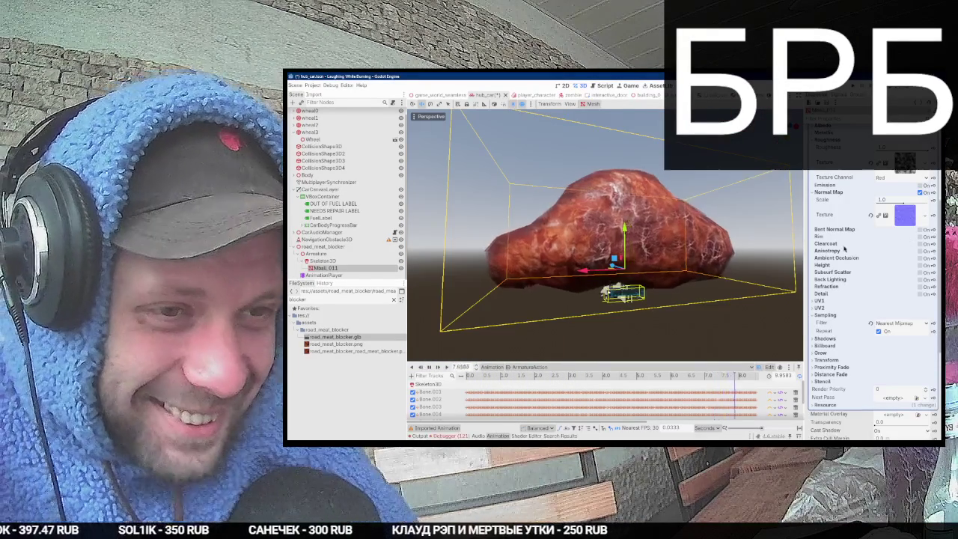